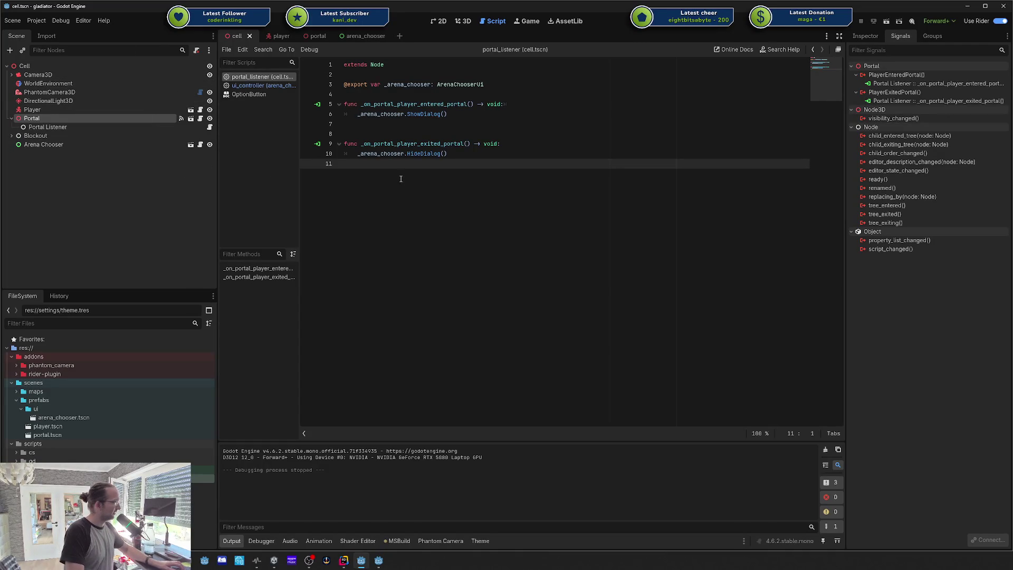
Step: Compare the signals of the Portal and Portal Listener nodes in the Scene dock
{"action": "left_click", "coordinate": [47, 127]}
{"action": "left_click", "coordinate": [45, 118]}
{"action": "left_click", "coordinate": [46, 128]}
{"action": "left_click", "coordinate": [46, 121]}
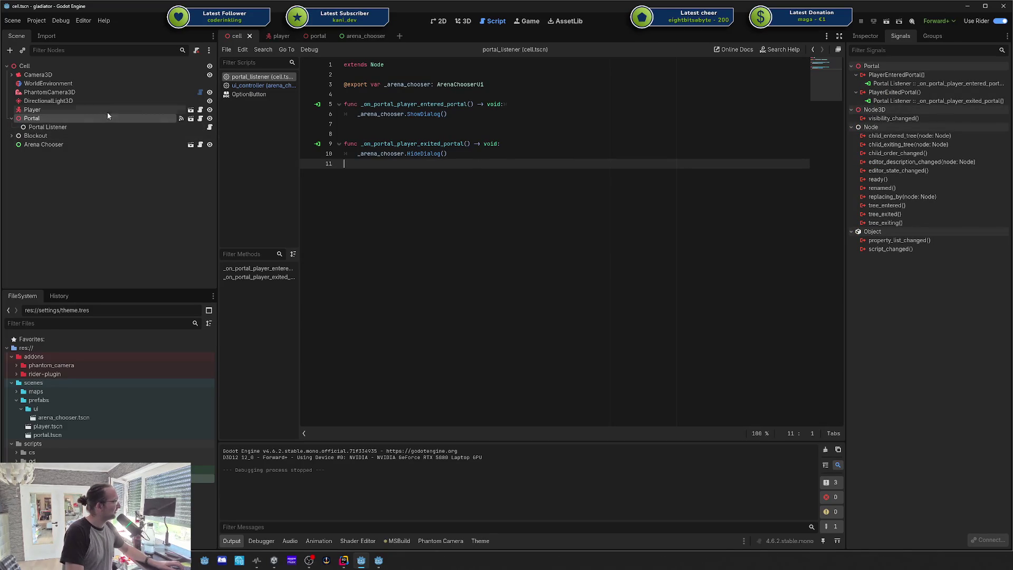
{"action": "left_click", "coordinate": [90, 127]}
{"action": "left_click", "coordinate": [85, 120]}
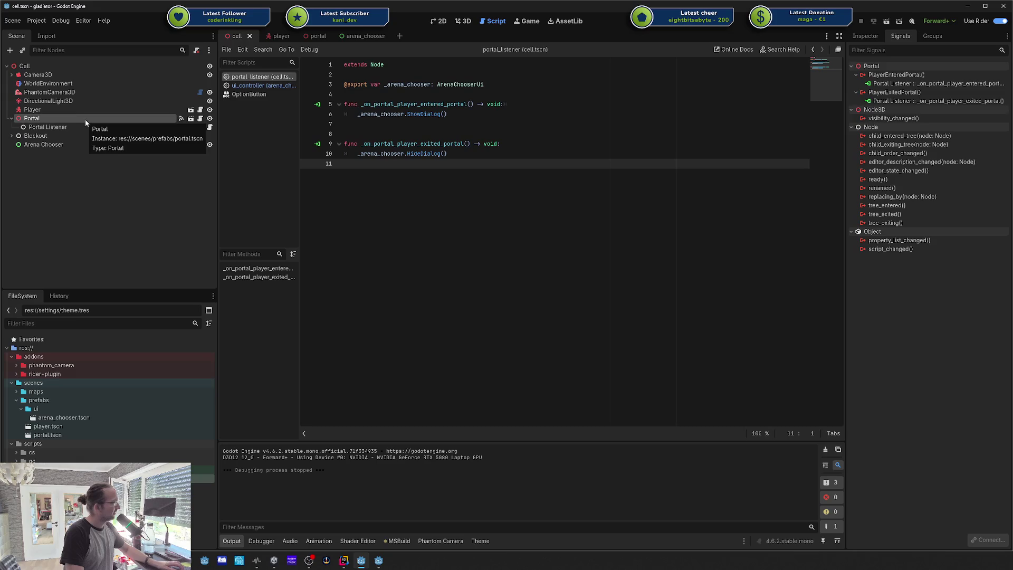
{"action": "left_click", "coordinate": [83, 127]}
{"action": "left_click", "coordinate": [80, 119]}
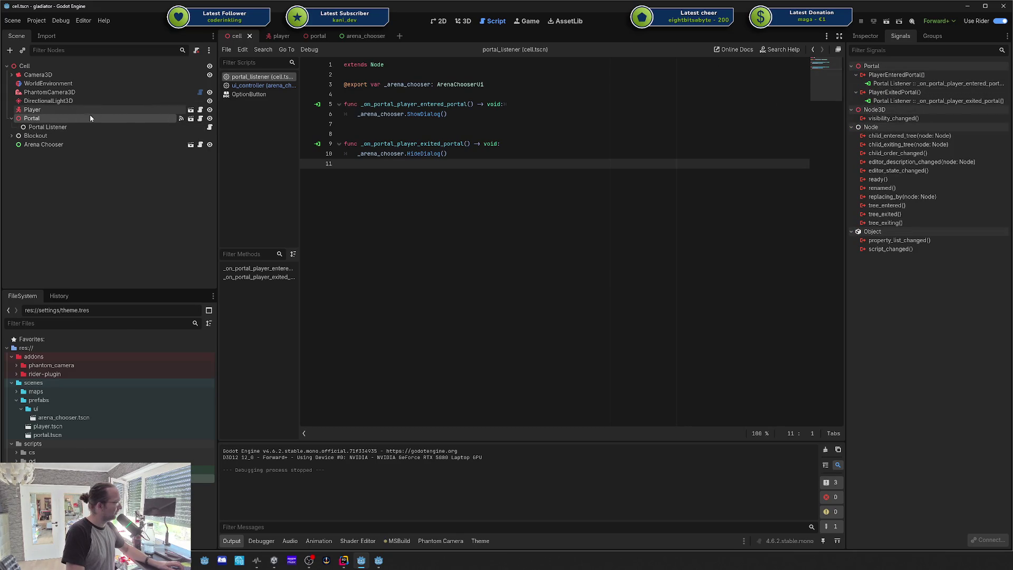
Step: Switch to the portal scene, then go to the HideDialog code of ArenaChooserUi.cs in Rider
{"action": "left_click", "coordinate": [317, 38]}
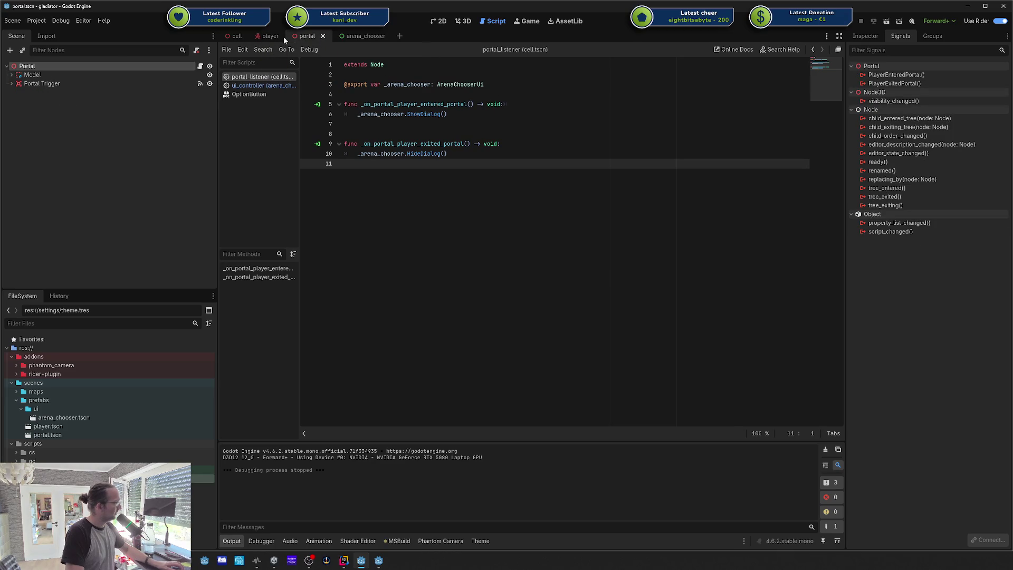
{"action": "key", "text": "alt+Tab"}
{"action": "key", "text": "alt+Tab"}
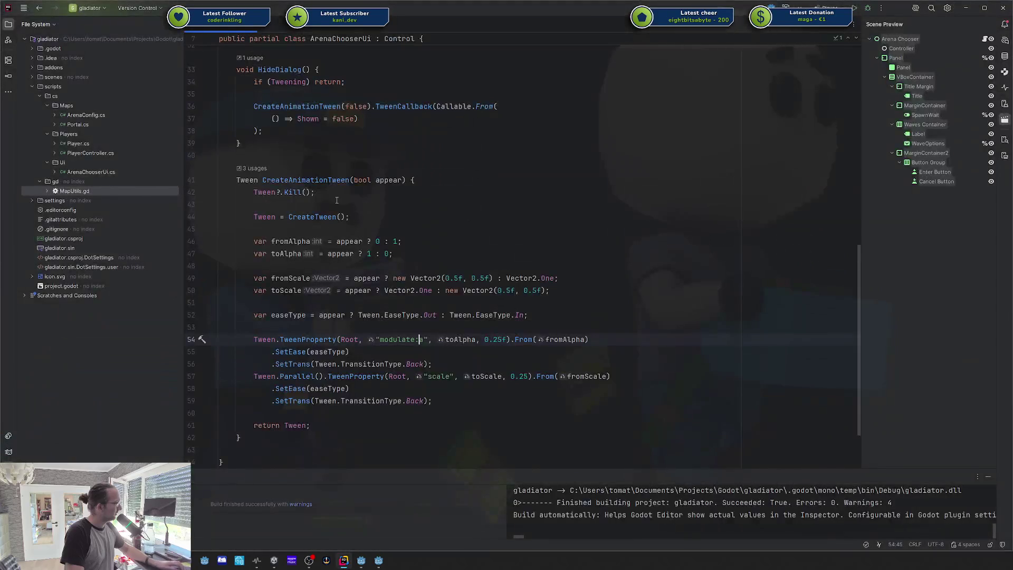
{"action": "left_click", "coordinate": [316, 94]}
{"action": "scroll", "coordinate": [317, 95], "scroll_direction": "up", "scroll_amount": 10}
{"action": "scroll", "coordinate": [317, 96], "scroll_direction": "down", "scroll_amount": 10}
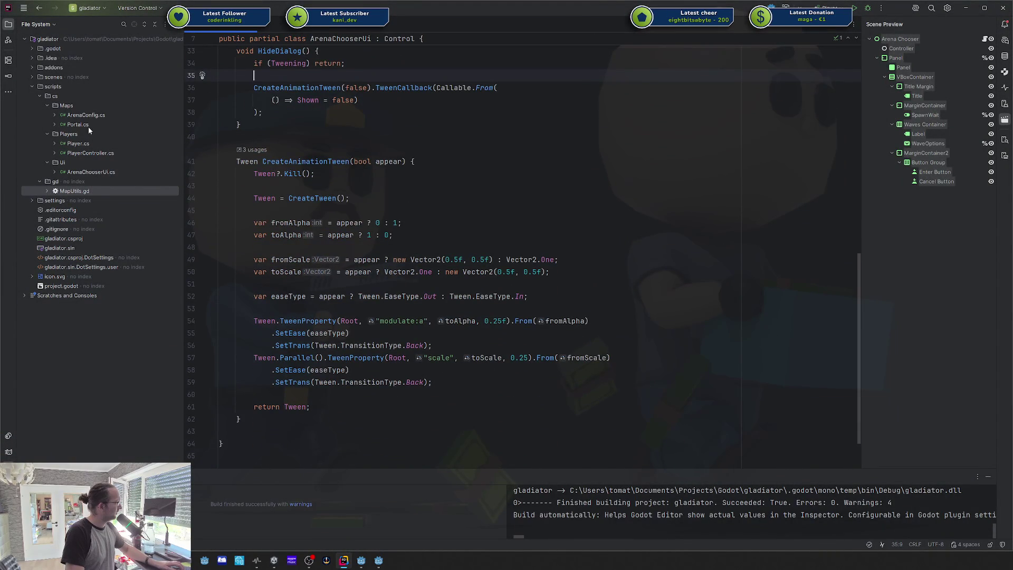
Step: Open Portal.cs, then add and delete a '// event.fire();' comment inside OnTriggerEnter
{"action": "double_click", "coordinate": [90, 125]}
{"action": "left_click", "coordinate": [377, 199]}
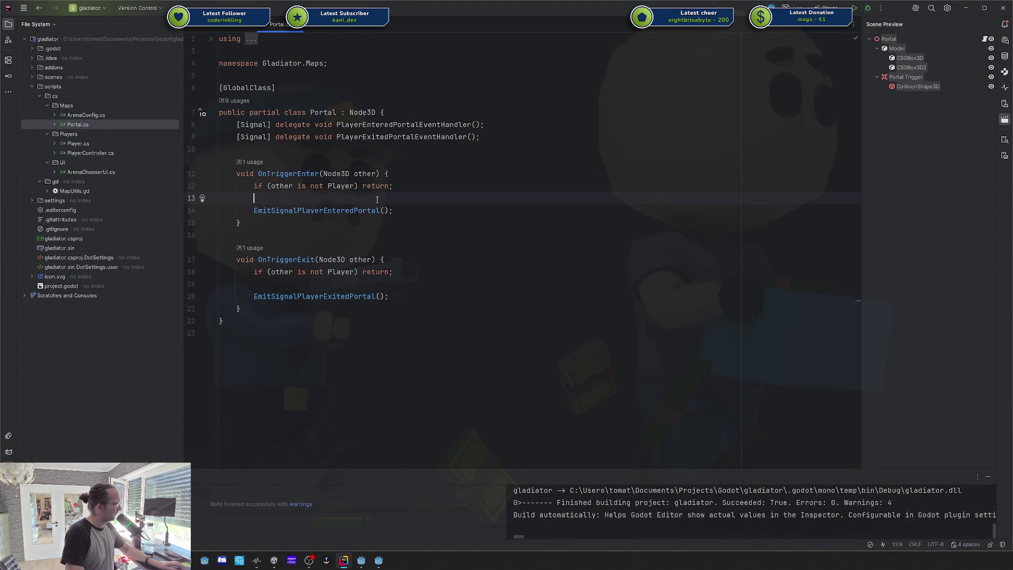
{"action": "key", "text": "Return"}
{"action": "key", "text": "Return"}
{"action": "key", "text": "Up"}
{"action": "type", "text": "// event.fire();"}
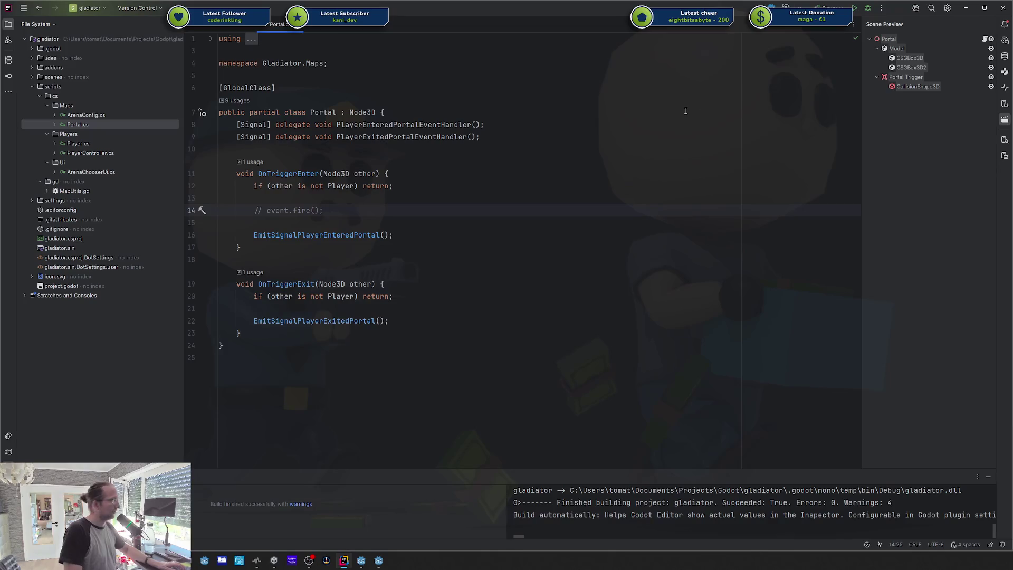
{"action": "key", "text": "ctrl+y"}
{"action": "key", "text": "BackSpace"}
Step: Add and undo blank lines below the signal declarations, then start a 'public override' line above OnTriggerEnter
{"action": "left_click", "coordinate": [532, 205]}
{"action": "left_click", "coordinate": [352, 154]}
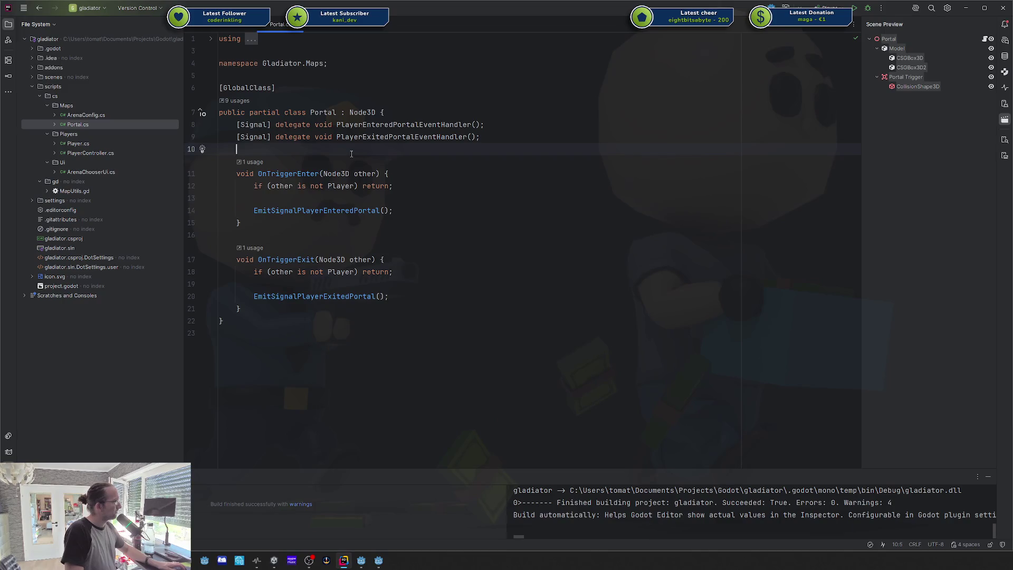
{"action": "key", "text": "Return"}
{"action": "key", "text": "Return"}
{"action": "key", "text": "Up"}
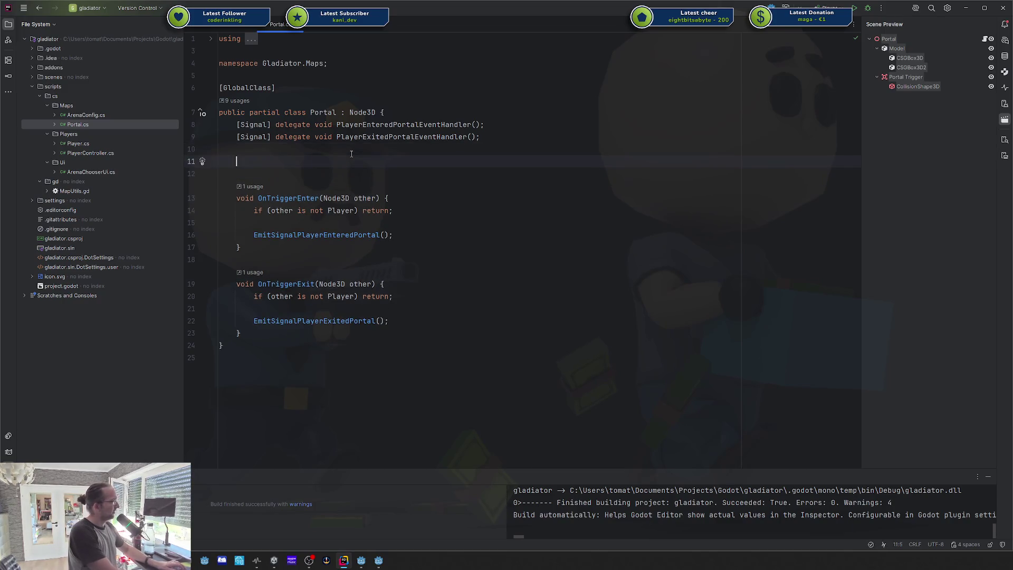
{"action": "key", "text": "ctrl+z"}
{"action": "key", "text": "ctrl+z"}
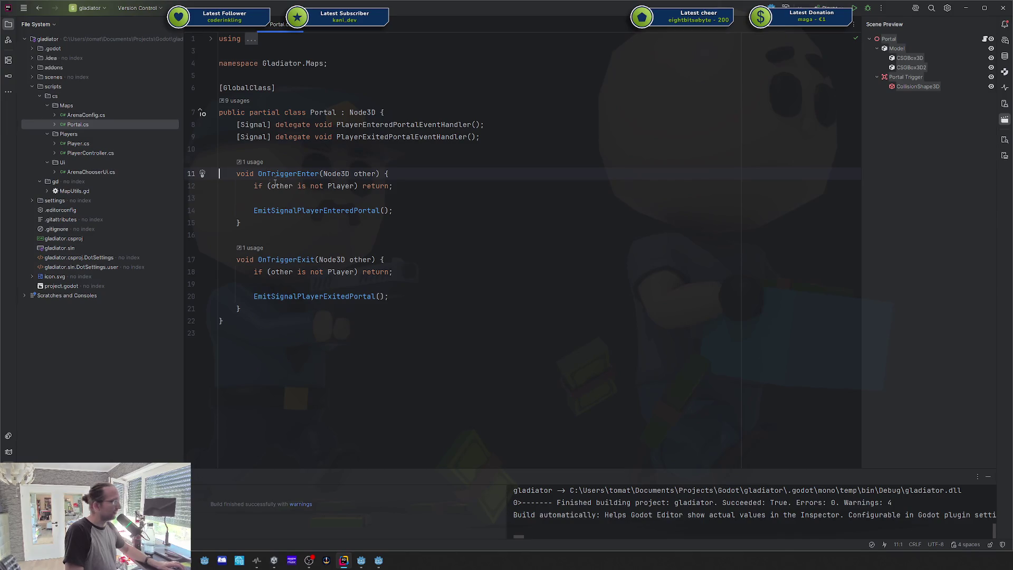
{"action": "key", "text": "Return"}
{"action": "key", "text": "Return"}
{"action": "key", "text": "Up"}
{"action": "type", "text": "public override"}
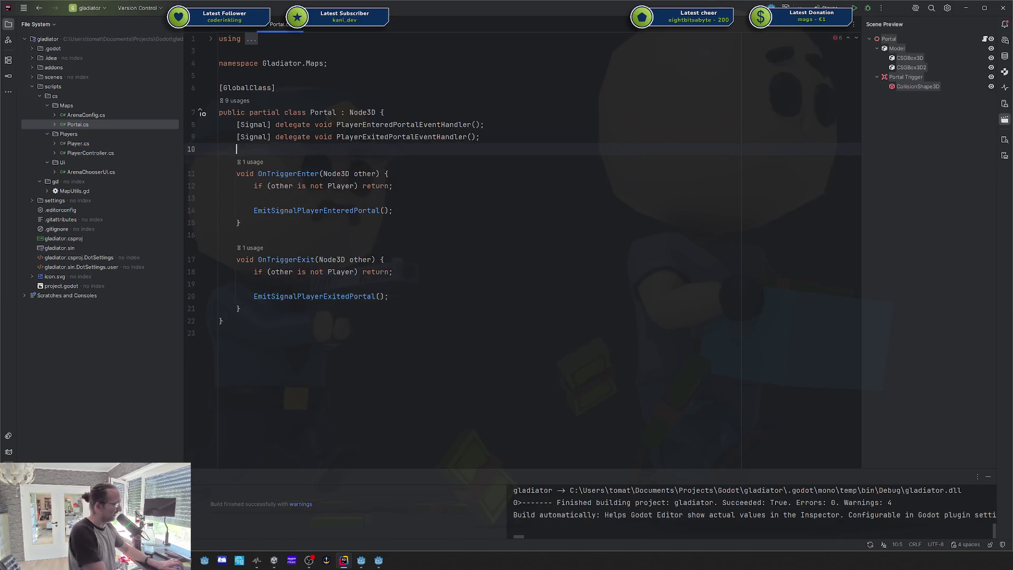
Step: Remove the unfinished override line and check code suggestions after the class declaration brace
{"action": "key", "text": "BackSpace"}
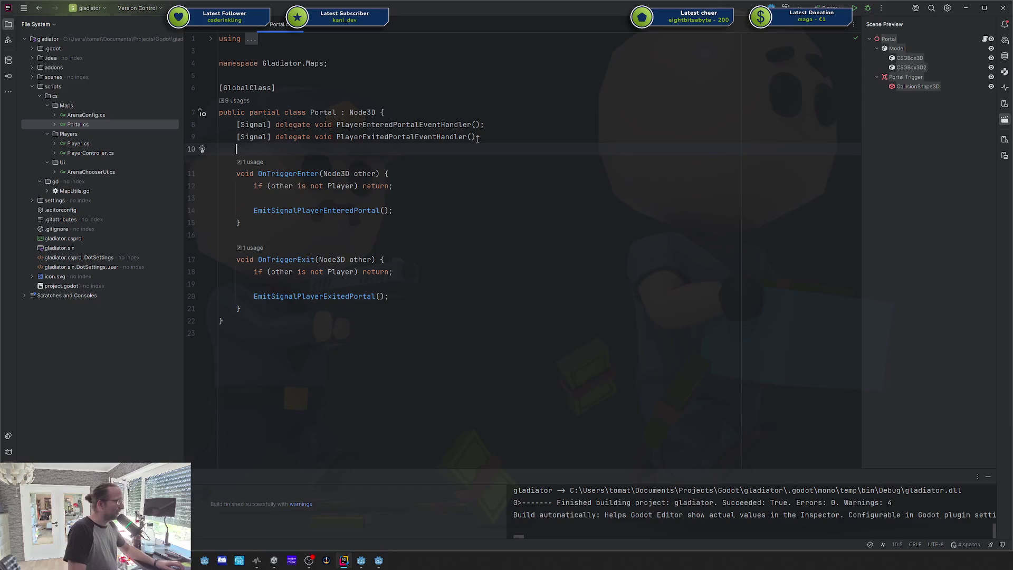
{"action": "left_click", "coordinate": [550, 114]}
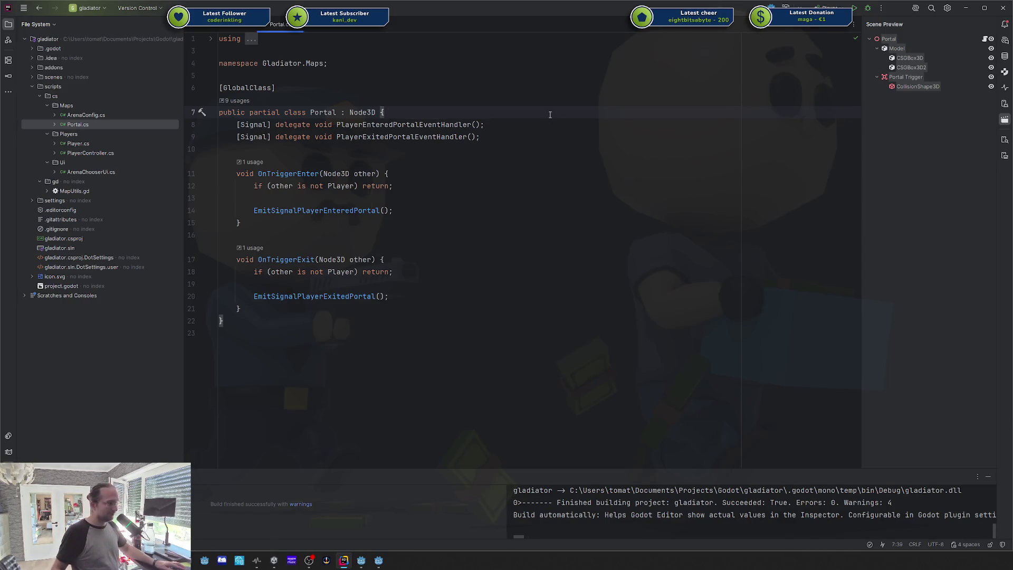
{"action": "key", "text": "ctrl+space"}
{"action": "key", "text": "Escape"}
Step: Review OnTriggerEnter and the PlayerExitedPortalEventHandler delegate, then bring up the GitHub oauth.gd page
{"action": "left_click", "coordinate": [551, 173]}
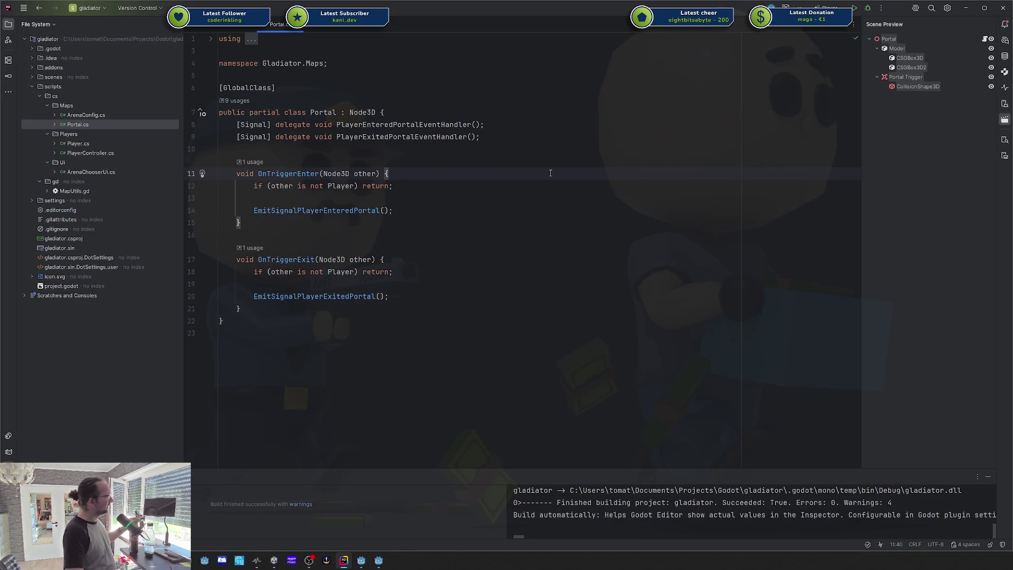
{"action": "left_click", "coordinate": [445, 138]}
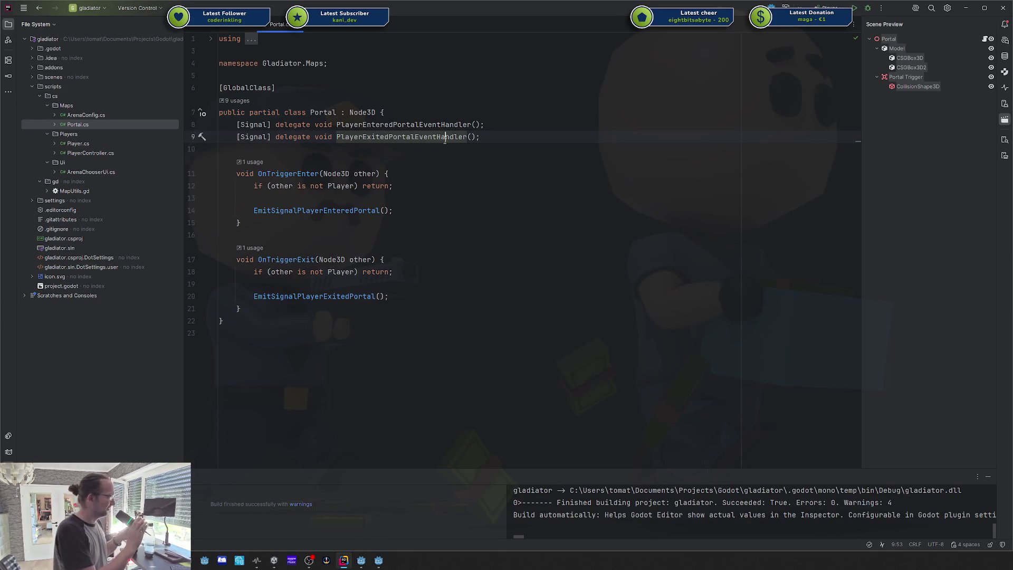
{"action": "left_click", "coordinate": [286, 220]}
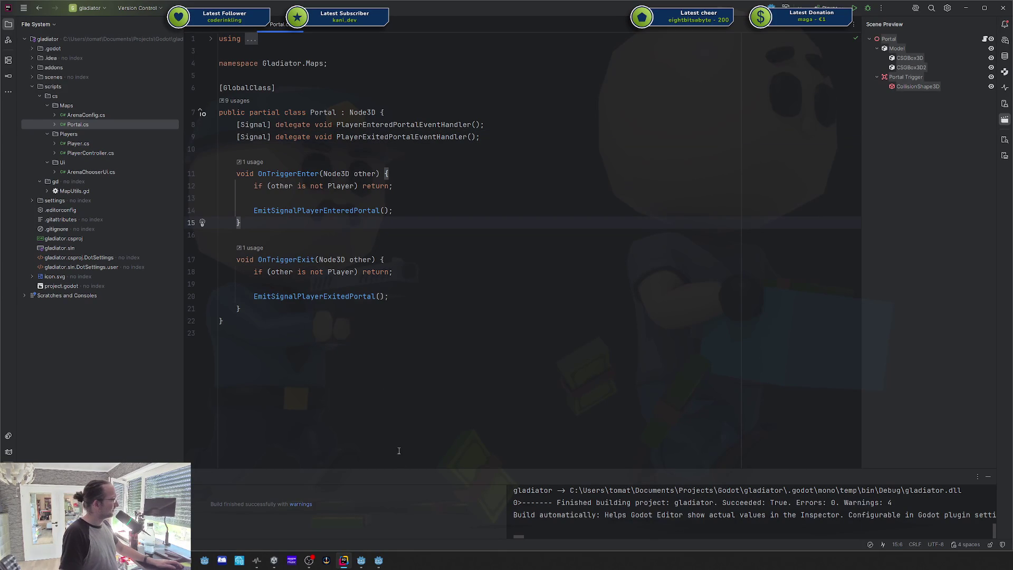
{"action": "left_click", "coordinate": [363, 562]}
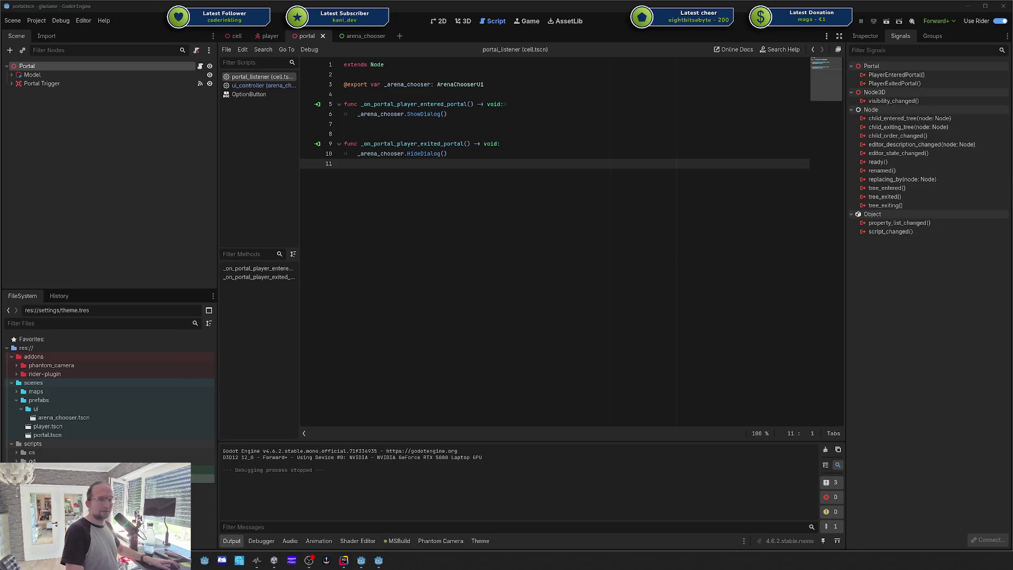
{"action": "mouse_move", "coordinate": [1012, 153]}
{"action": "left_mouse_down"}
{"action": "mouse_move", "coordinate": [955, 152]}
{"action": "mouse_move", "coordinate": [638, 62]}
{"action": "mouse_move", "coordinate": [635, 51]}
{"action": "left_mouse_up"}
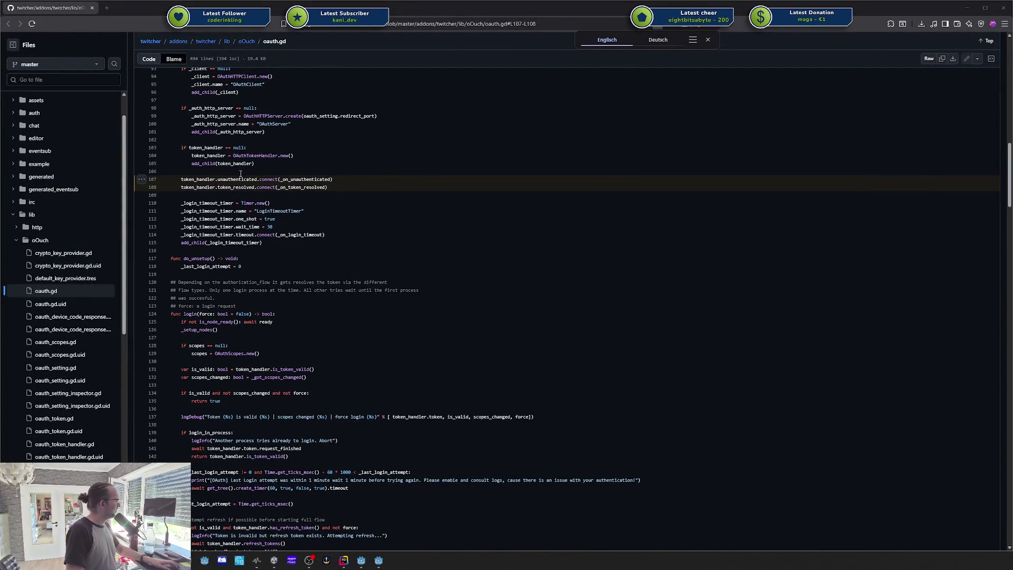
Step: Highlight the token handler connect lines 107–108 in oauth.gd, clear the highlight, then return to Godot
{"action": "mouse_move", "coordinate": [330, 190]}
{"action": "left_mouse_down"}
{"action": "mouse_move", "coordinate": [174, 179]}
{"action": "mouse_move", "coordinate": [203, 179]}
{"action": "left_mouse_up"}
{"action": "left_click", "coordinate": [211, 170]}
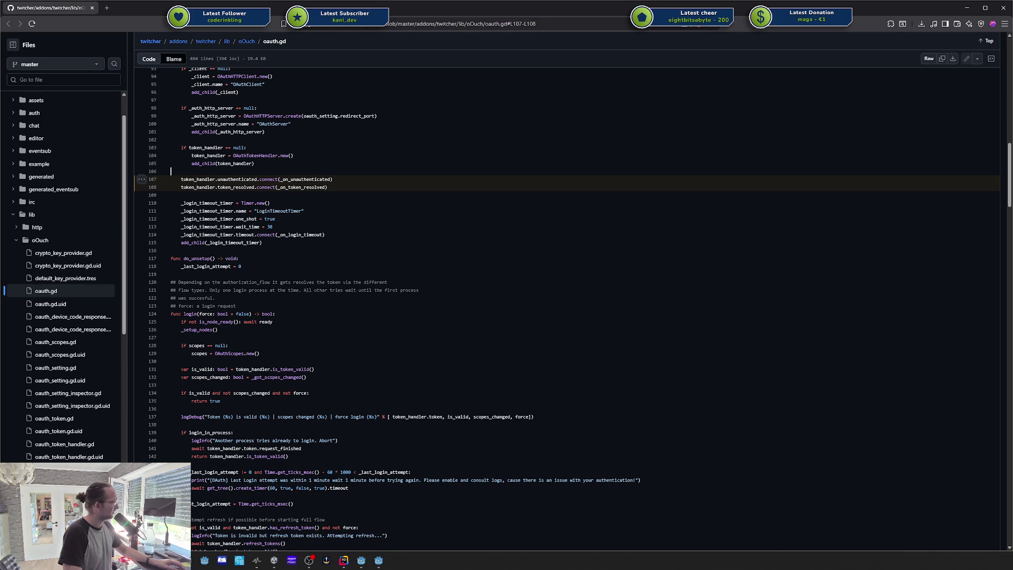
{"action": "left_click", "coordinate": [361, 560]}
{"action": "left_click", "coordinate": [379, 561]}
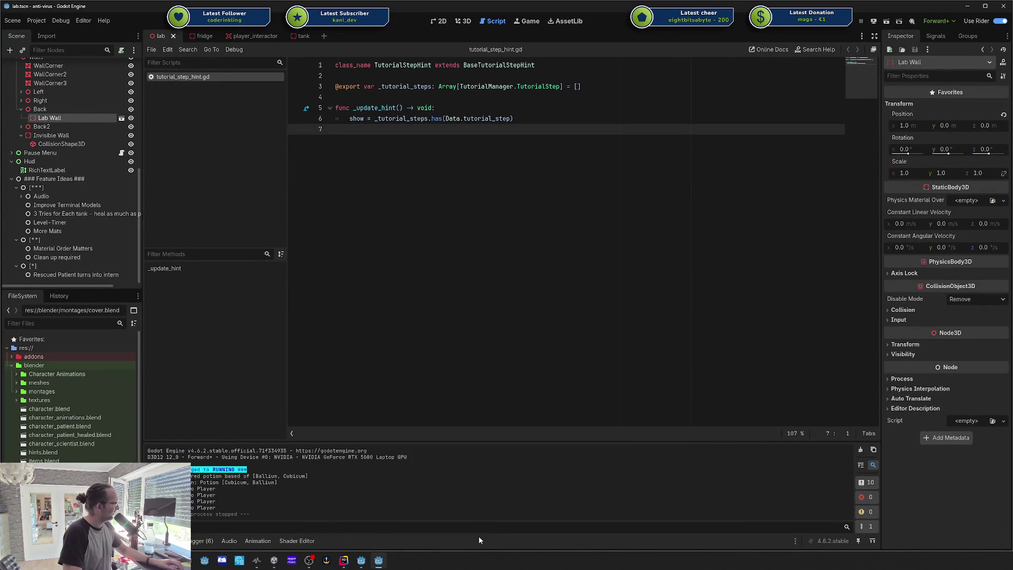
Step: Bring the anti-virus project's lab scene up in the 3D view and open the fridge scene
{"action": "left_click", "coordinate": [361, 560]}
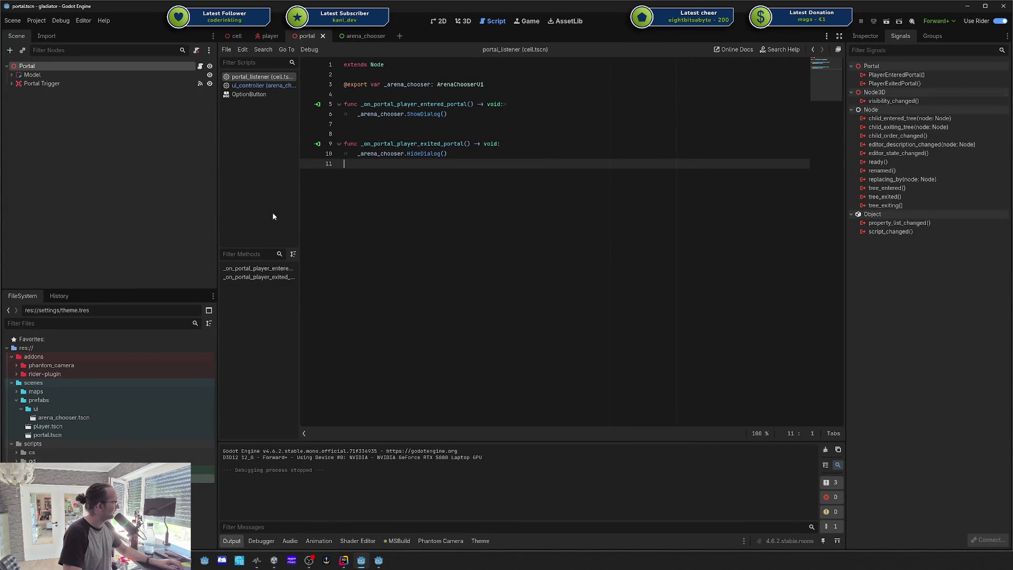
{"action": "left_click", "coordinate": [379, 561]}
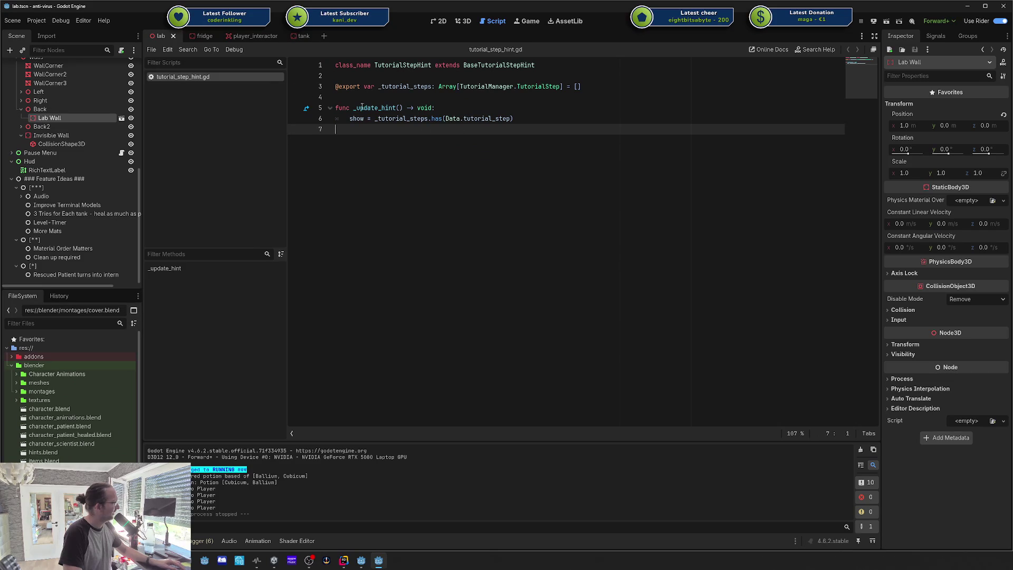
{"action": "scroll", "coordinate": [132, 86], "scroll_direction": "up", "scroll_amount": 10}
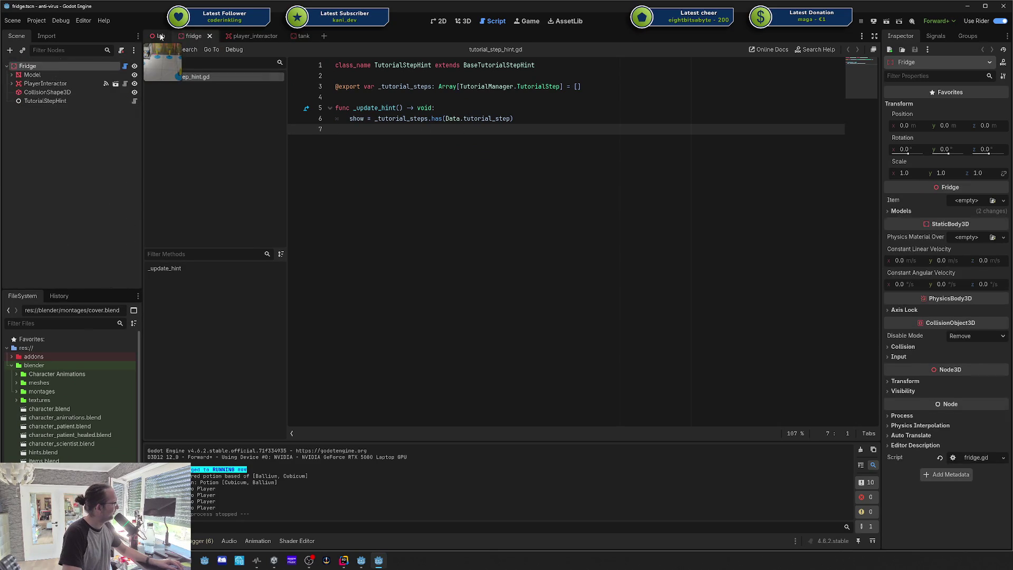
{"action": "left_click", "coordinate": [465, 21]}
{"action": "scroll", "coordinate": [69, 158], "scroll_direction": "up", "scroll_amount": 5}
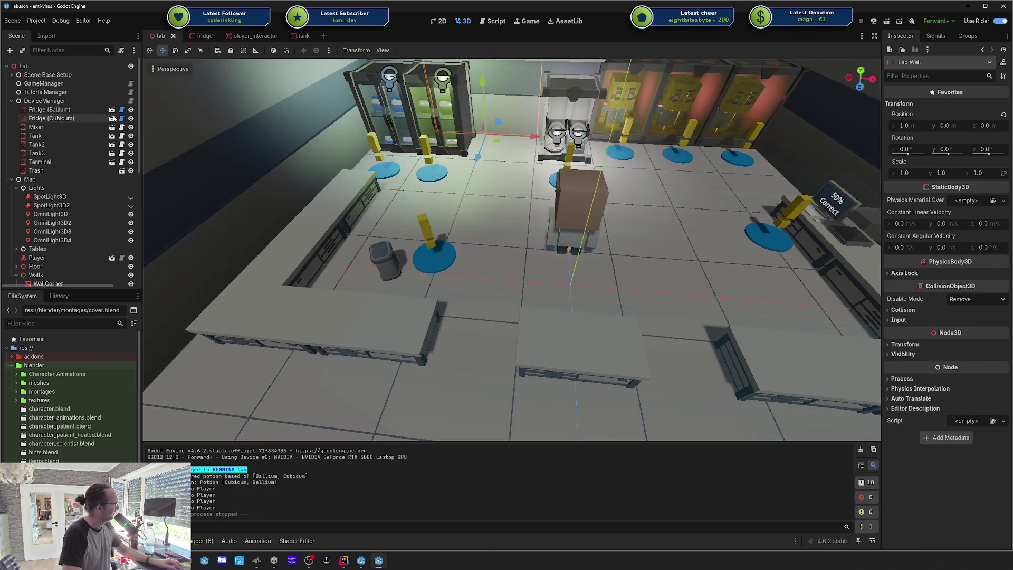
{"action": "left_click", "coordinate": [111, 119]}
Step: Select the whole Fridge, frame it in the viewport, and show its properties
{"action": "left_click", "coordinate": [935, 36]}
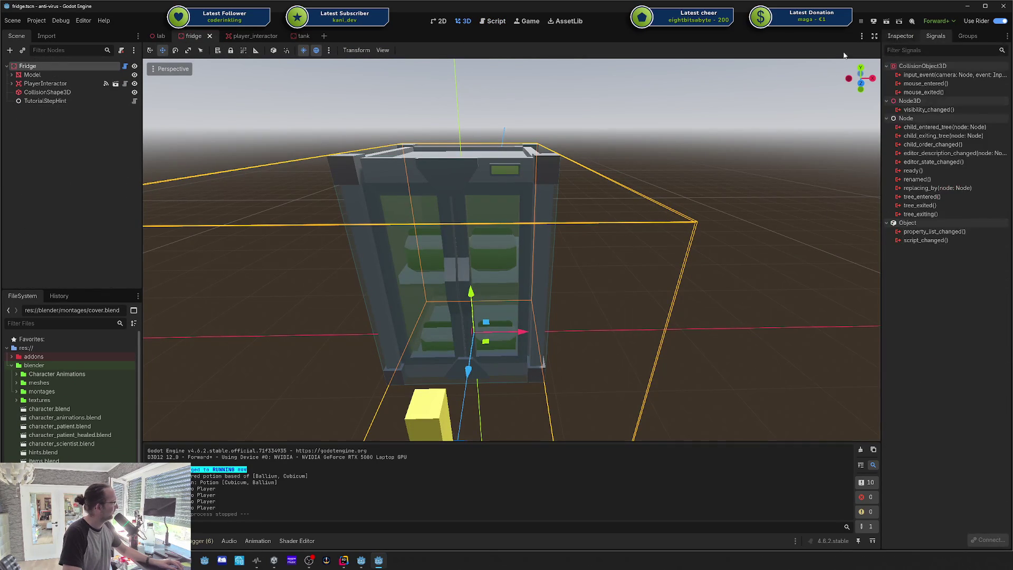
{"action": "left_click", "coordinate": [65, 84]}
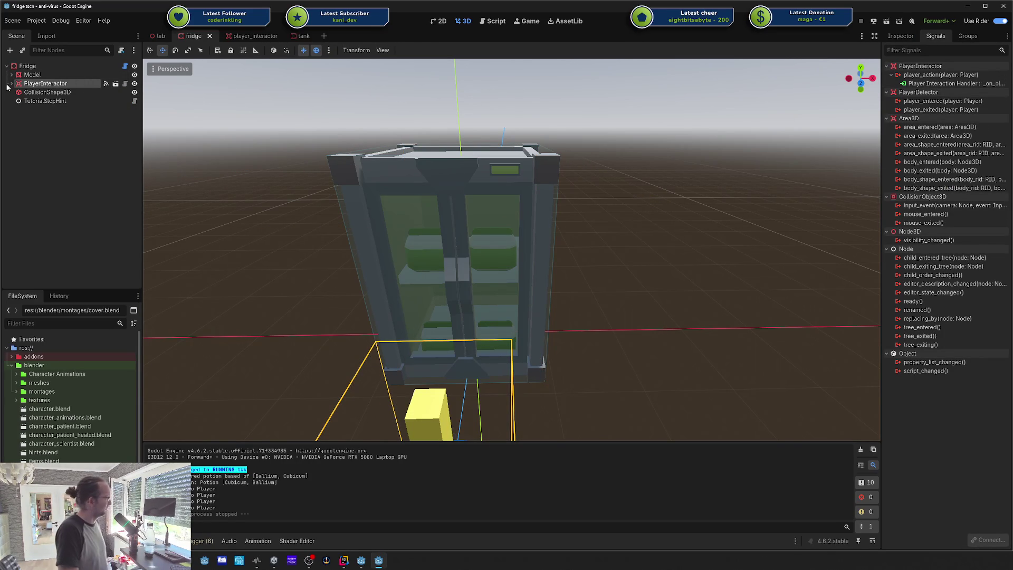
{"action": "left_click", "coordinate": [16, 69]}
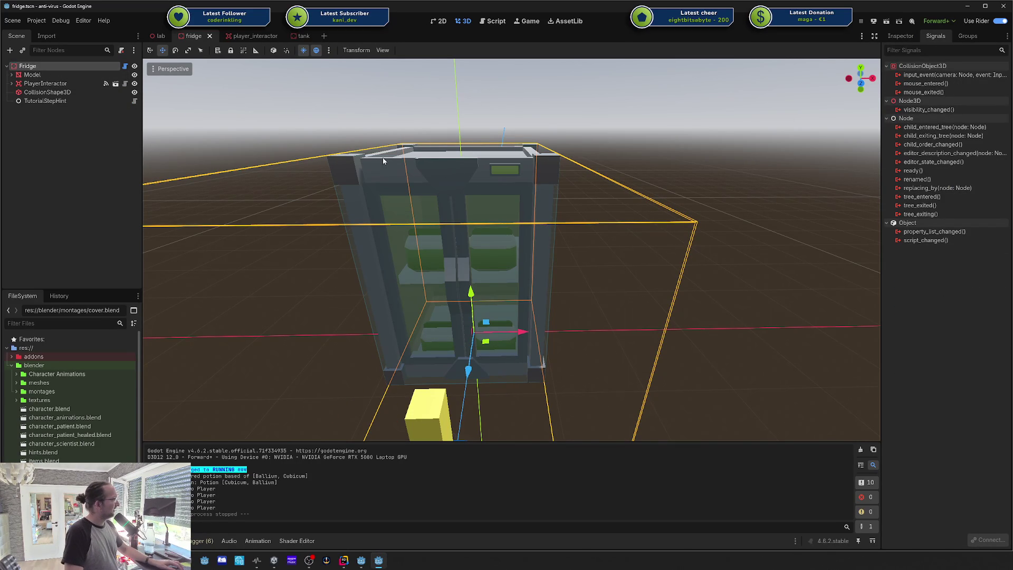
{"action": "key", "text": "f"}
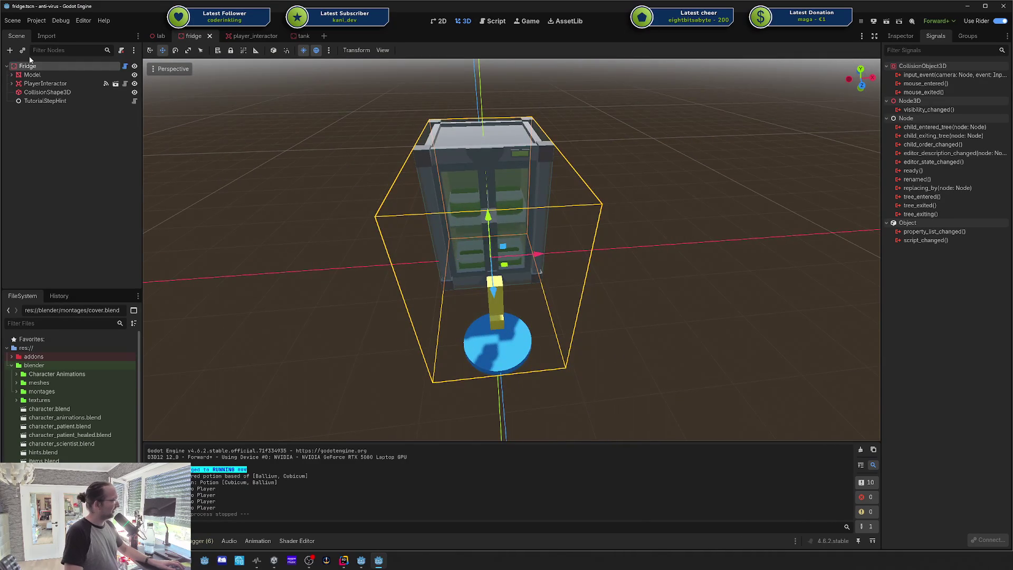
{"action": "left_click", "coordinate": [900, 37]}
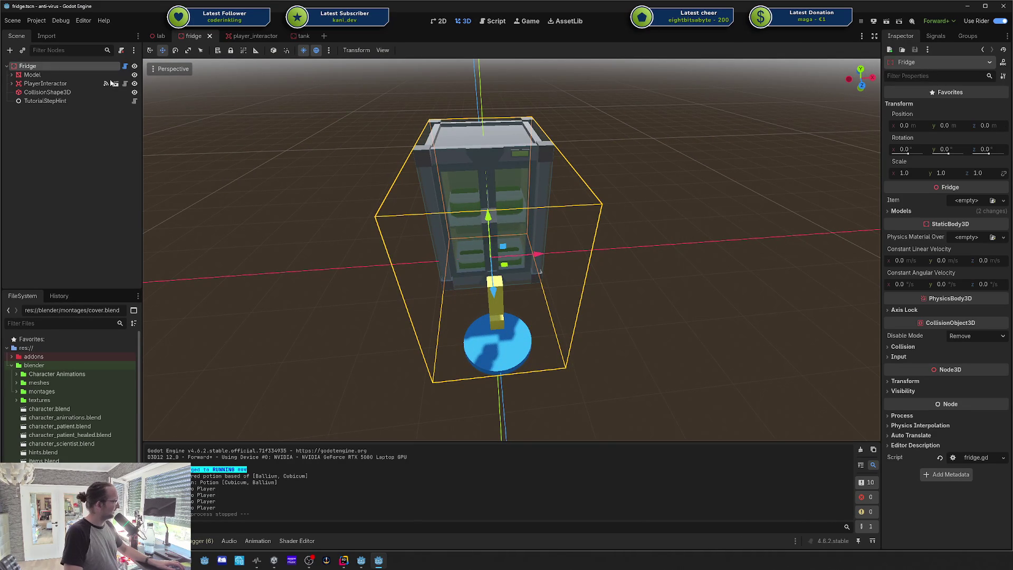
Step: Fly the view around the fridge with W, S and A, then minimize the fridge project window
{"action": "double_click", "coordinate": [27, 66]}
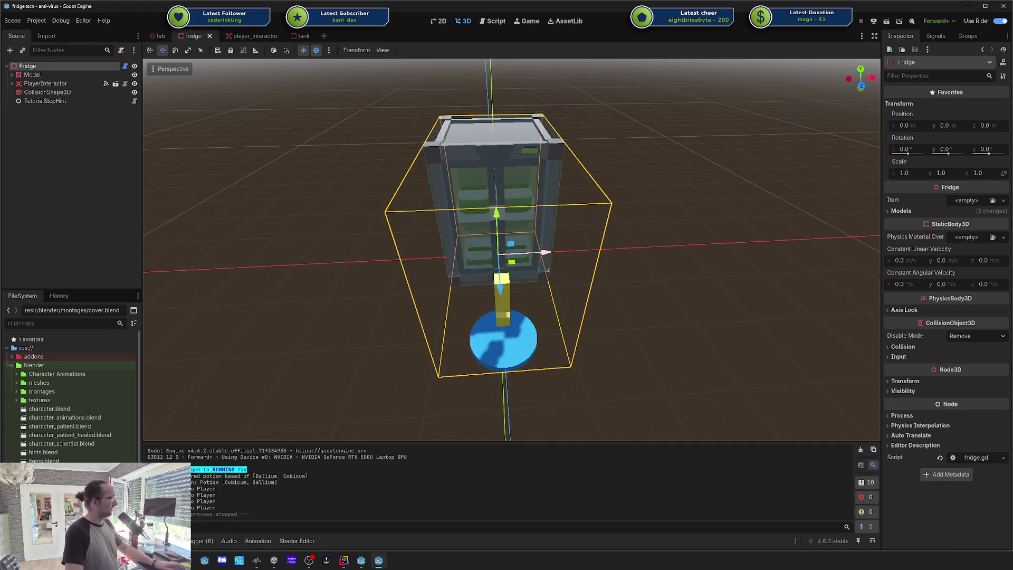
{"action": "key", "text": "w"}
{"action": "key", "text": "s"}
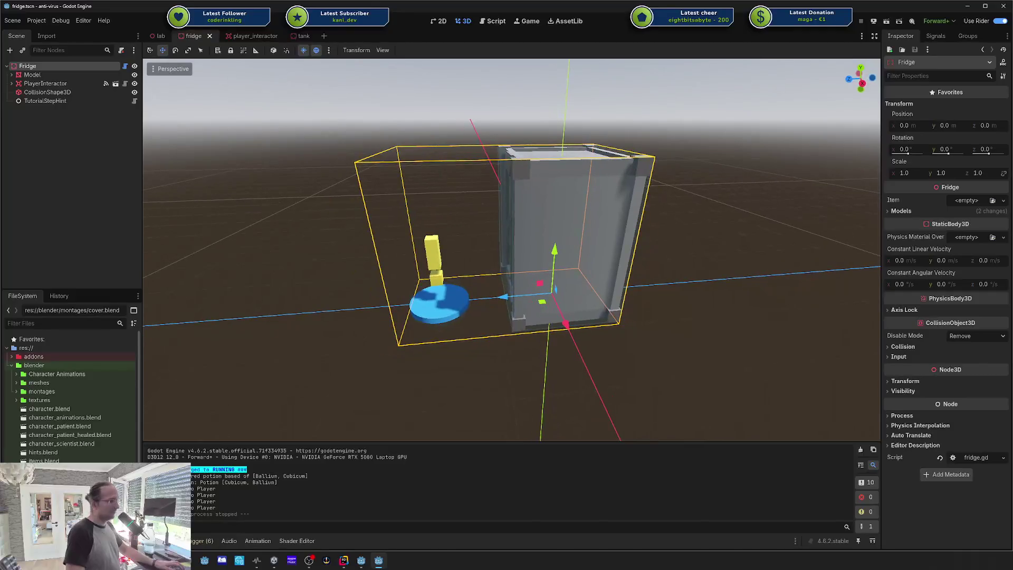
{"action": "key", "text": "a"}
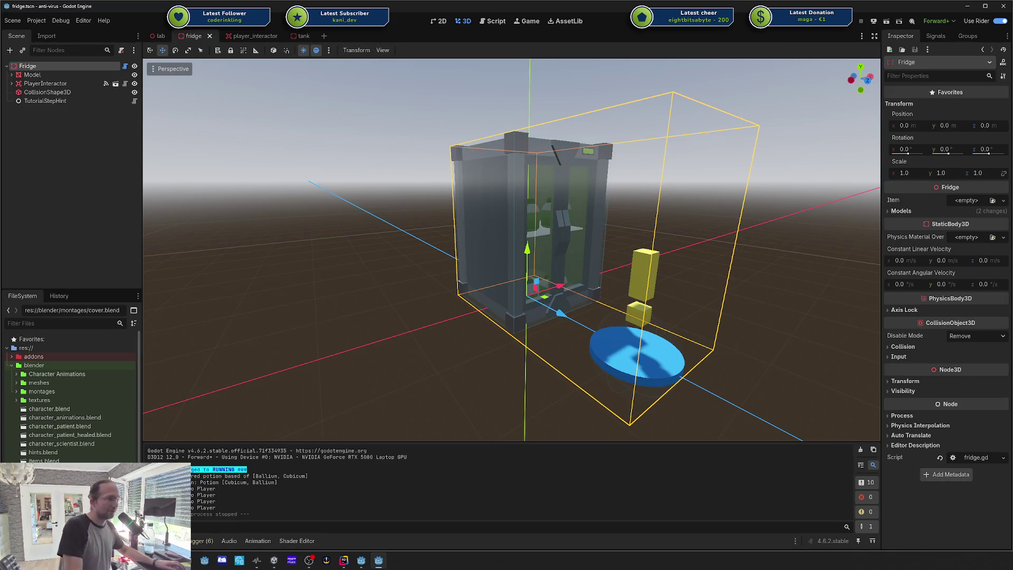
{"action": "left_click", "coordinate": [967, 6]}
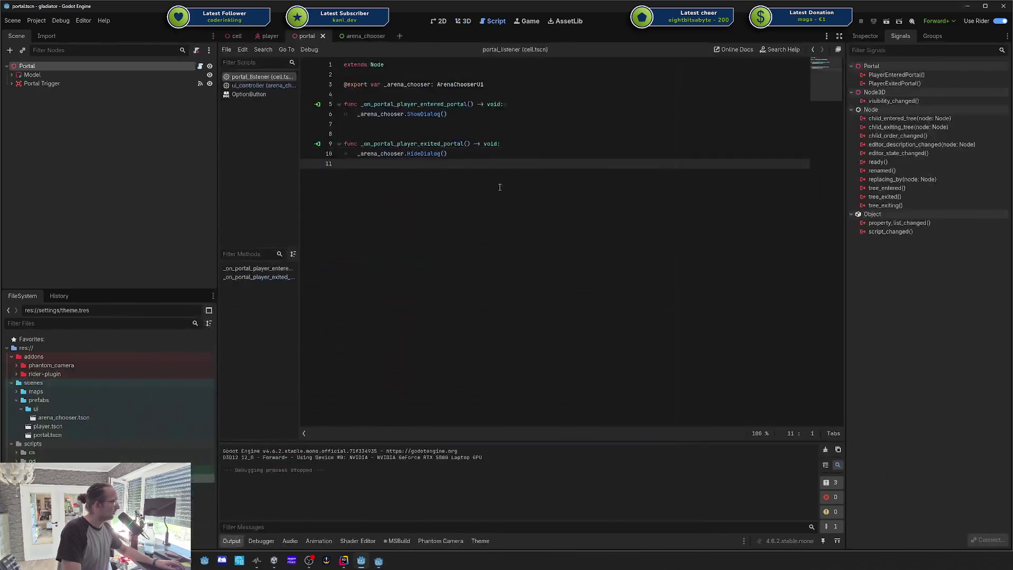
Step: Open the Arena Chooser's script from the arena_chooser scene in the code editor
{"action": "left_click", "coordinate": [358, 36]}
{"action": "left_click", "coordinate": [55, 68]}
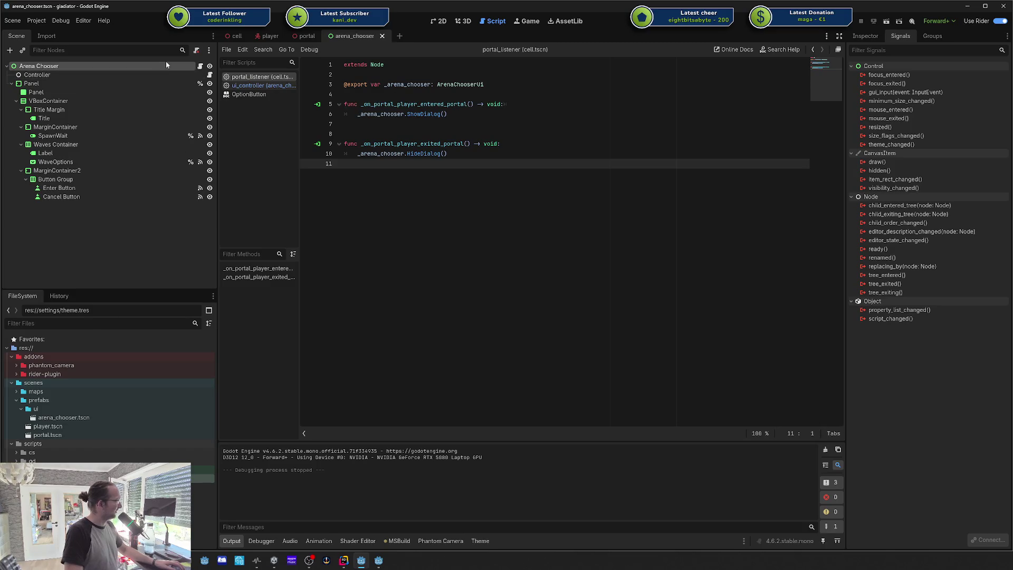
{"action": "left_click", "coordinate": [201, 66]}
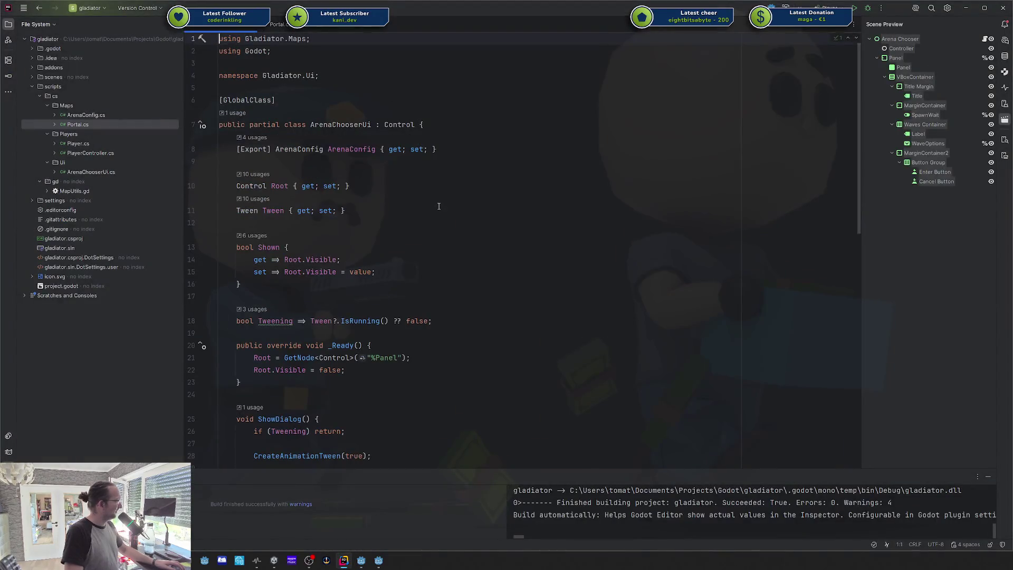
Step: Browse ArenaChooserUi.cs from the class declaration past the Tween property, then return to Godot
{"action": "left_click", "coordinate": [363, 125]}
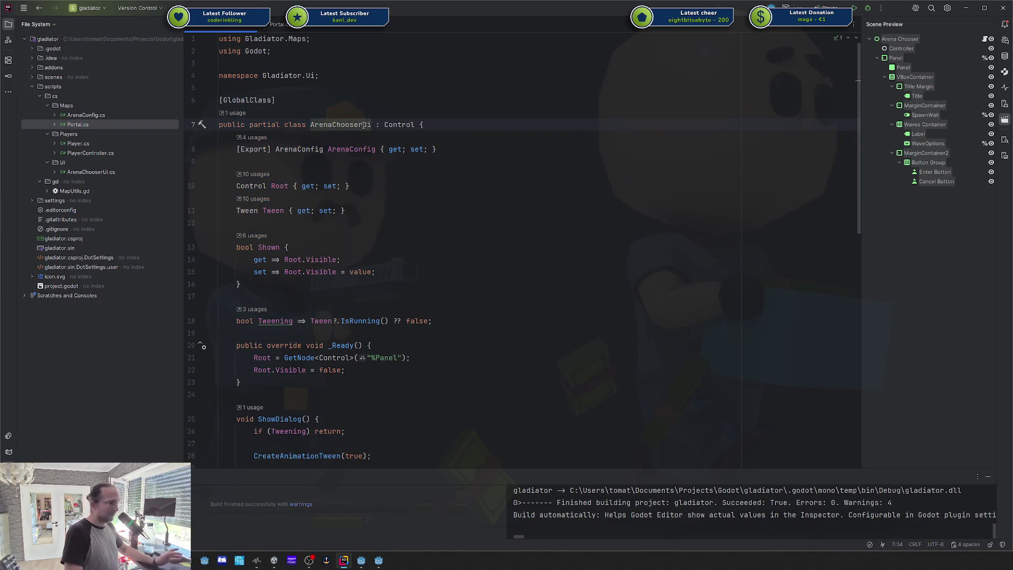
{"action": "left_click", "coordinate": [395, 214]}
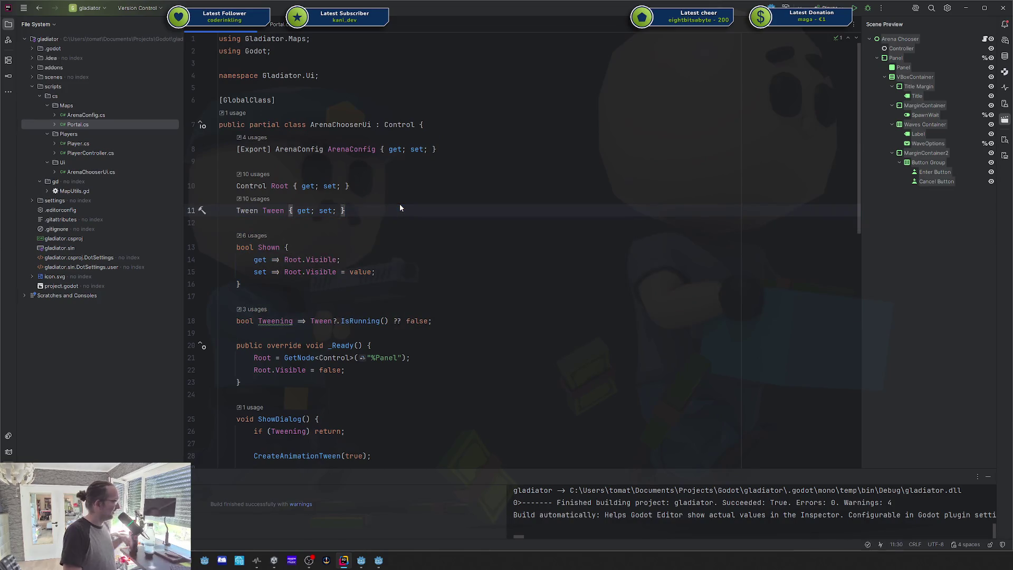
{"action": "scroll", "coordinate": [400, 204], "scroll_direction": "down", "scroll_amount": 5}
{"action": "scroll", "coordinate": [401, 203], "scroll_direction": "down", "scroll_amount": 7}
{"action": "scroll", "coordinate": [400, 201], "scroll_direction": "up", "scroll_amount": 12}
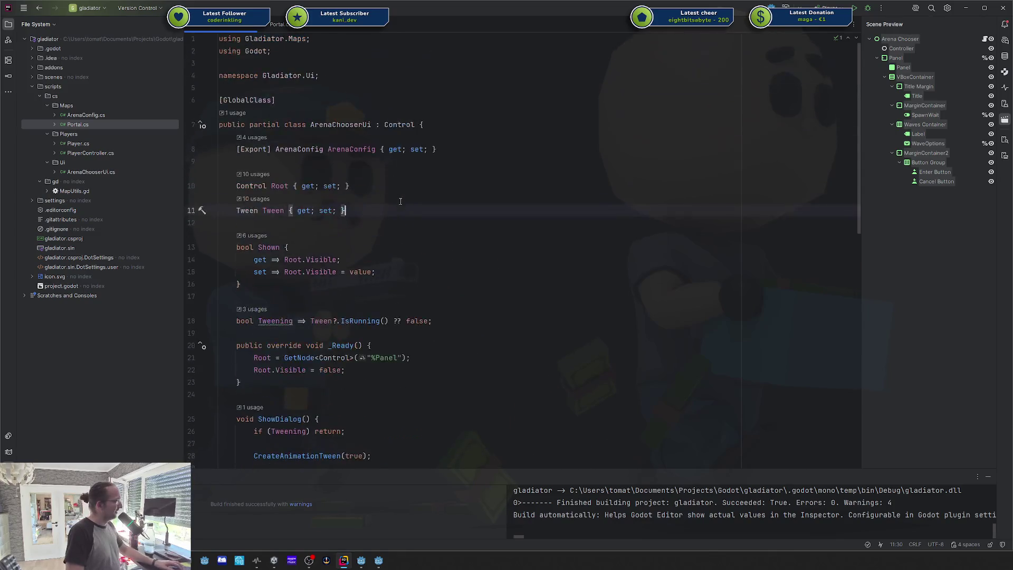
{"action": "scroll", "coordinate": [390, 196], "scroll_direction": "down", "scroll_amount": 7}
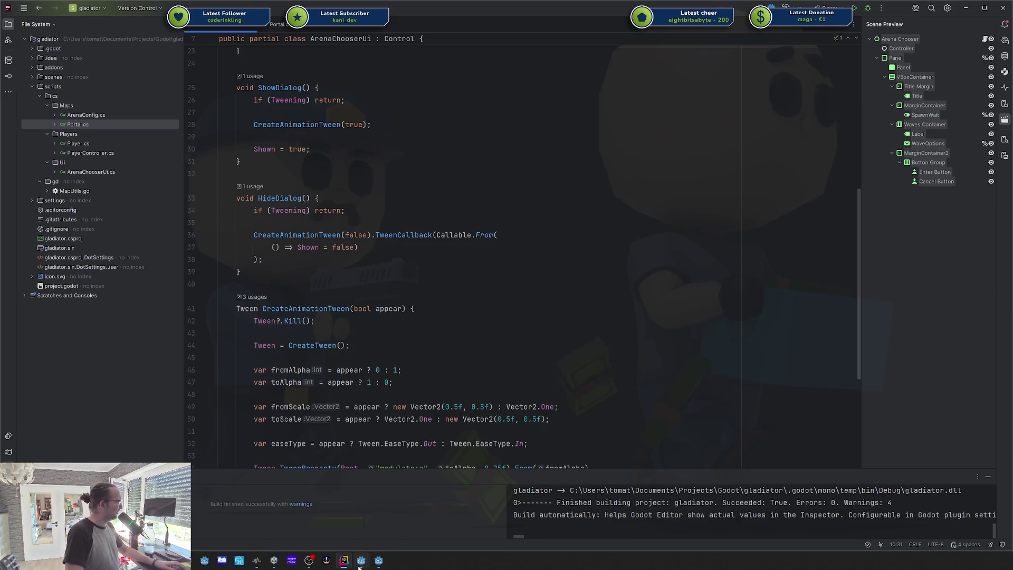
{"action": "left_click", "coordinate": [378, 561]}
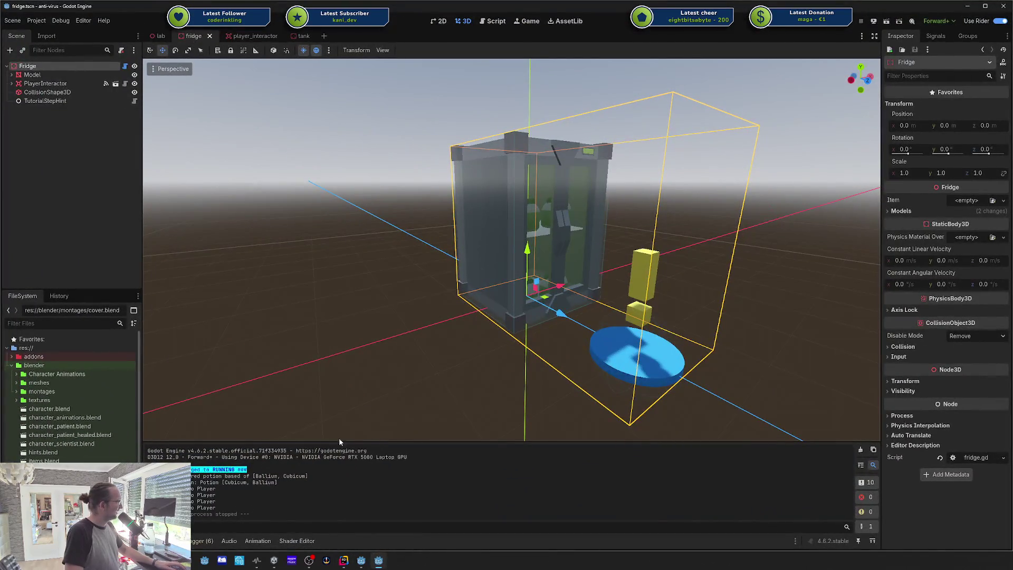
Step: Return to the gladiator project's cell scene and click through the Portal, Portal Listener and Arena Chooser nodes
{"action": "left_click", "coordinate": [361, 561]}
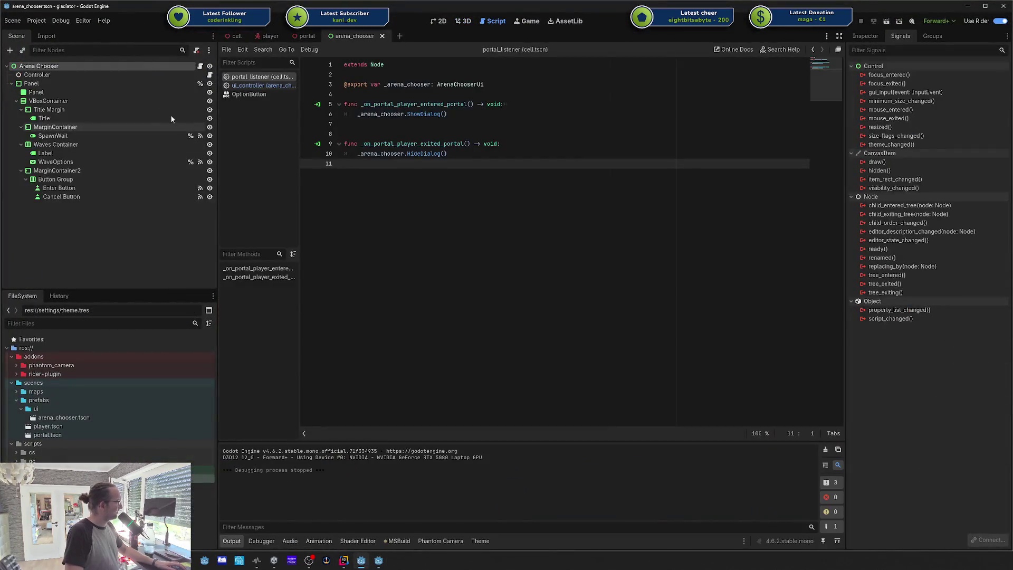
{"action": "left_click", "coordinate": [234, 35]}
{"action": "left_click", "coordinate": [49, 127]}
{"action": "left_click", "coordinate": [49, 119]}
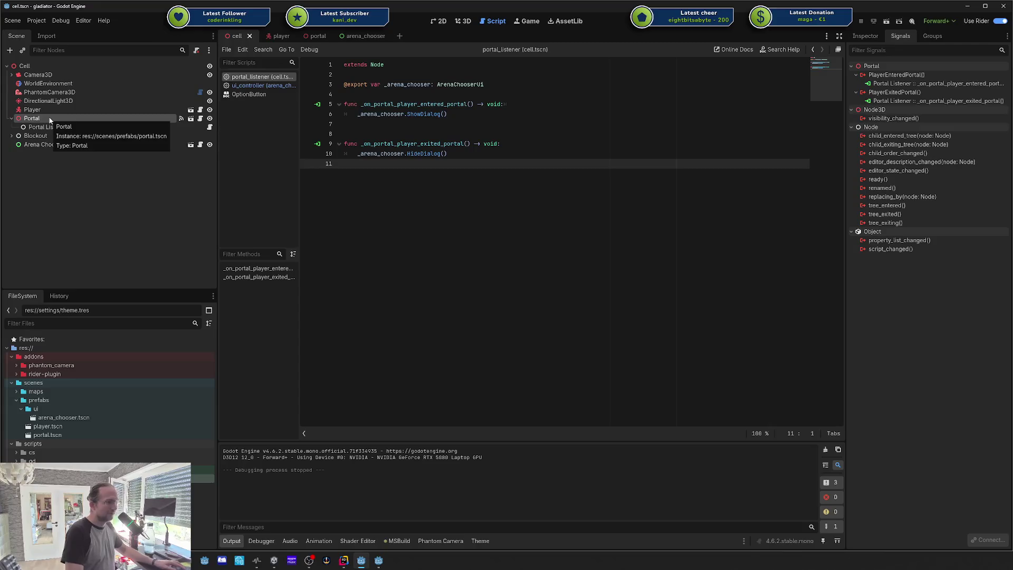
{"action": "left_click", "coordinate": [47, 126]}
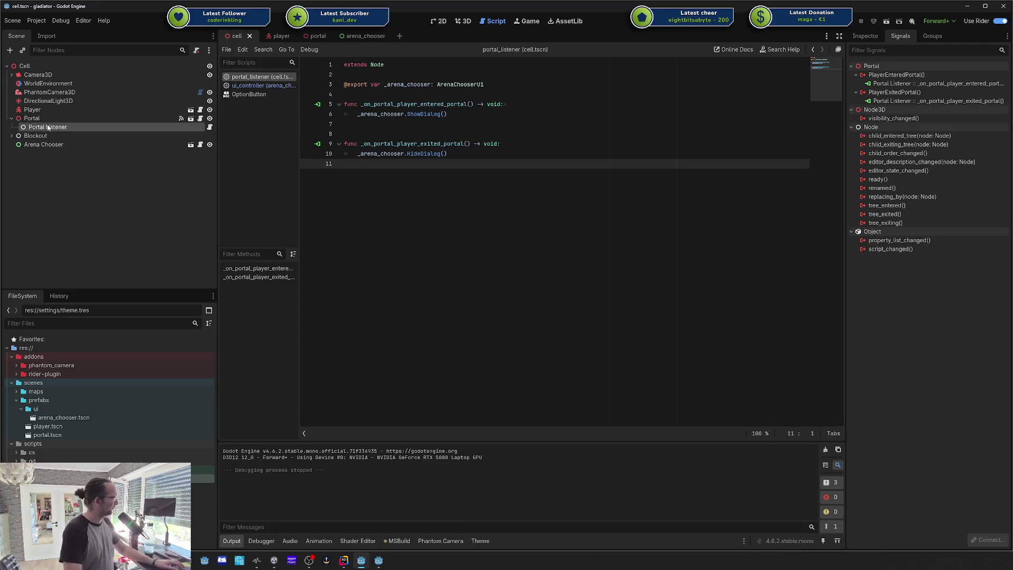
{"action": "left_click", "coordinate": [52, 121]}
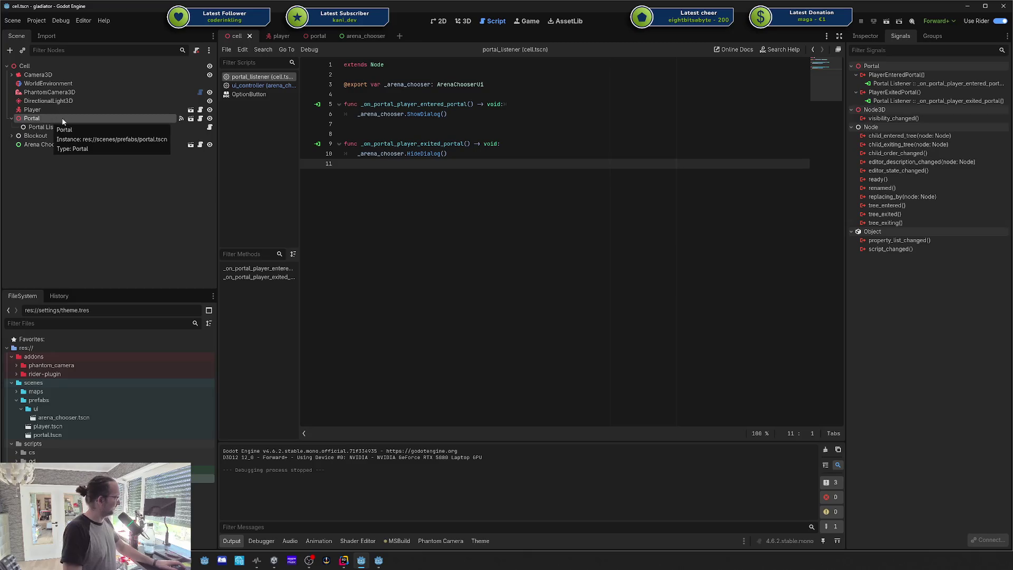
{"action": "left_click", "coordinate": [37, 145], "text": "ctrl"}
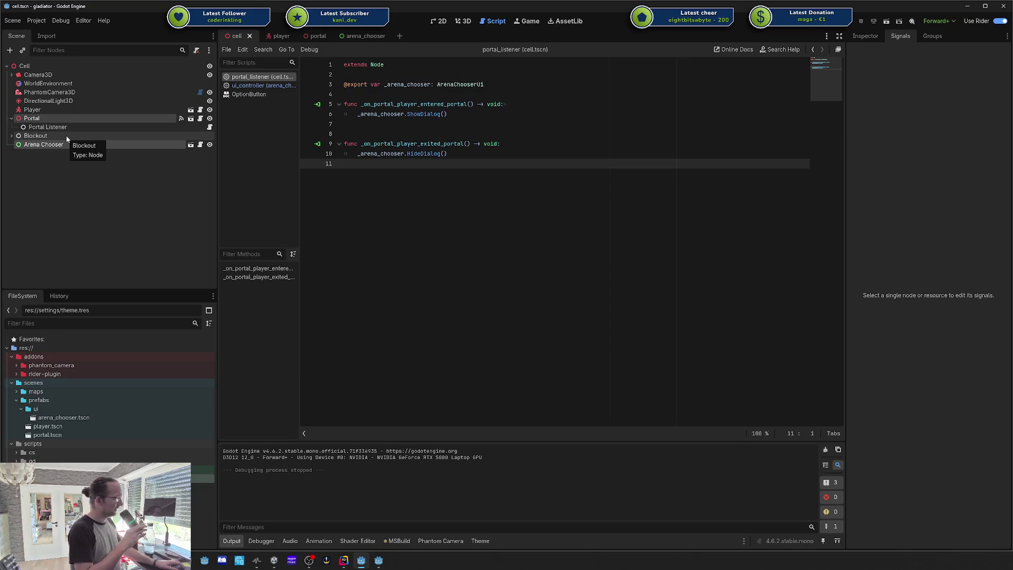
{"action": "left_click", "coordinate": [48, 128]}
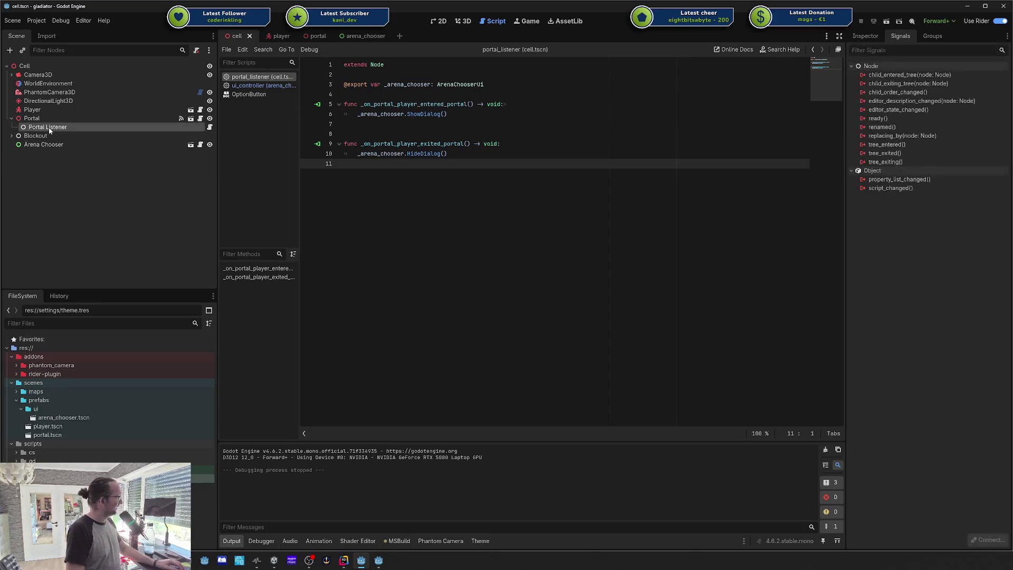
Step: Select the Portal node and pick its PlayerEnteredPortal signal in the Signals dock
{"action": "left_click_drag", "start_coordinate": [401, 125], "coordinate": [377, 91]}
{"action": "left_click", "coordinate": [378, 91]}
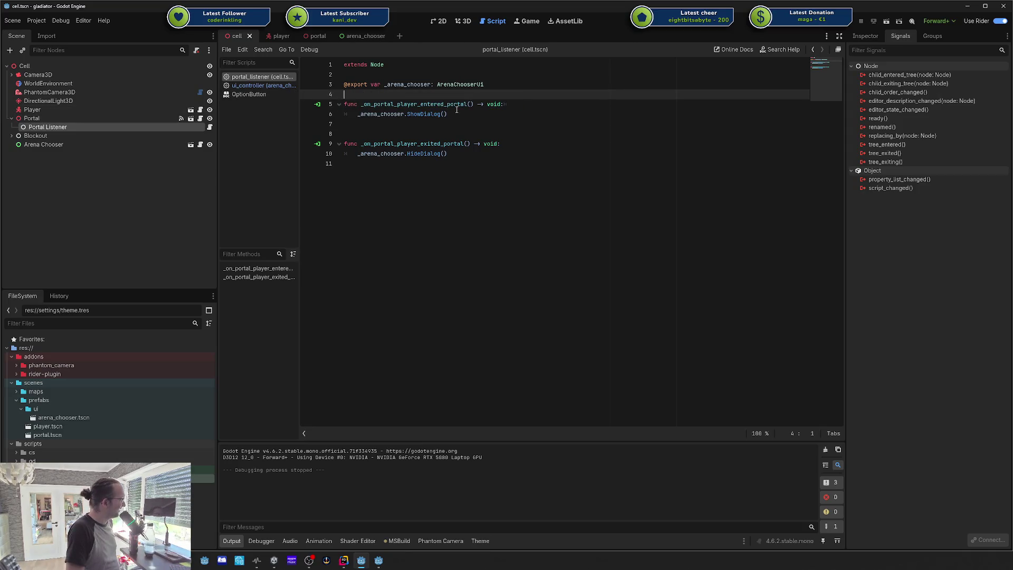
{"action": "left_click", "coordinate": [76, 119]}
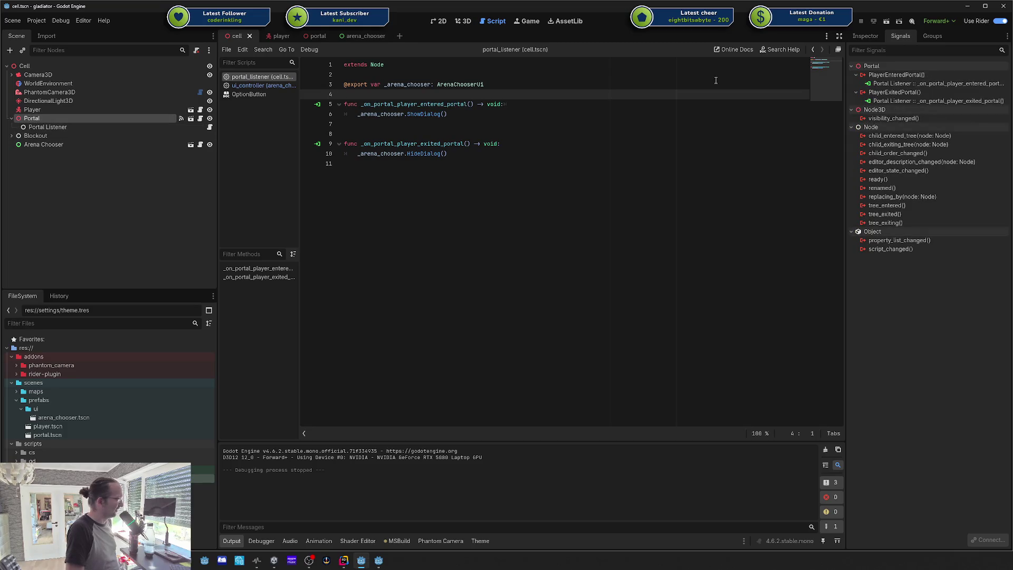
{"action": "left_click", "coordinate": [888, 75]}
{"action": "right_click", "coordinate": [889, 74]}
{"action": "left_click", "coordinate": [905, 79]}
{"action": "key", "text": "Escape"}
{"action": "right_click", "coordinate": [910, 77]}
{"action": "left_click", "coordinate": [919, 83]}
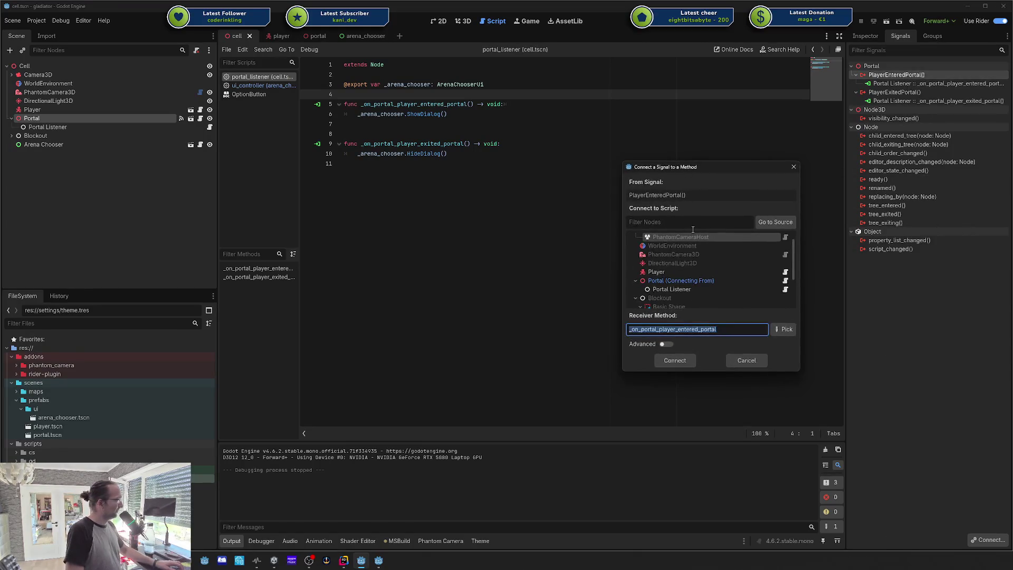
{"action": "scroll", "coordinate": [695, 263], "scroll_direction": "down", "scroll_amount": 5}
{"action": "left_click", "coordinate": [750, 327]}
{"action": "left_click", "coordinate": [783, 328]}
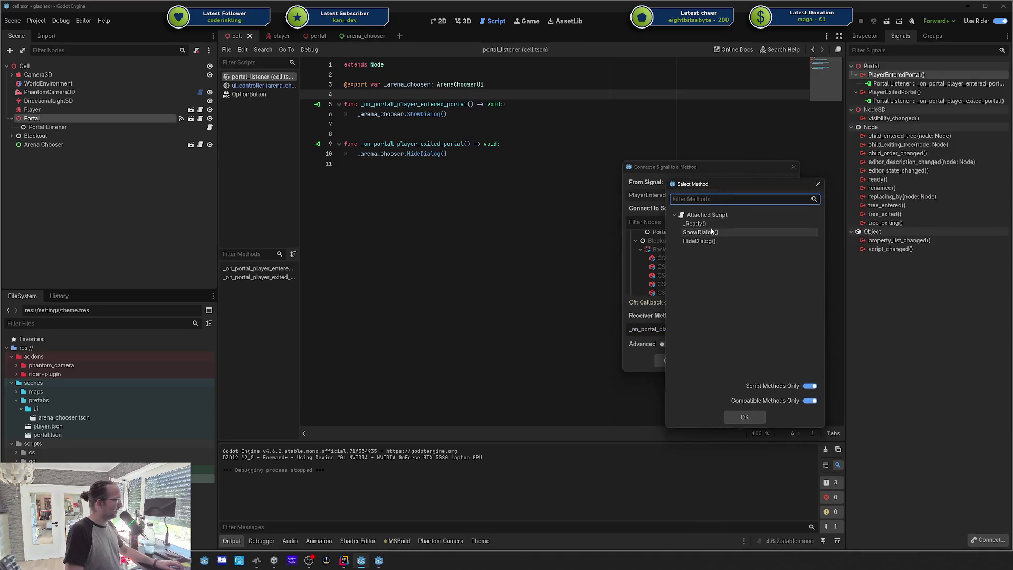
{"action": "double_click", "coordinate": [701, 232]}
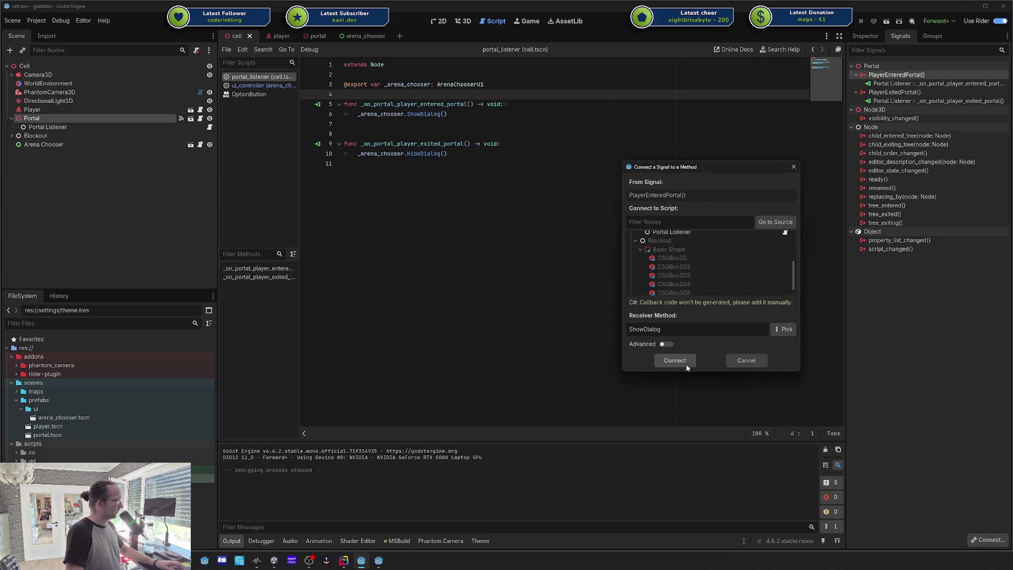
{"action": "key", "text": "alt+Tab"}
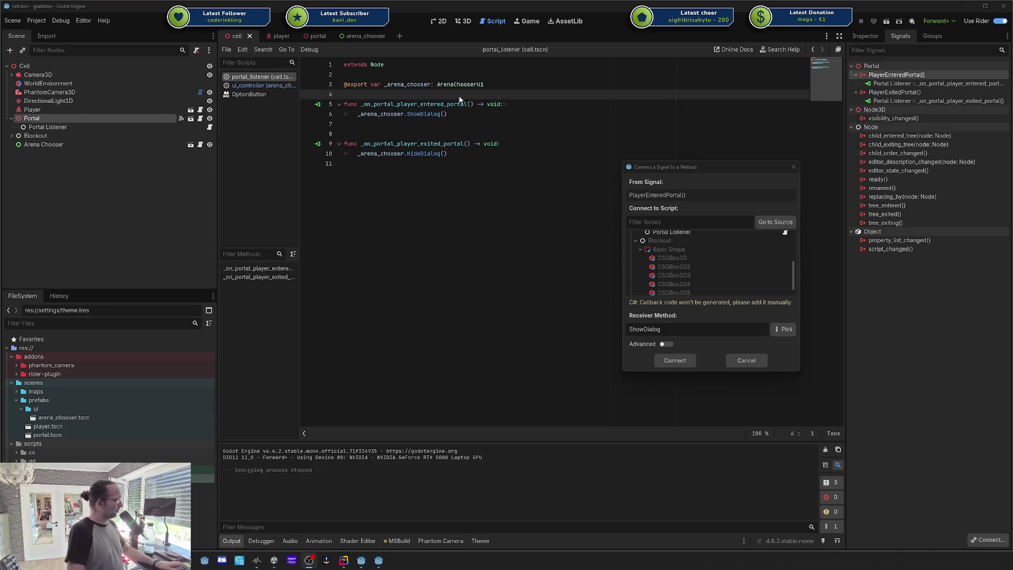
{"action": "left_click", "coordinate": [796, 167]}
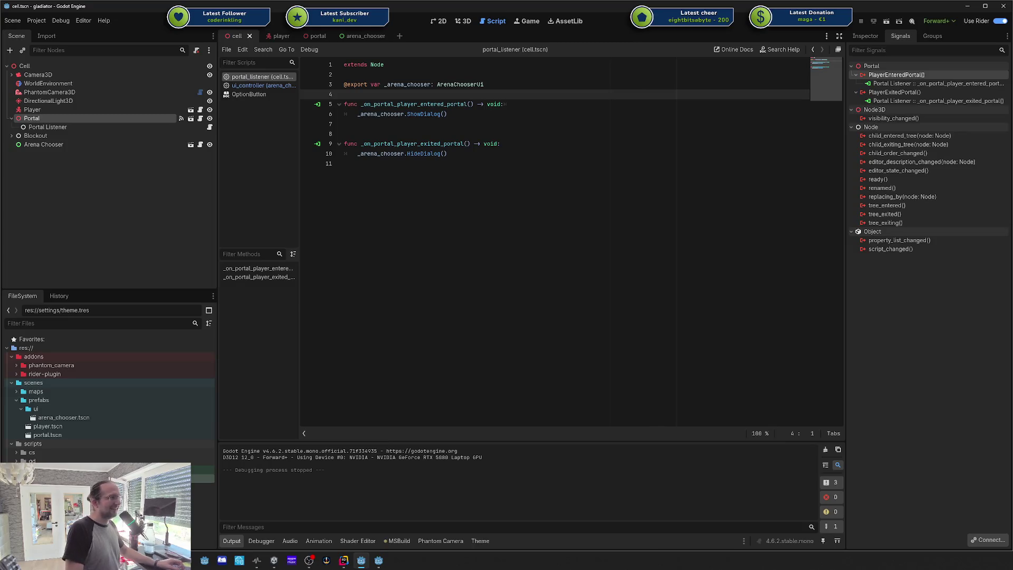
{"action": "left_click_drag", "start_coordinate": [1012, 59], "coordinate": [540, 56]}
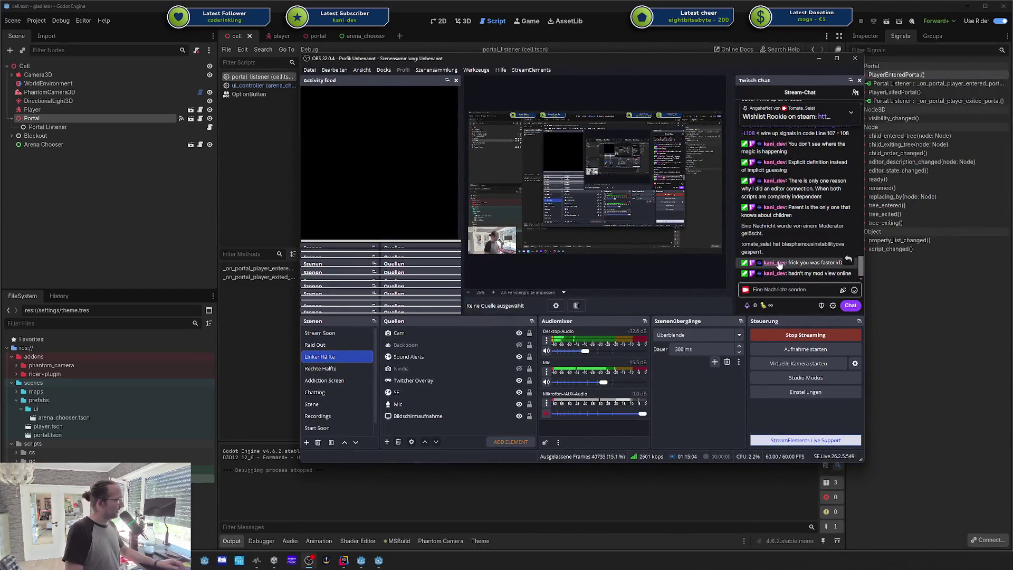
{"action": "mouse_move", "coordinate": [851, 236]}
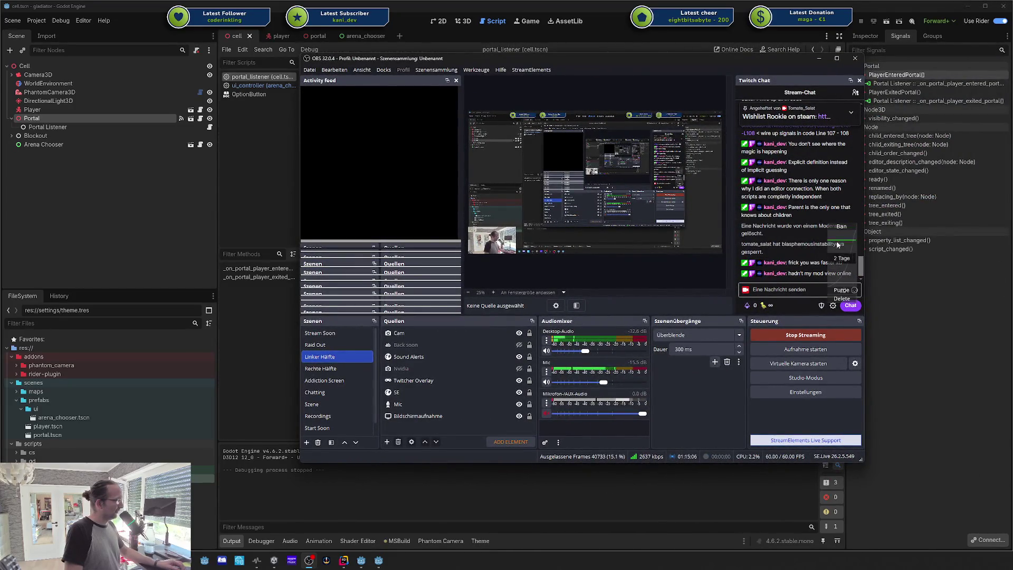
{"action": "right_click", "coordinate": [774, 258]}
{"action": "key", "text": "Escape"}
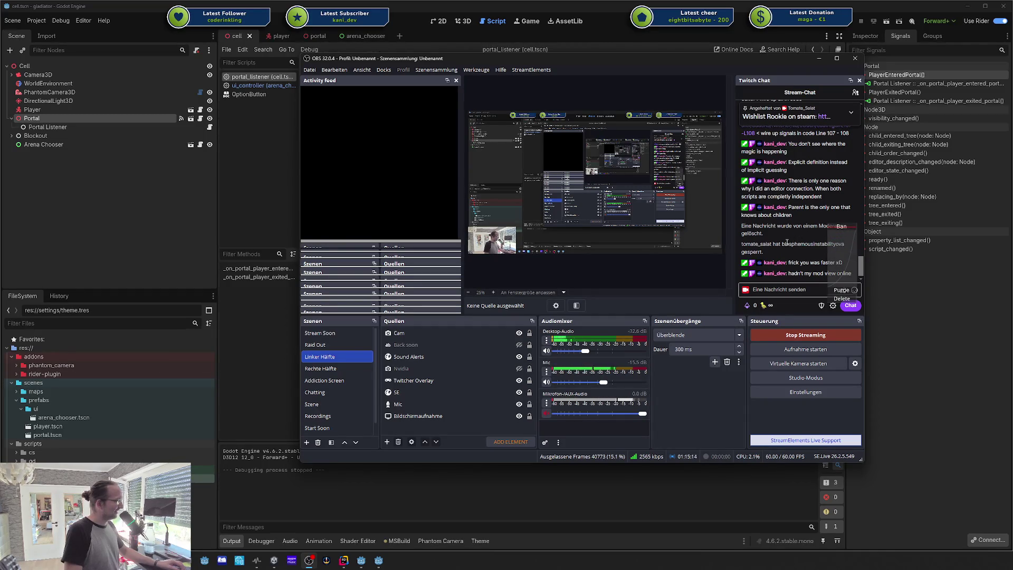
{"action": "left_click_drag", "start_coordinate": [602, 56], "coordinate": [1012, 79]}
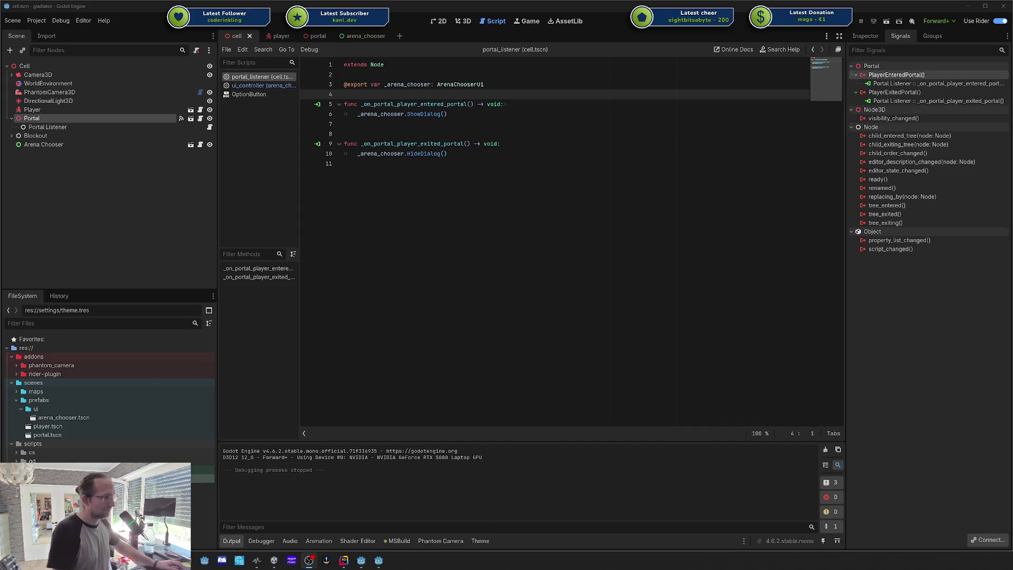
{"action": "left_click", "coordinate": [530, 114]}
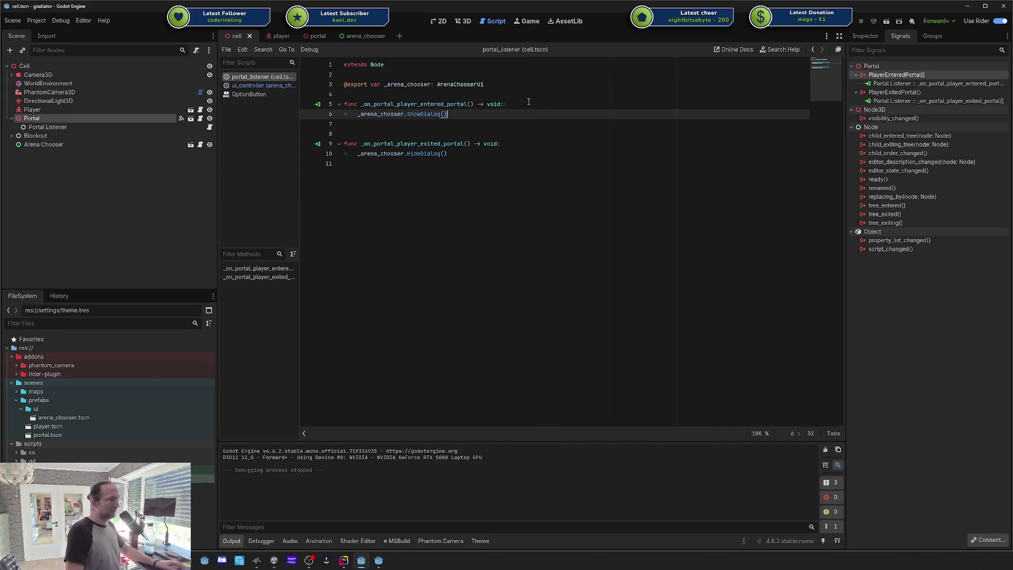
{"action": "mouse_move", "coordinate": [384, 84]}
{"action": "left_mouse_down"}
{"action": "mouse_move", "coordinate": [454, 153]}
{"action": "mouse_move", "coordinate": [380, 112]}
{"action": "mouse_move", "coordinate": [294, 94]}
{"action": "left_mouse_up"}
{"action": "left_click", "coordinate": [479, 133]}
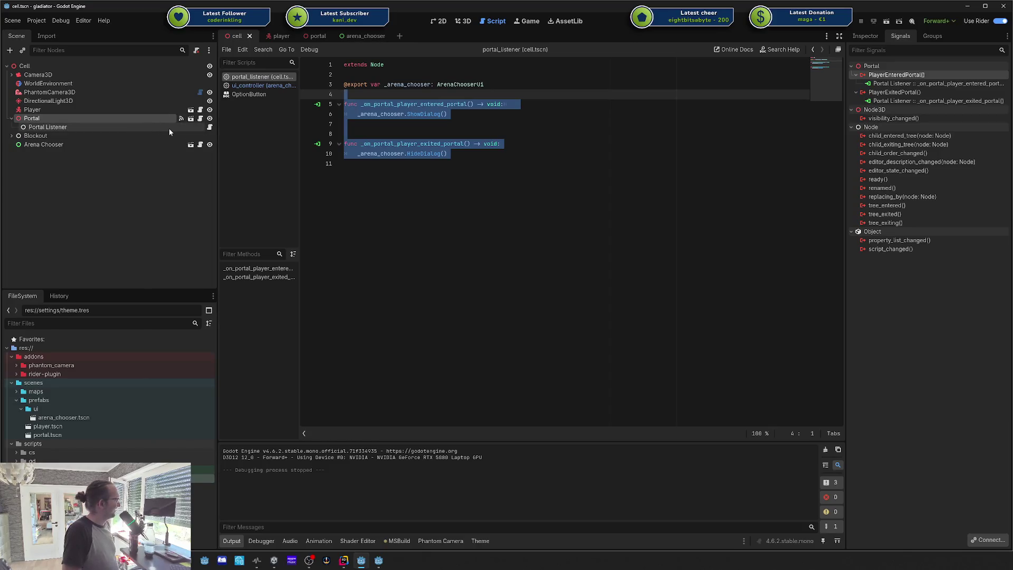
{"action": "left_click", "coordinate": [100, 148]}
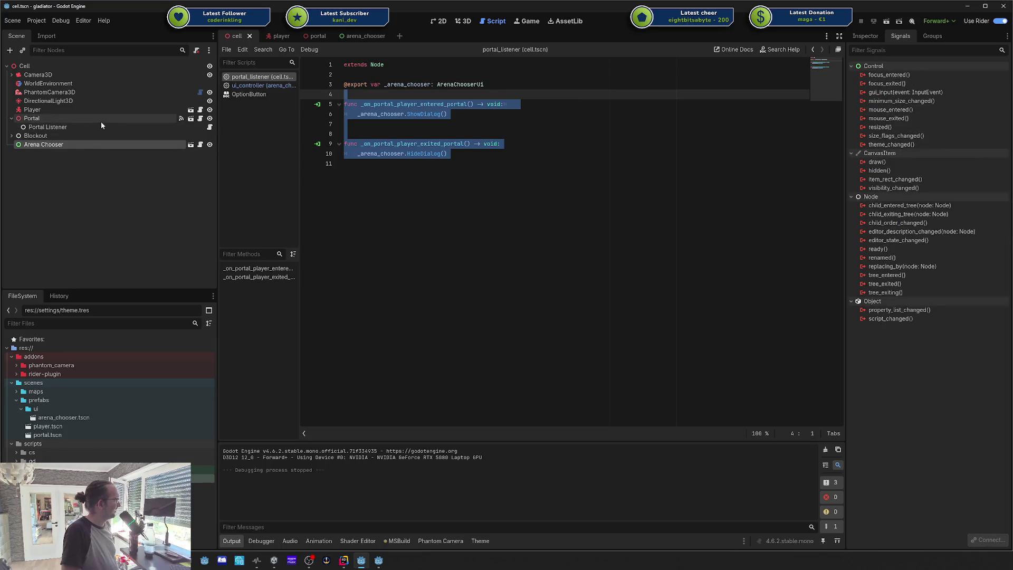
{"action": "left_click", "coordinate": [100, 121]}
{"action": "left_click", "coordinate": [95, 127]}
{"action": "left_click", "coordinate": [96, 120]}
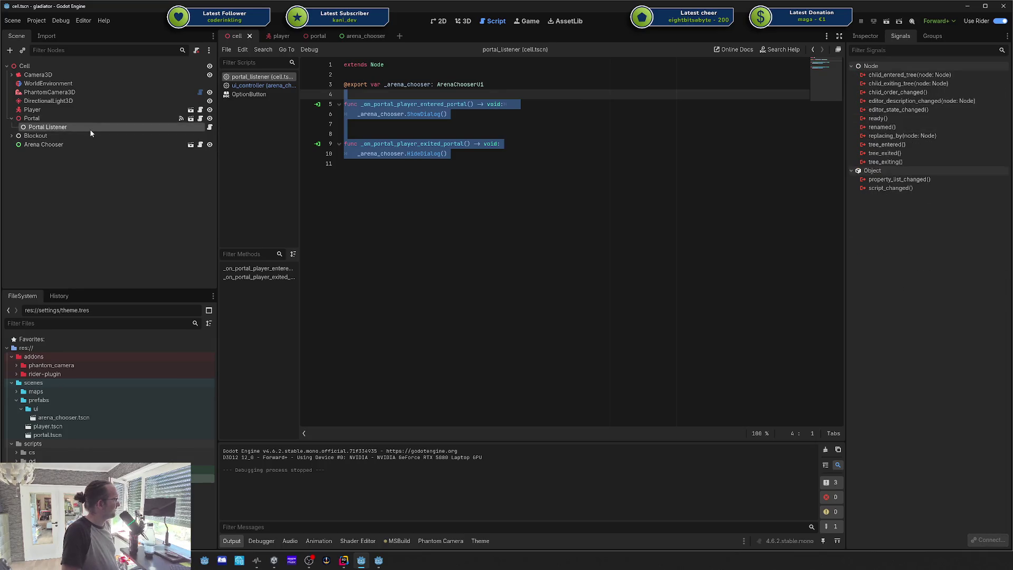
{"action": "left_click", "coordinate": [84, 121]}
{"action": "left_click", "coordinate": [84, 126]}
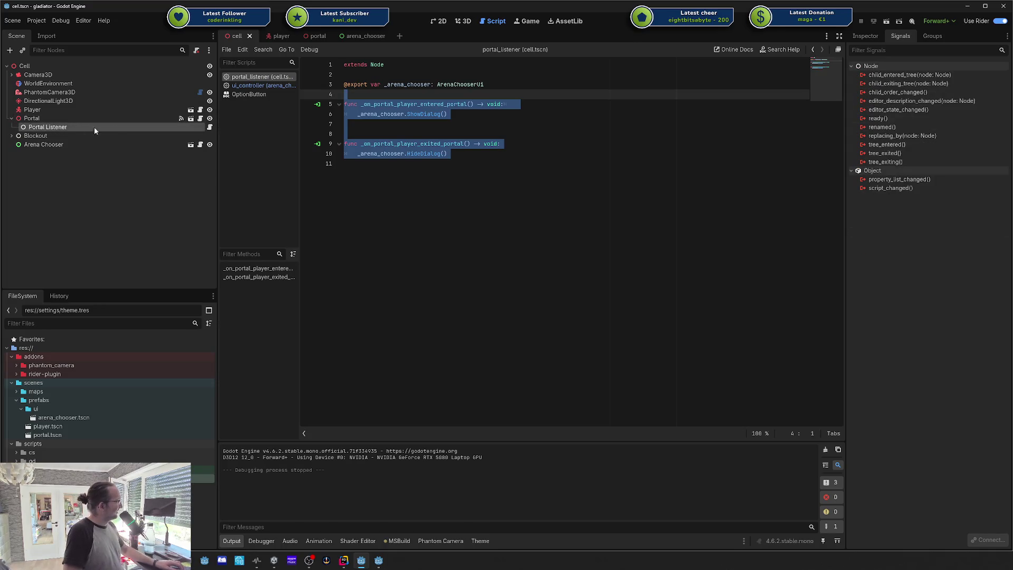
{"action": "left_click", "coordinate": [129, 146]}
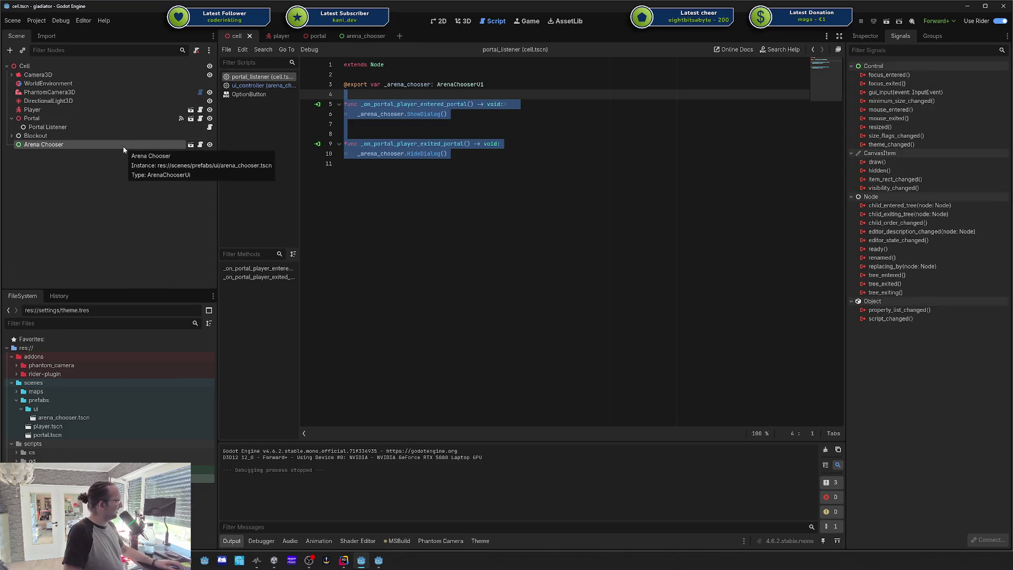
{"action": "left_click", "coordinate": [106, 127]}
{"action": "left_click", "coordinate": [556, 161]}
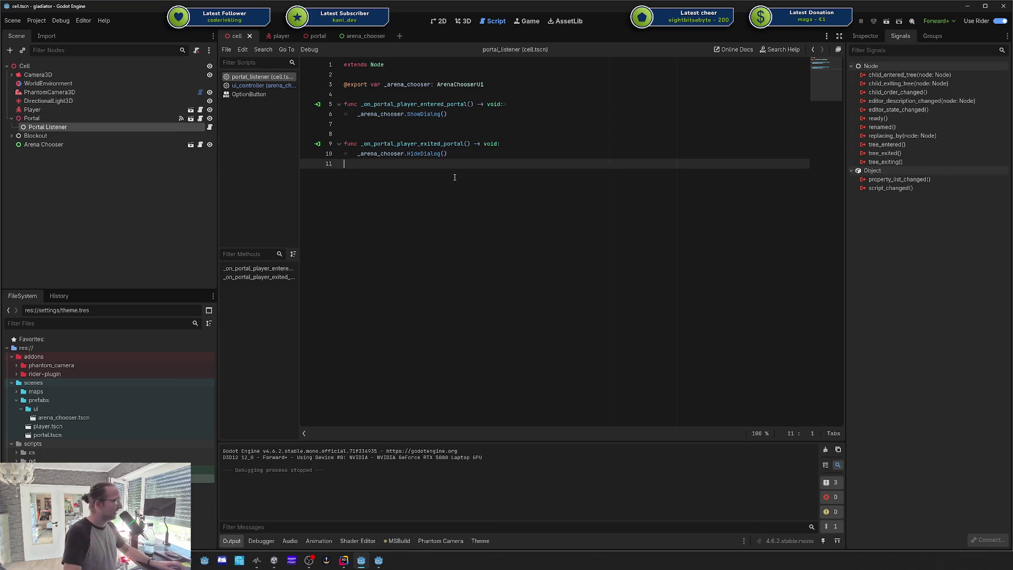
{"action": "left_click", "coordinate": [477, 144]}
{"action": "left_click", "coordinate": [507, 122]}
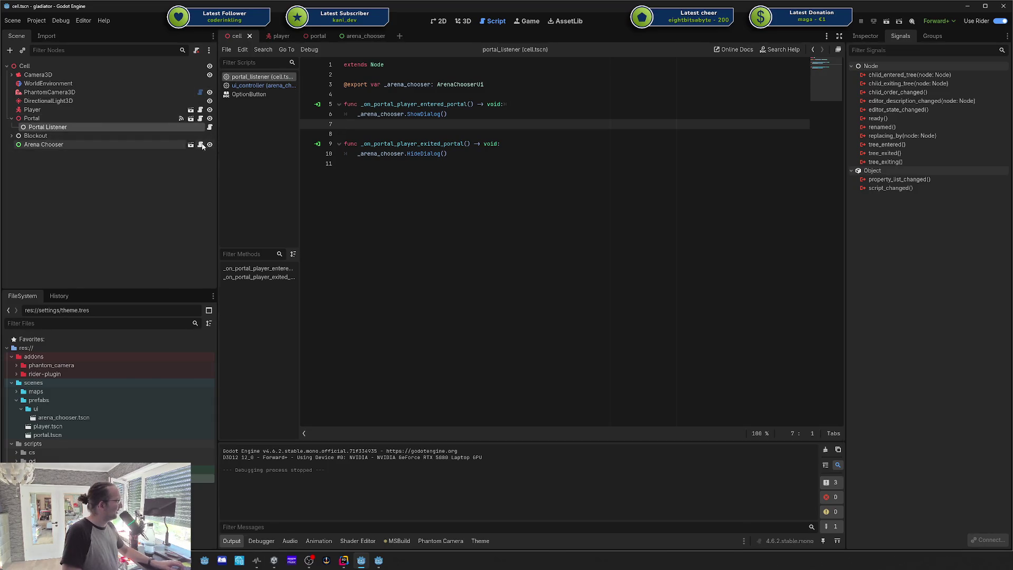
{"action": "left_click", "coordinate": [110, 144]}
Step: Open the Arena Chooser scene and its Controller's script, highlighting the wave_items and config declarations
{"action": "left_click", "coordinate": [190, 144]}
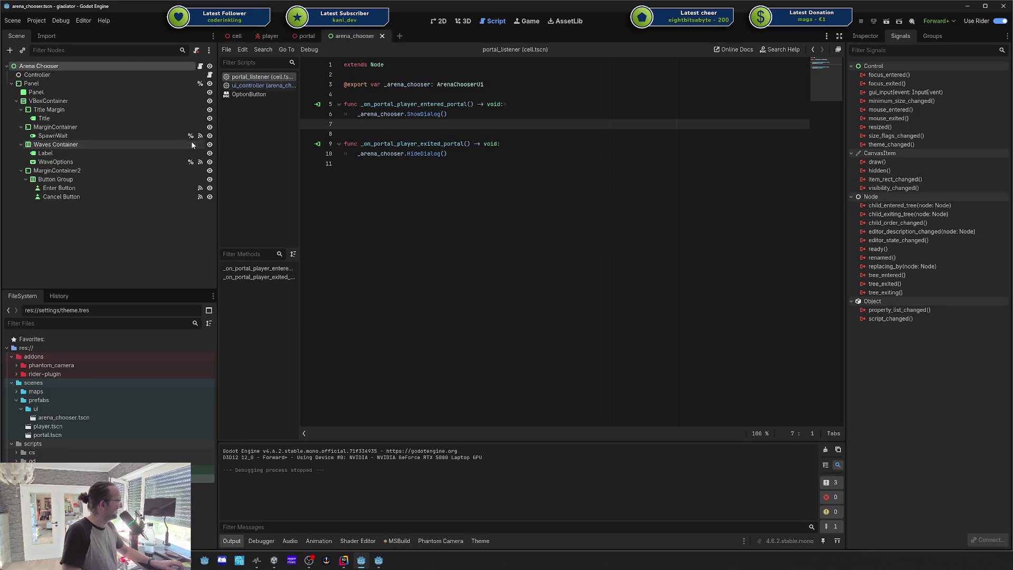
{"action": "left_click", "coordinate": [205, 73]}
{"action": "left_click_drag", "start_coordinate": [425, 124], "coordinate": [344, 94]}
{"action": "left_click", "coordinate": [385, 104]}
{"action": "left_click", "coordinate": [425, 85]}
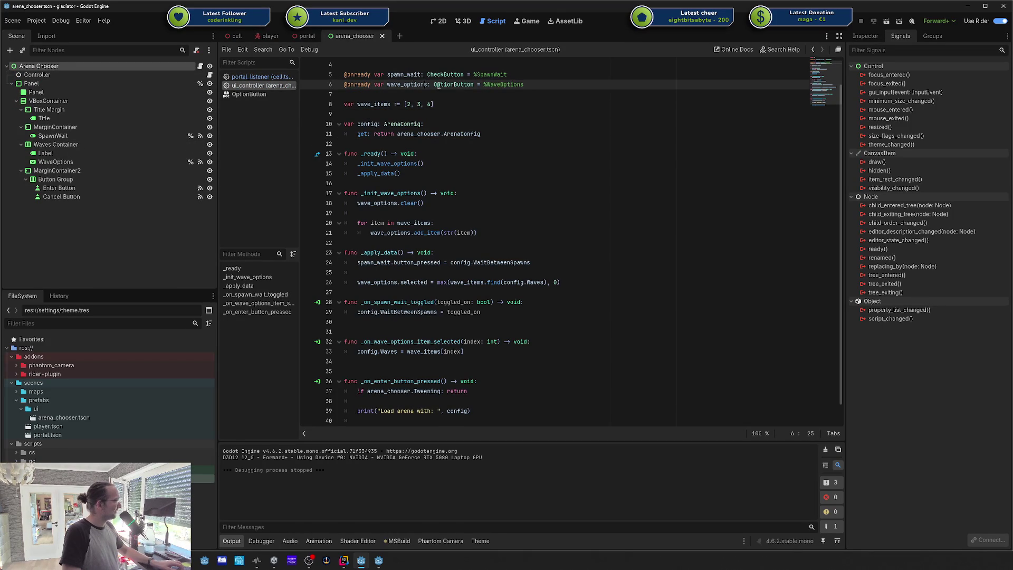
Step: Place the caret after the arena_chooser declaration, then select CollisionShape3D in the player scene
{"action": "scroll", "coordinate": [426, 79], "scroll_direction": "up", "scroll_amount": 2}
{"action": "left_click", "coordinate": [453, 85]}
{"action": "left_click", "coordinate": [518, 84]}
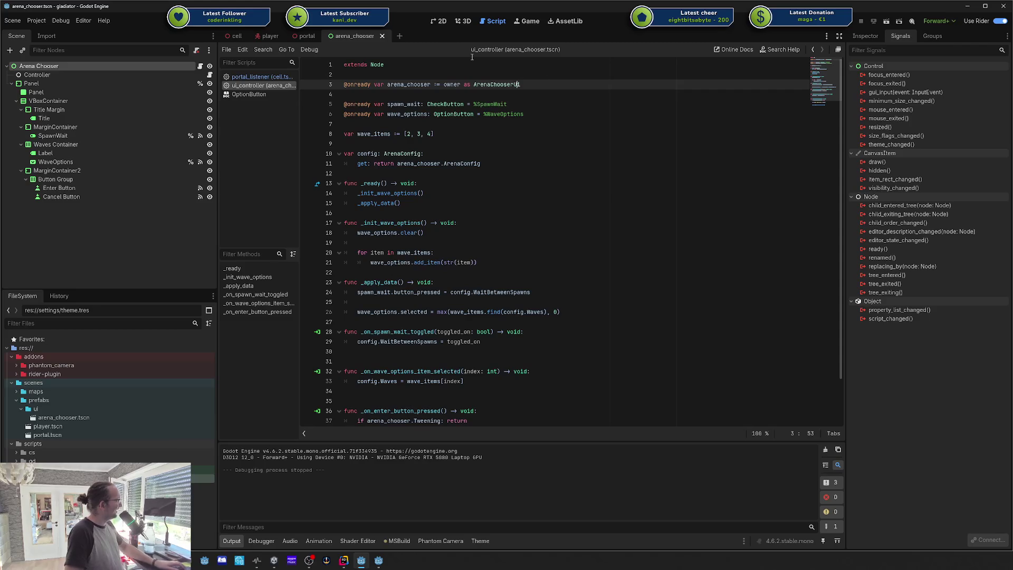
{"action": "left_click", "coordinate": [267, 36]}
{"action": "left_click", "coordinate": [103, 83]}
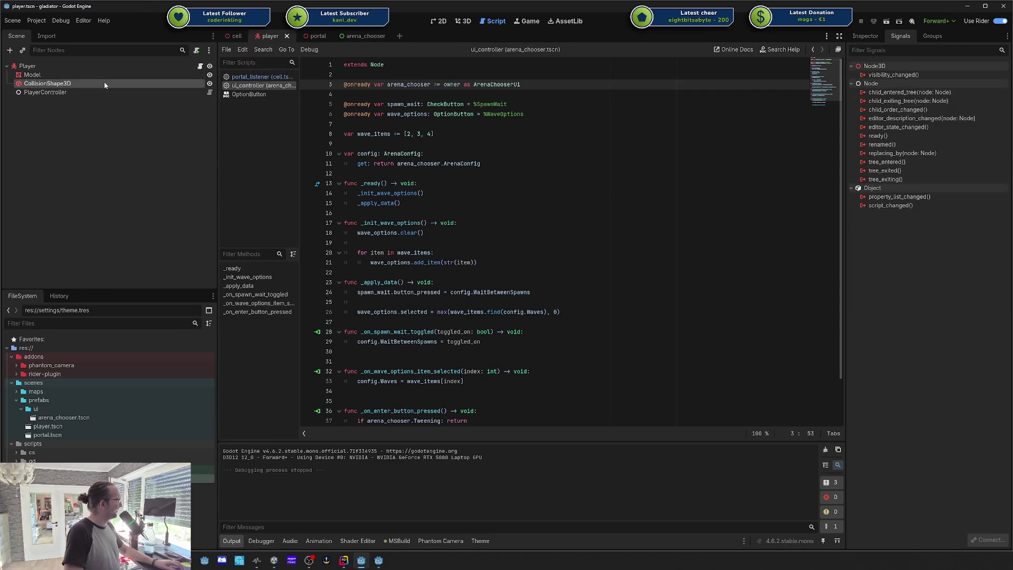
{"action": "left_click", "coordinate": [209, 93]}
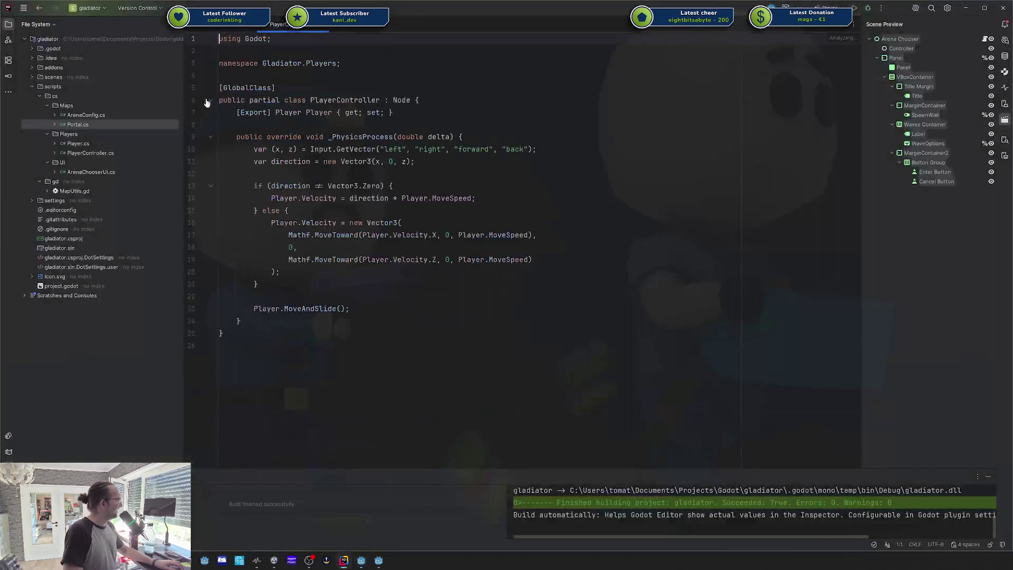
{"action": "left_click", "coordinate": [274, 137]}
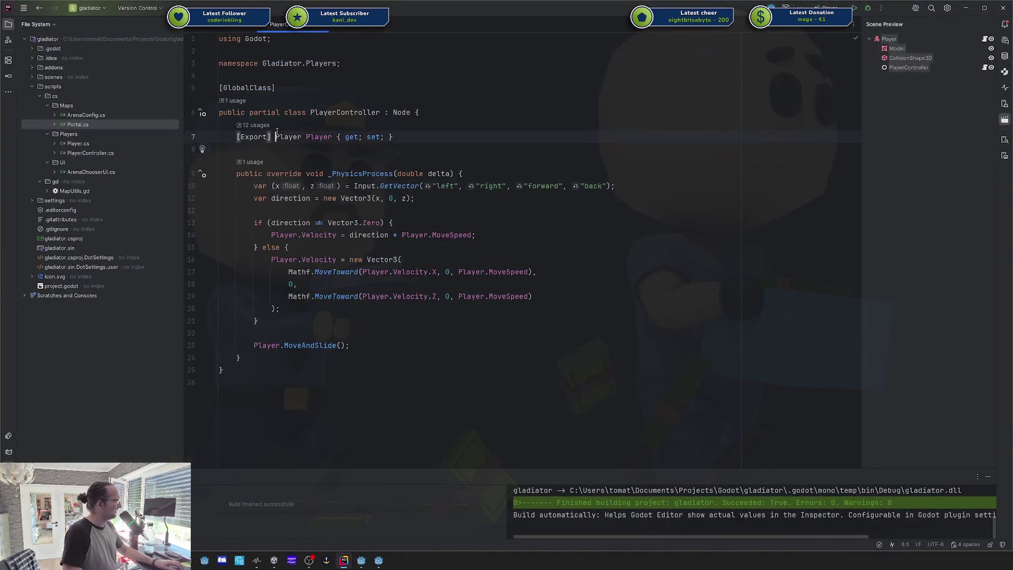
{"action": "left_click", "coordinate": [307, 137]}
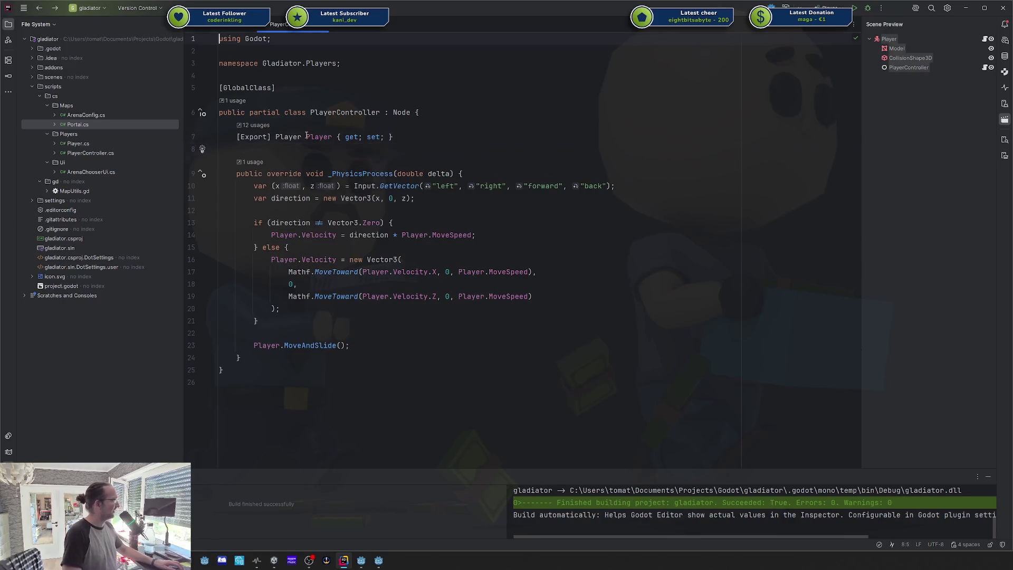
{"action": "key", "text": "alt+Left"}
{"action": "key", "text": "alt+Tab"}
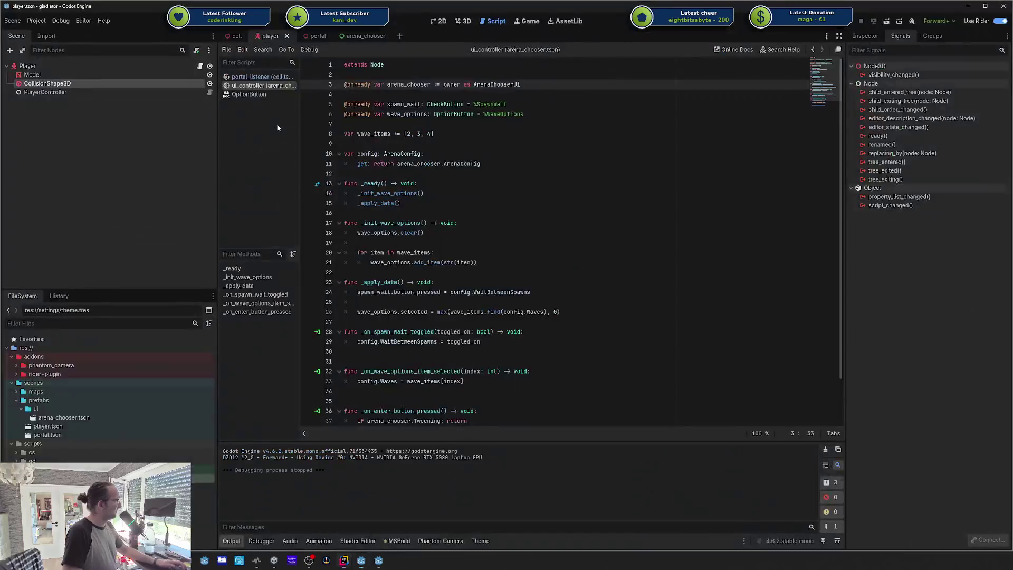
Step: Show the Player root node in the Inspector and compare it with the cell scene's Player instance
{"action": "left_click", "coordinate": [51, 68]}
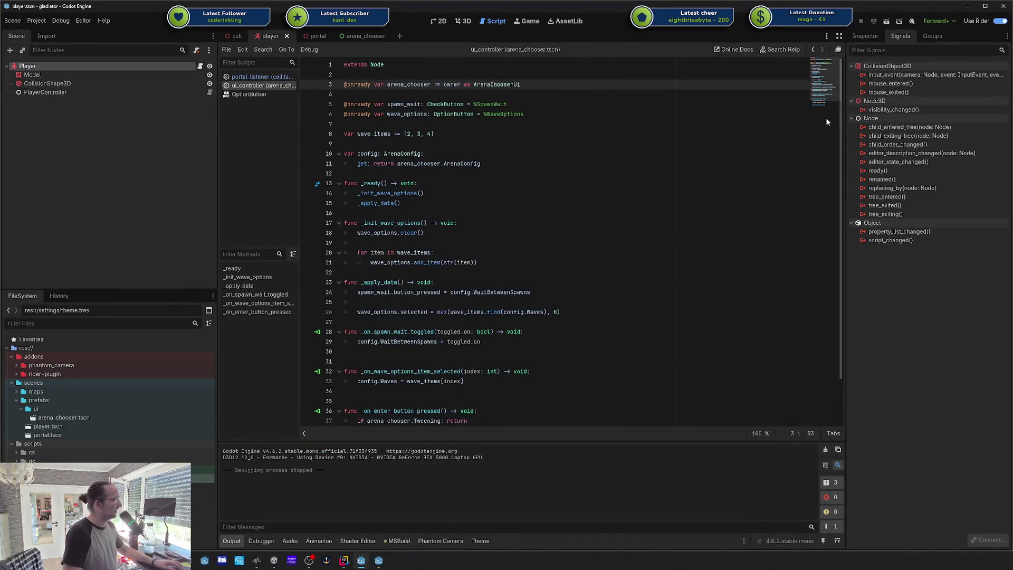
{"action": "left_click", "coordinate": [856, 38]}
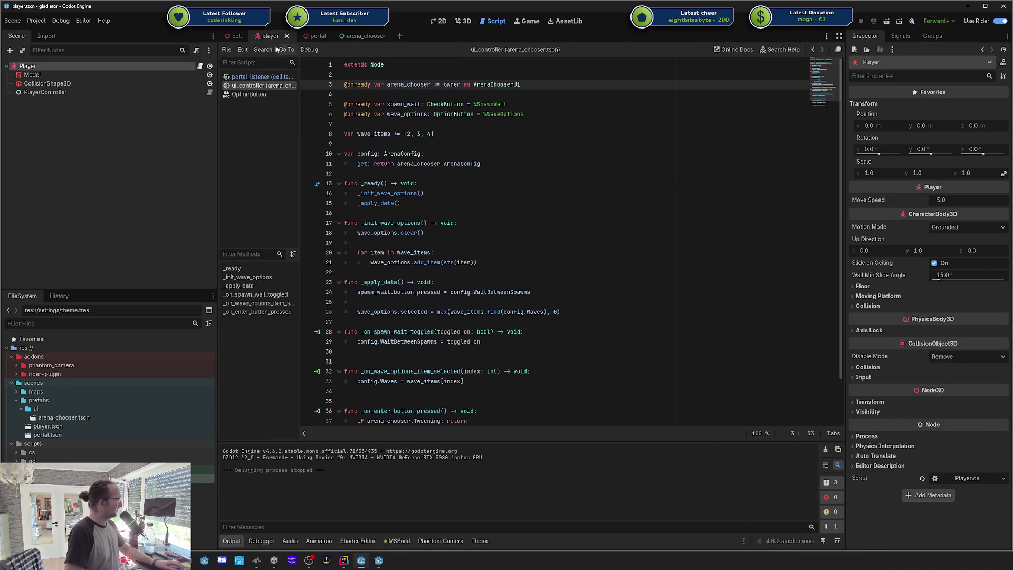
{"action": "key", "text": "ctrl+shift+Tab"}
{"action": "left_click", "coordinate": [32, 110]}
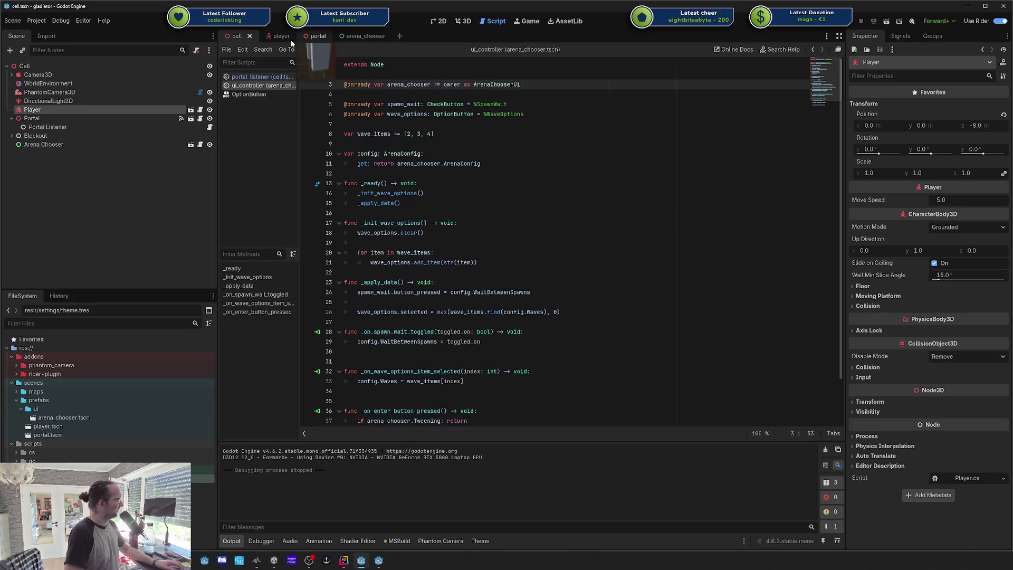
{"action": "left_click", "coordinate": [277, 36]}
Step: Select the PlayerController node to view its Player property
{"action": "right_click", "coordinate": [63, 84]}
{"action": "left_click", "coordinate": [39, 93]}
{"action": "left_click", "coordinate": [65, 91]}
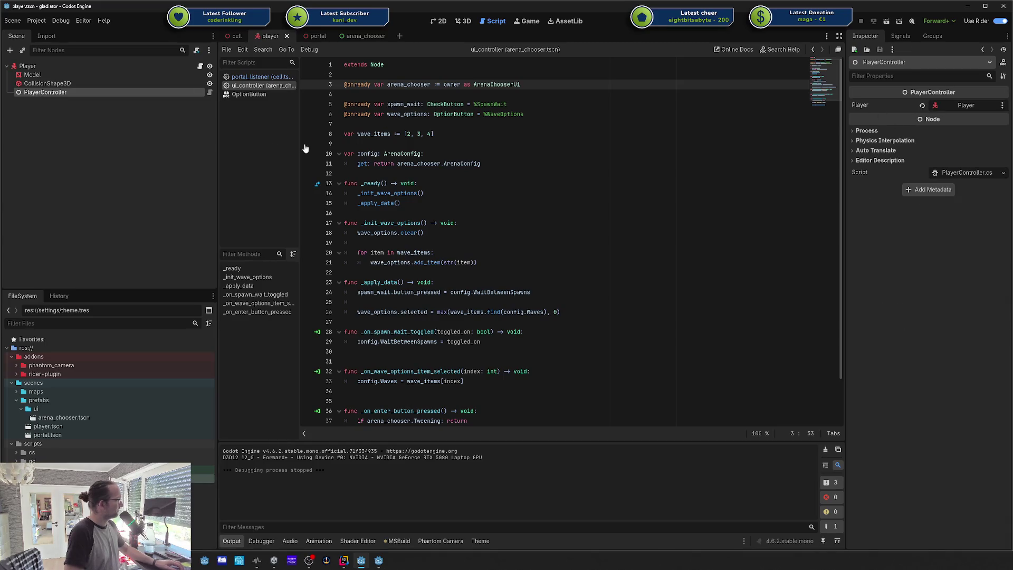
{"action": "left_click", "coordinate": [79, 108]}
{"action": "left_click", "coordinate": [44, 93]}
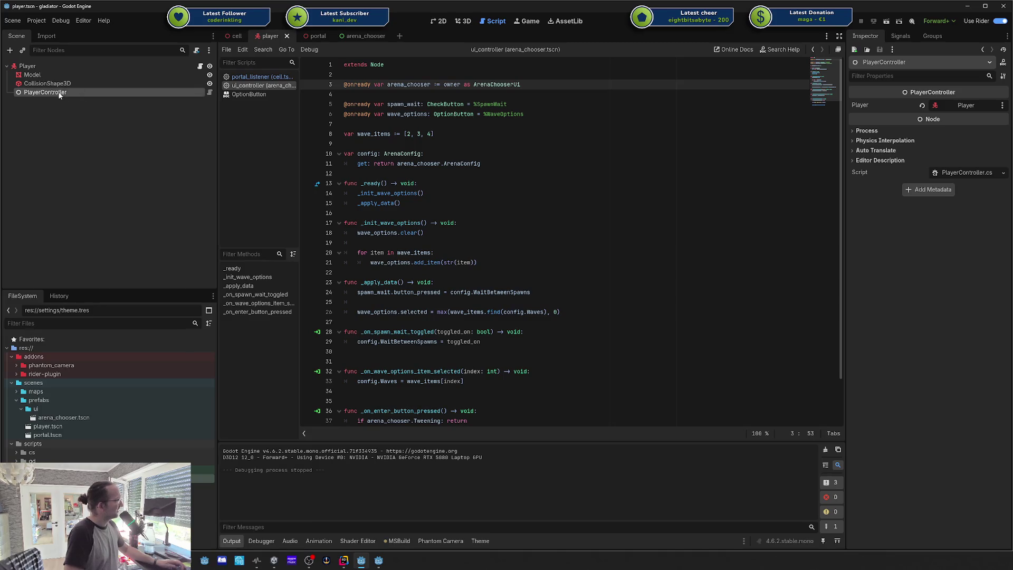
Step: Start renaming the Player node, cancel back to PlayerController, and place the caret after the wave_items list
{"action": "left_click", "coordinate": [39, 65]}
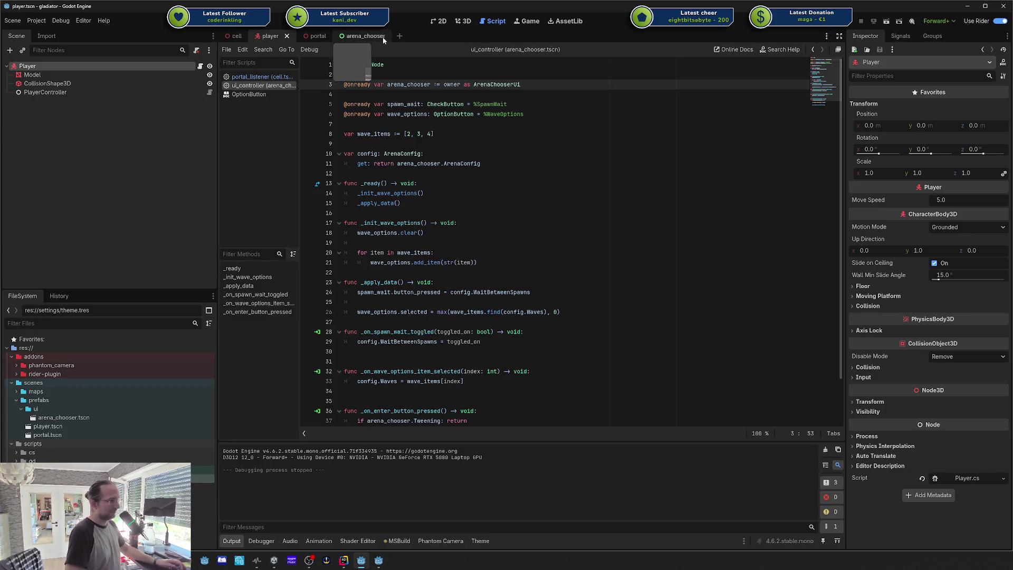
{"action": "double_click", "coordinate": [41, 66]}
{"action": "left_click", "coordinate": [50, 93]}
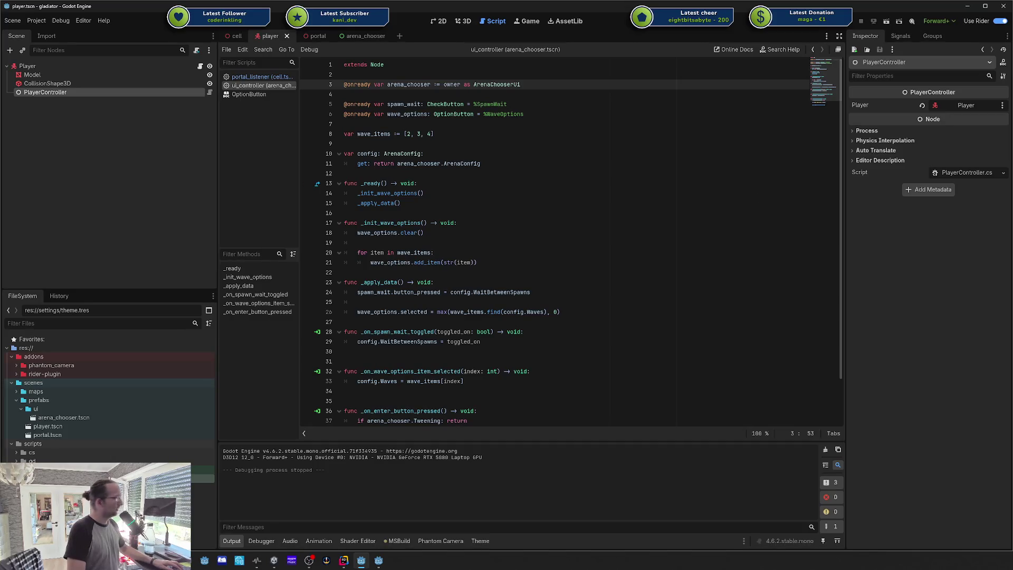
{"action": "key", "text": "Down"}
{"action": "key", "text": "Down"}
{"action": "key", "text": "Down"}
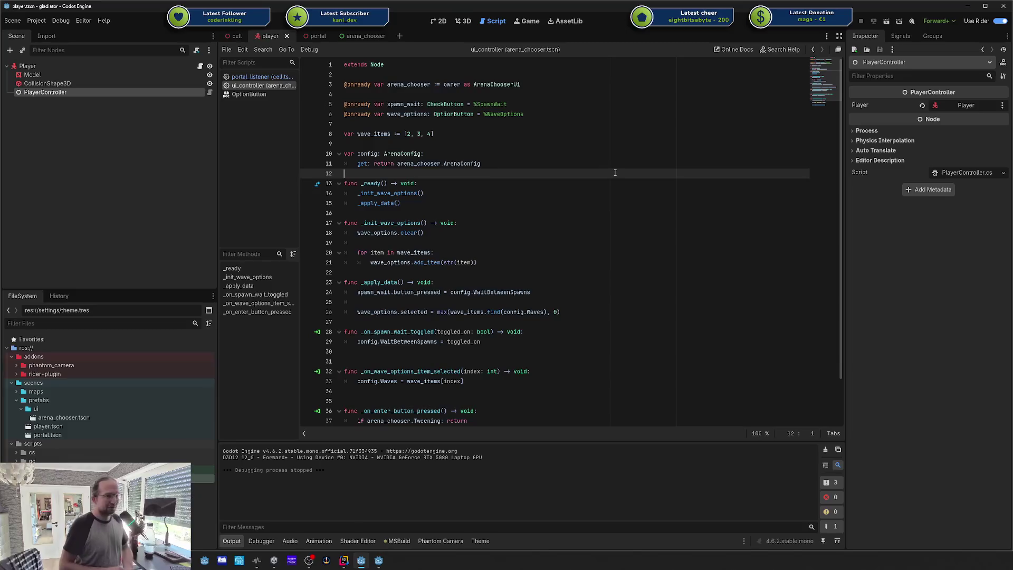
{"action": "left_click", "coordinate": [554, 135]}
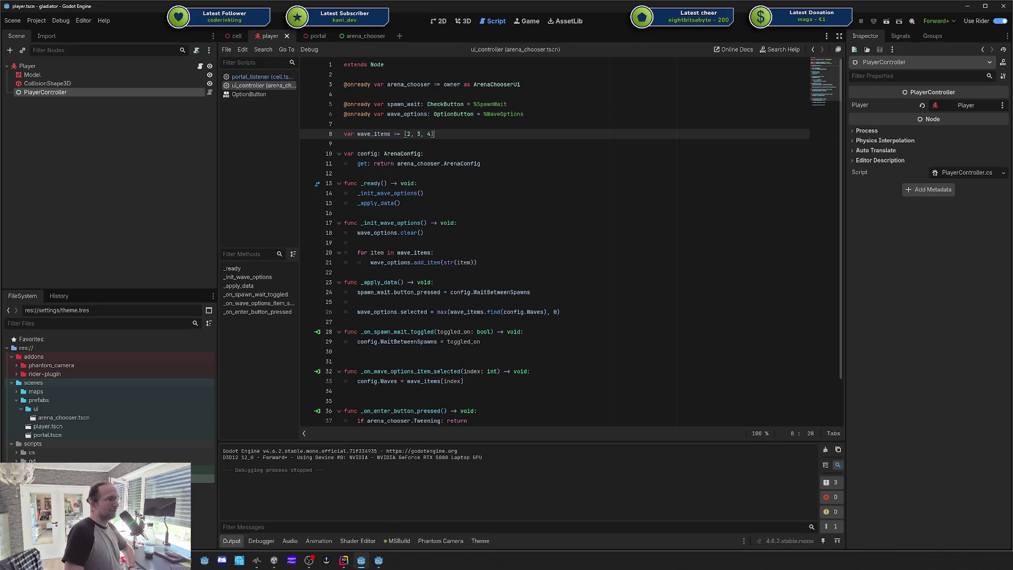
{"action": "left_click", "coordinate": [362, 36]}
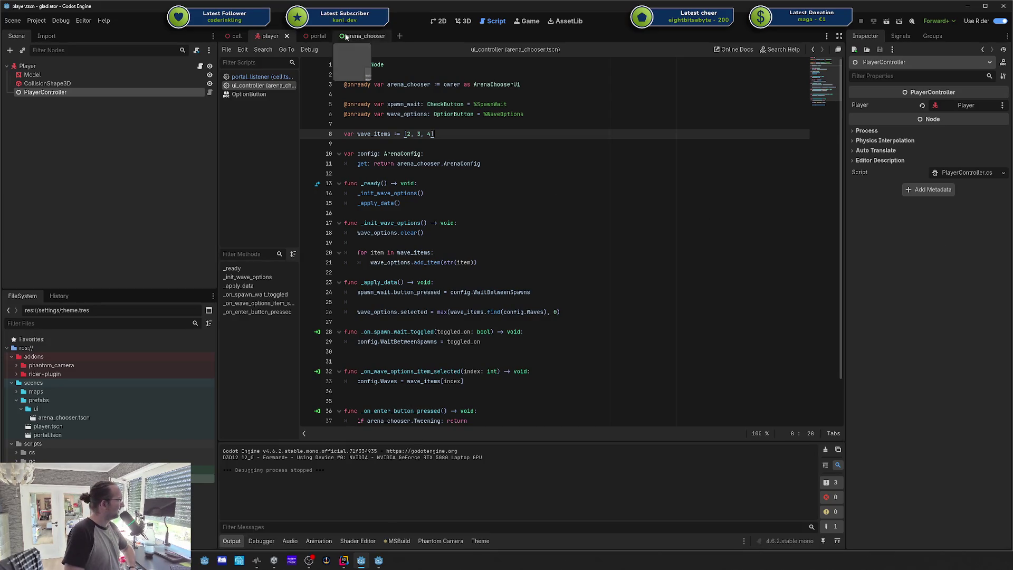
{"action": "left_click", "coordinate": [58, 75]}
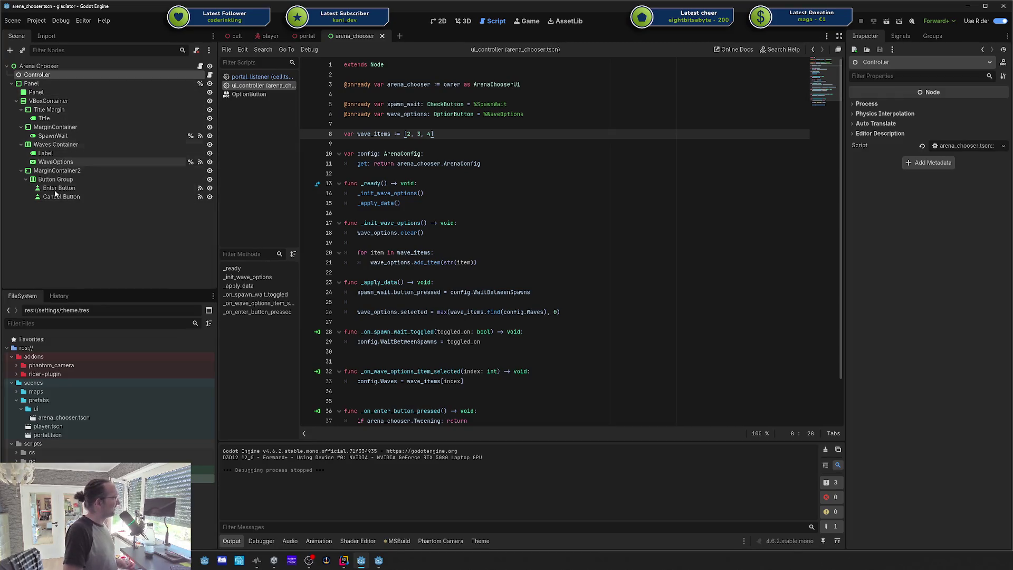
{"action": "left_click", "coordinate": [264, 85]}
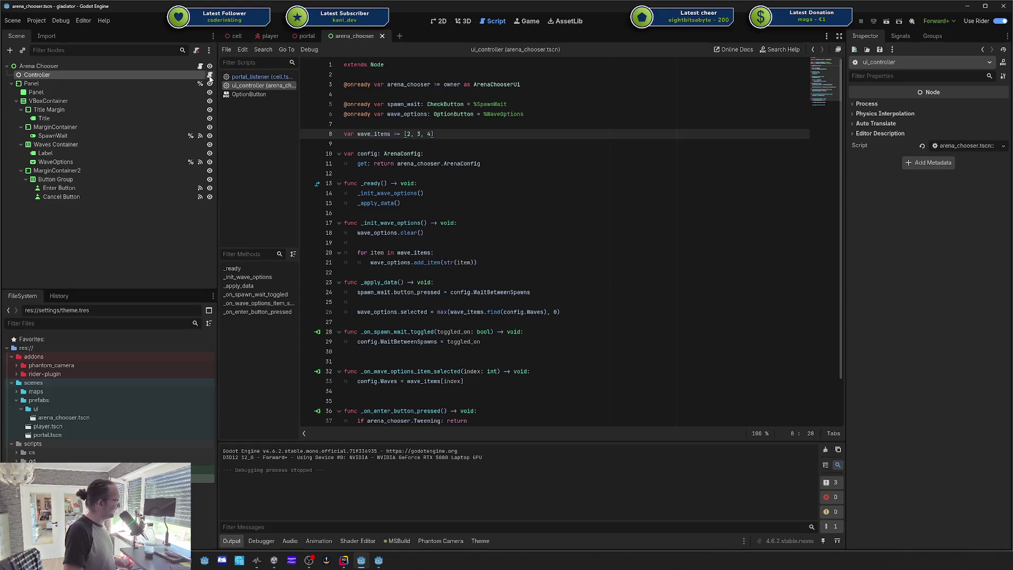
{"action": "left_click", "coordinate": [455, 149]}
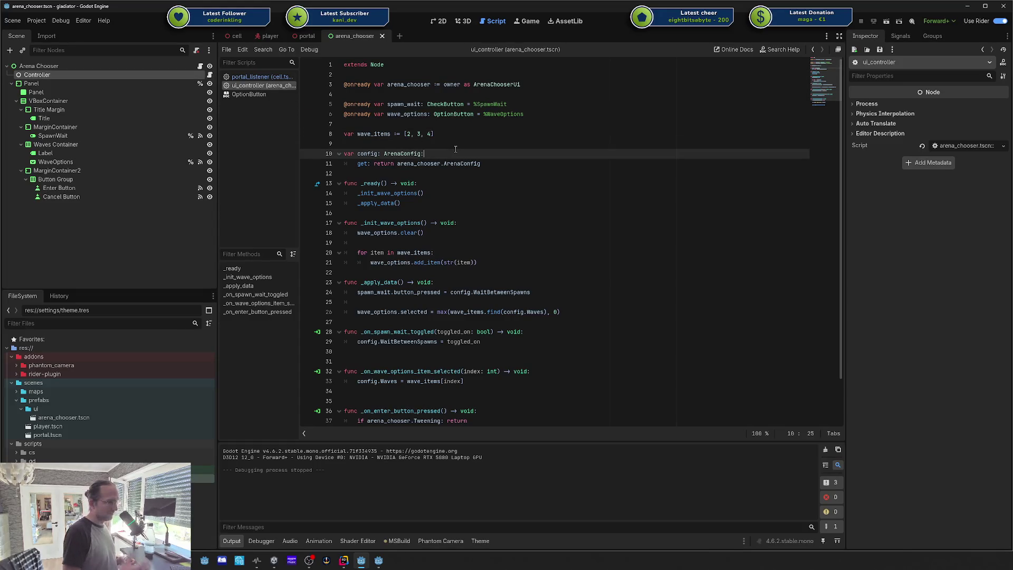
{"action": "scroll", "coordinate": [461, 146], "scroll_direction": "down", "scroll_amount": 2}
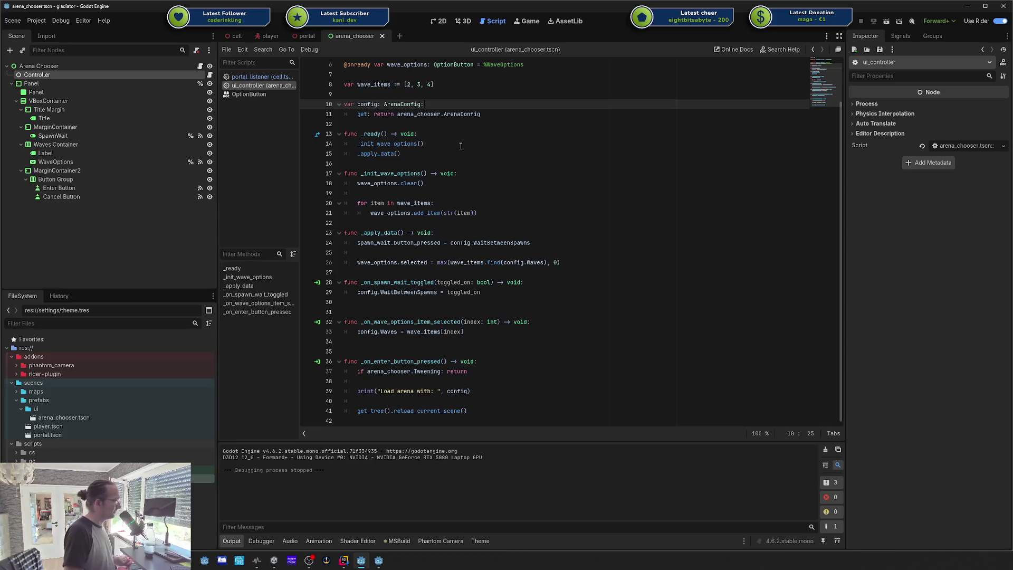
{"action": "scroll", "coordinate": [556, 308], "scroll_direction": "up", "scroll_amount": 2}
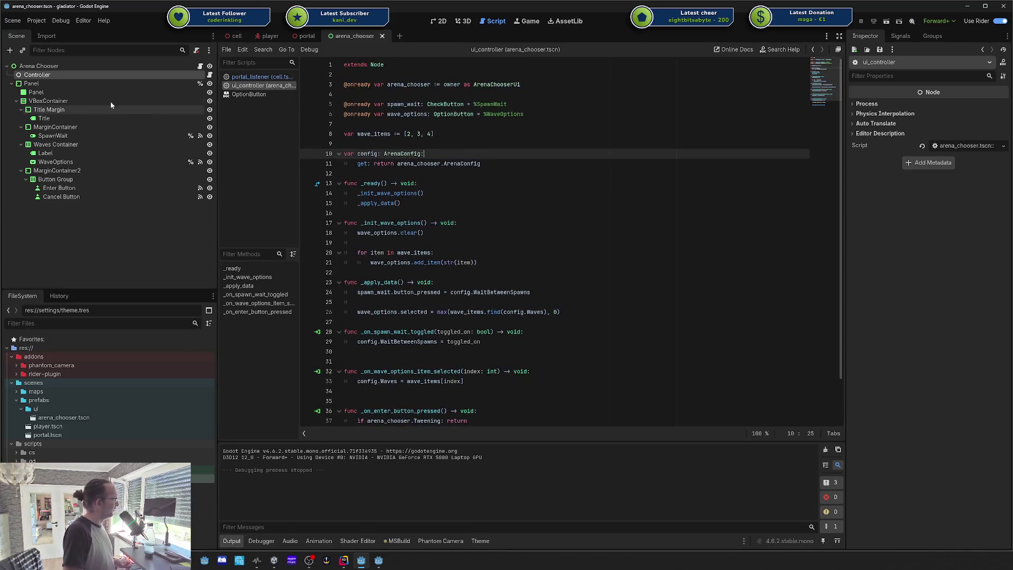
{"action": "left_click", "coordinate": [81, 65]}
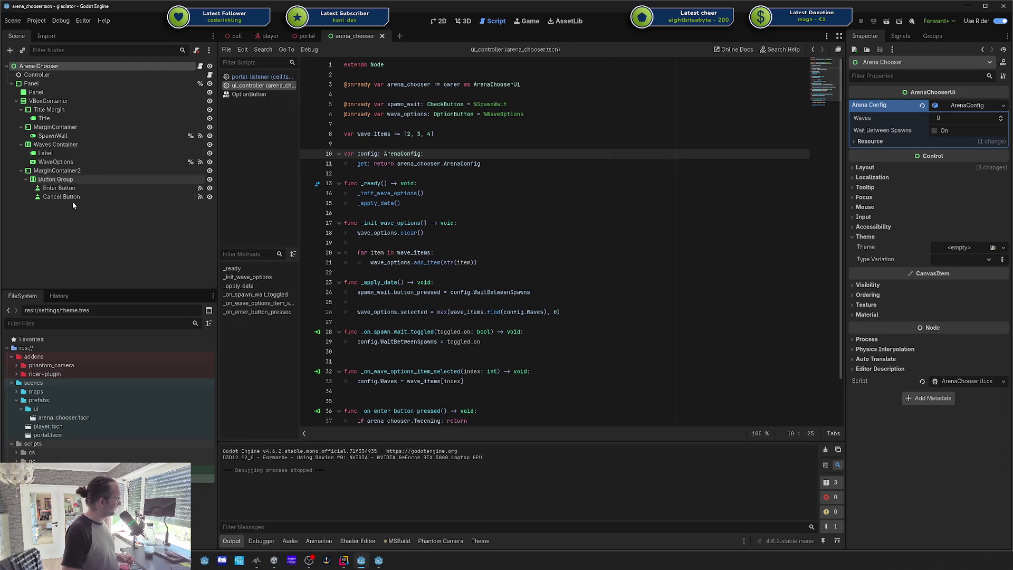
{"action": "left_click", "coordinate": [48, 76]}
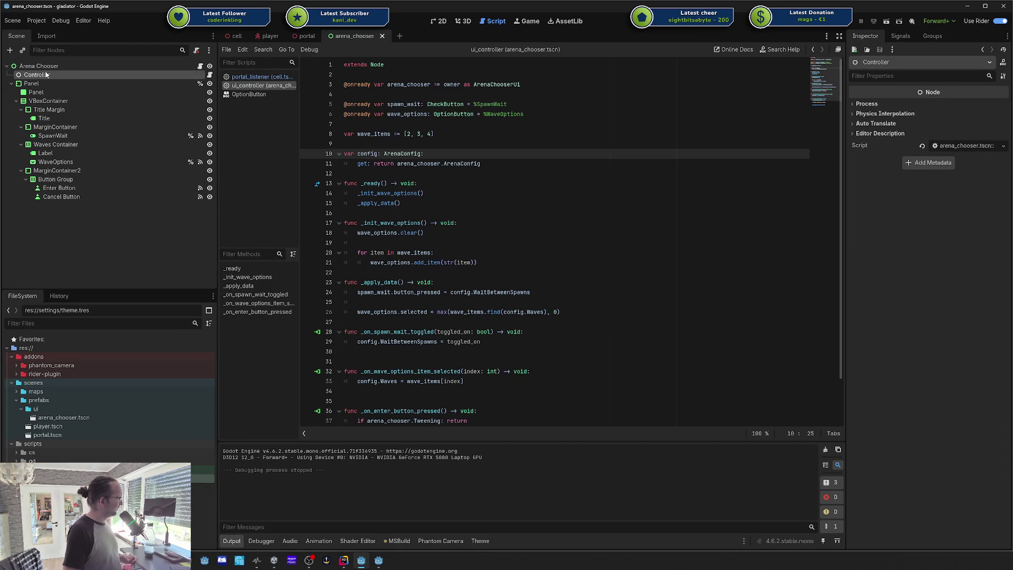
{"action": "left_click", "coordinate": [31, 83]}
{"action": "left_click", "coordinate": [35, 76]}
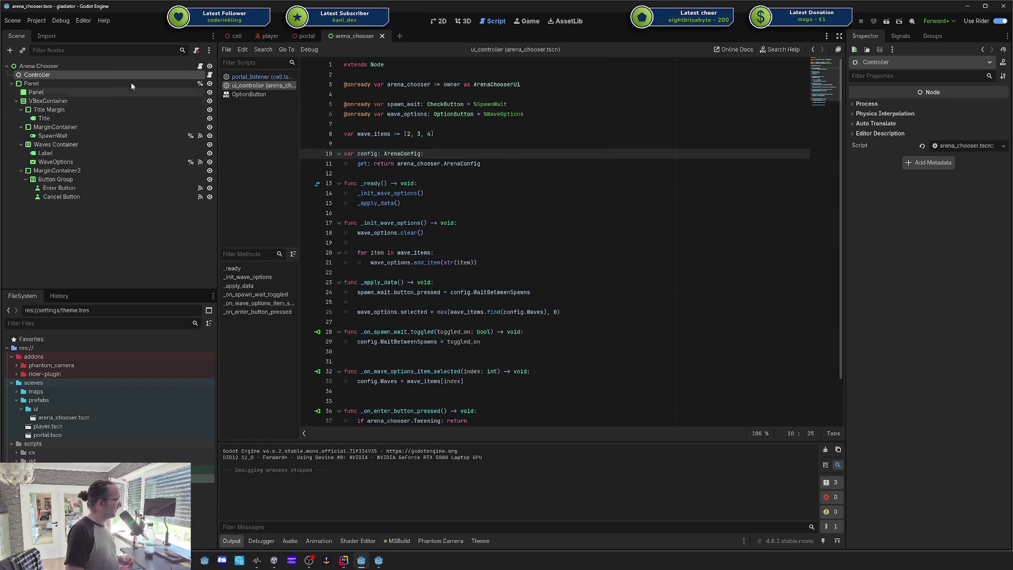
{"action": "left_click", "coordinate": [116, 65]}
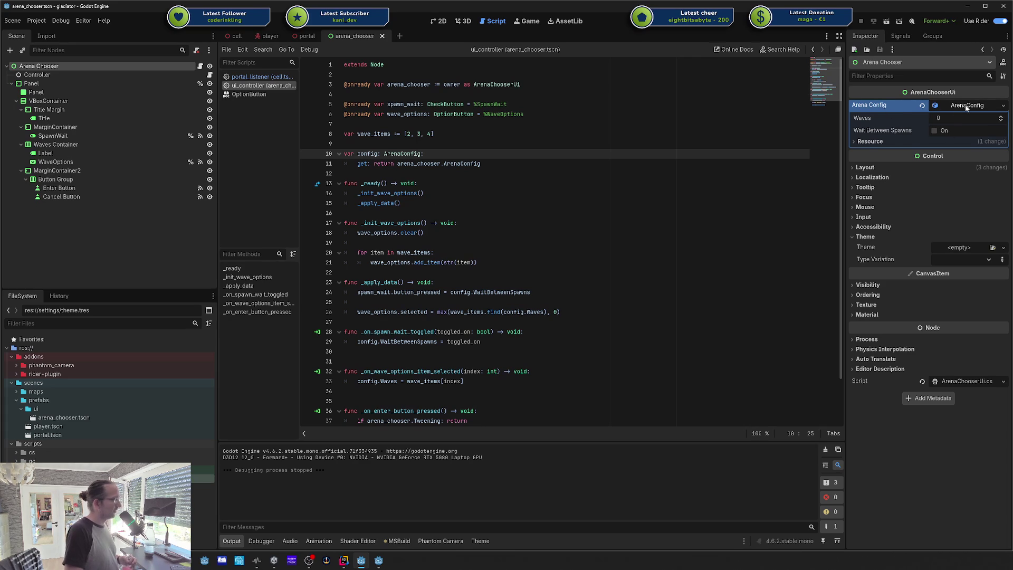
{"action": "left_click", "coordinate": [444, 124]}
{"action": "left_click", "coordinate": [61, 76]}
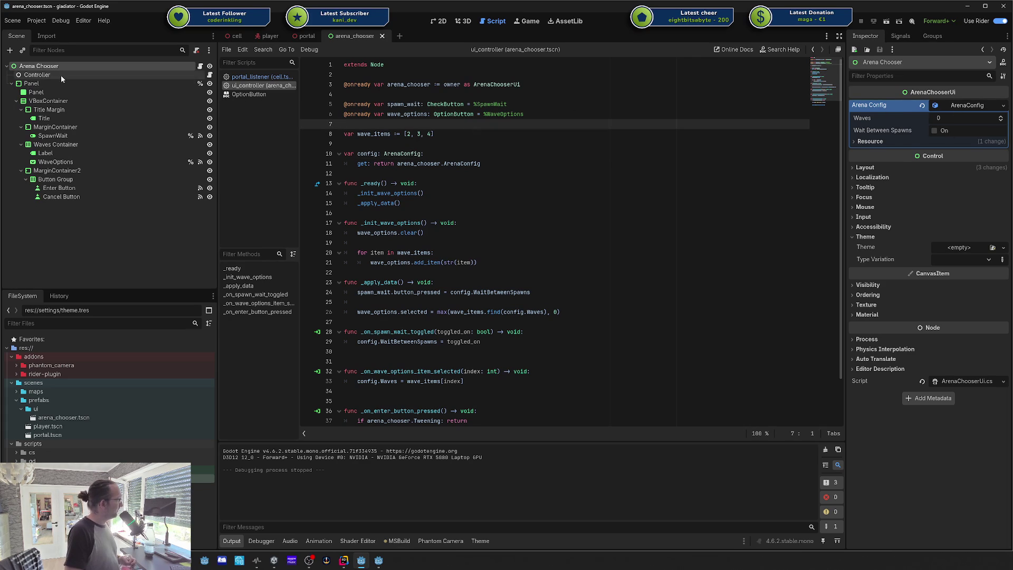
{"action": "left_click", "coordinate": [443, 164]}
{"action": "left_click_drag", "start_coordinate": [369, 351], "coordinate": [357, 242]}
{"action": "left_click", "coordinate": [357, 242]}
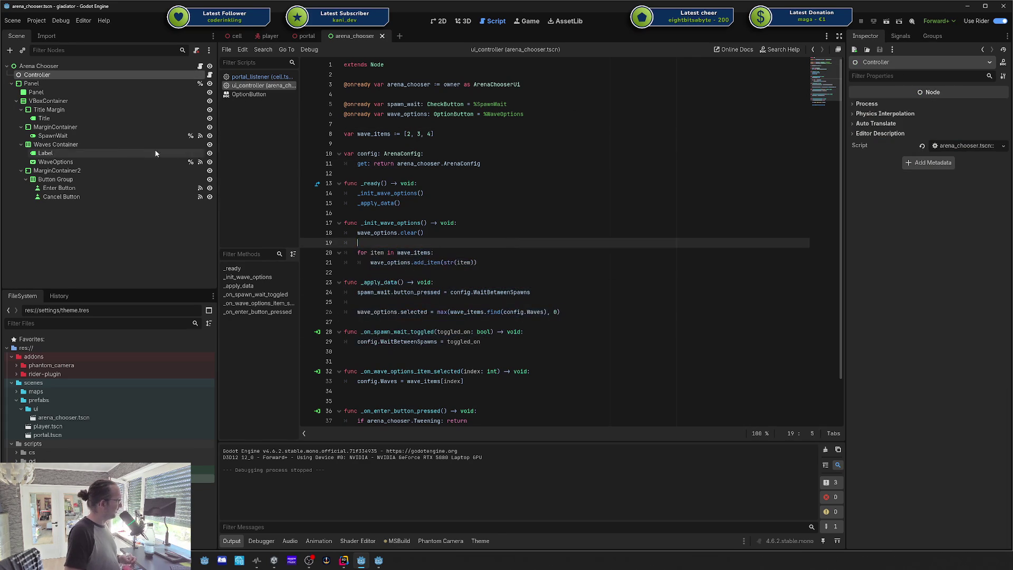
{"action": "left_click", "coordinate": [99, 136]}
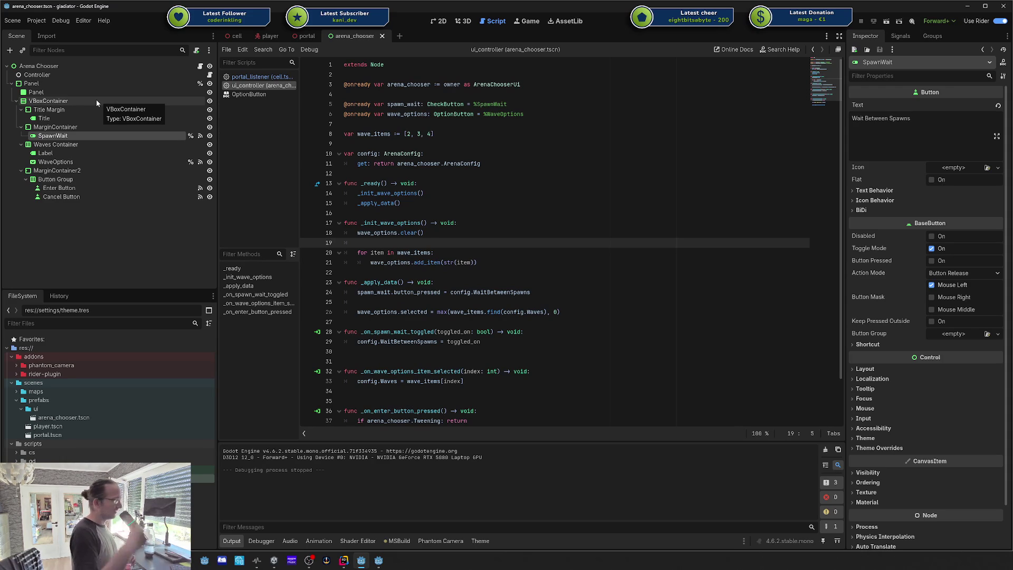
{"action": "left_click", "coordinate": [55, 65]}
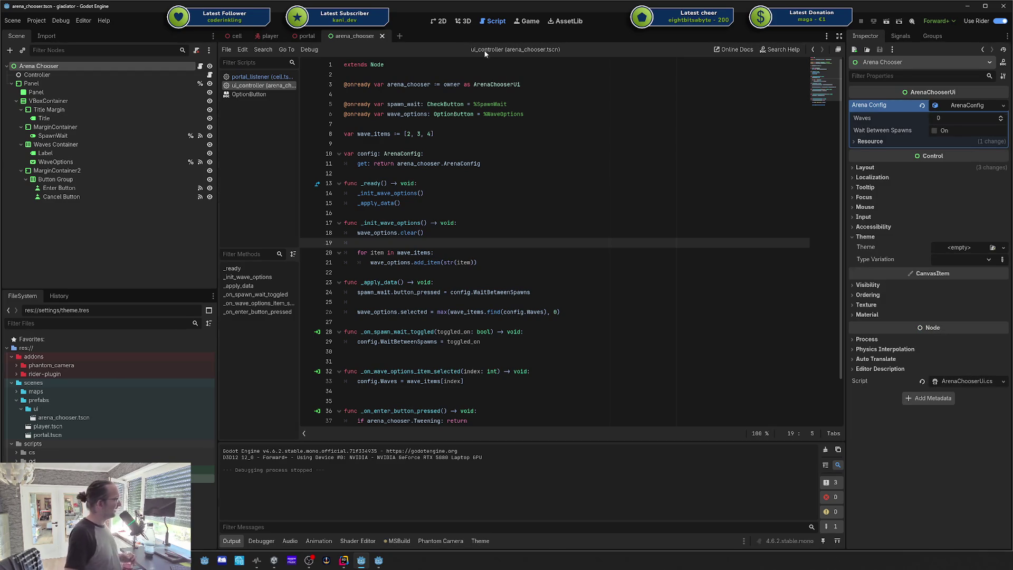
{"action": "left_click", "coordinate": [67, 146]}
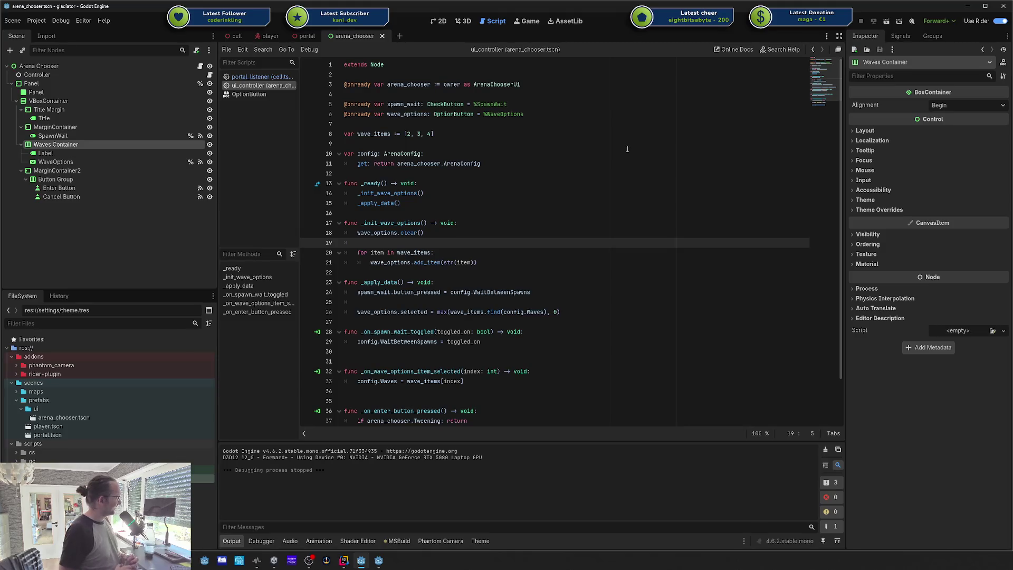
{"action": "left_click", "coordinate": [49, 75]}
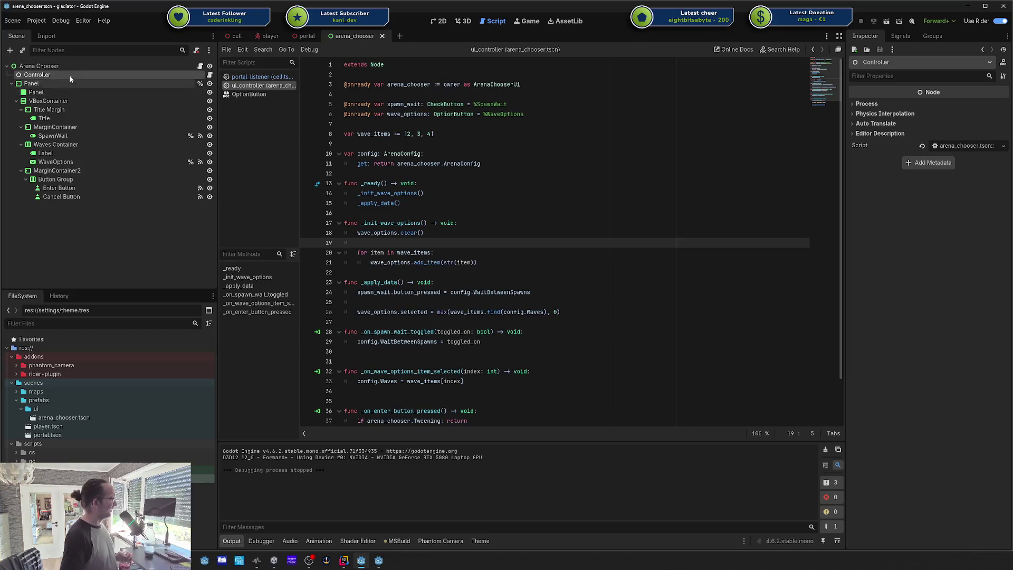
{"action": "left_click", "coordinate": [41, 66]}
{"action": "left_click", "coordinate": [45, 74]}
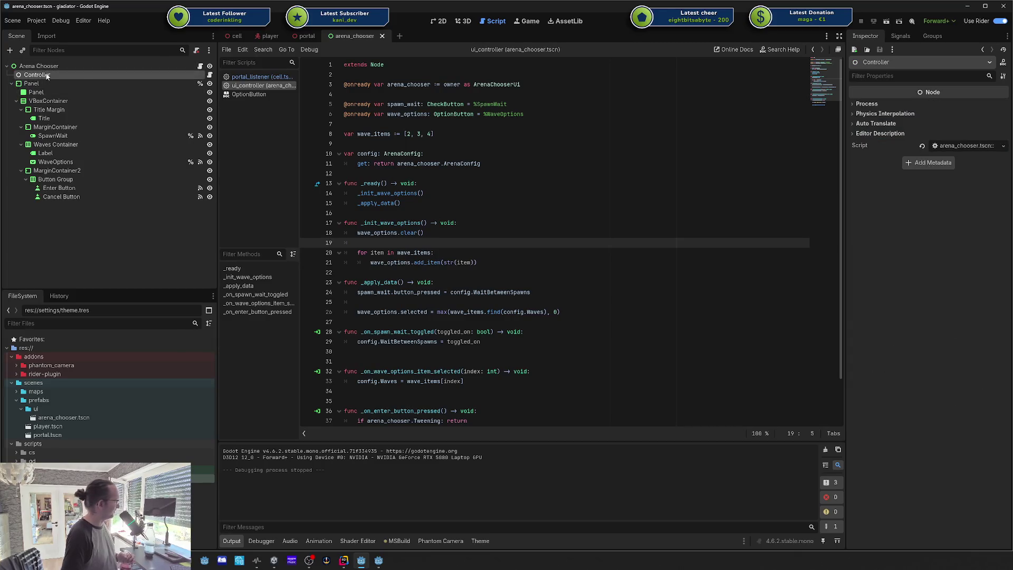
{"action": "left_click", "coordinate": [29, 67]}
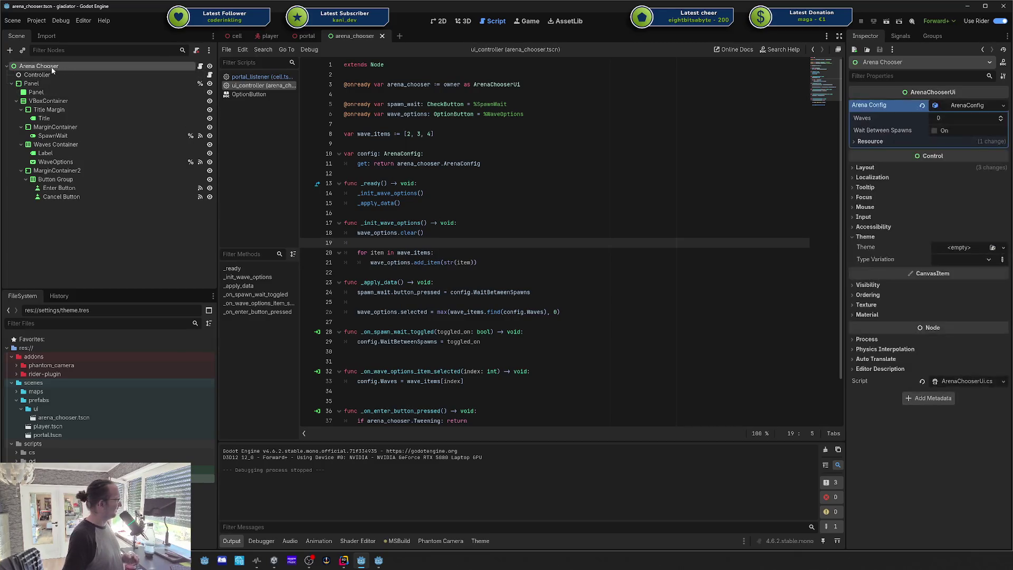
{"action": "left_click", "coordinate": [37, 74]}
{"action": "left_click", "coordinate": [37, 66]}
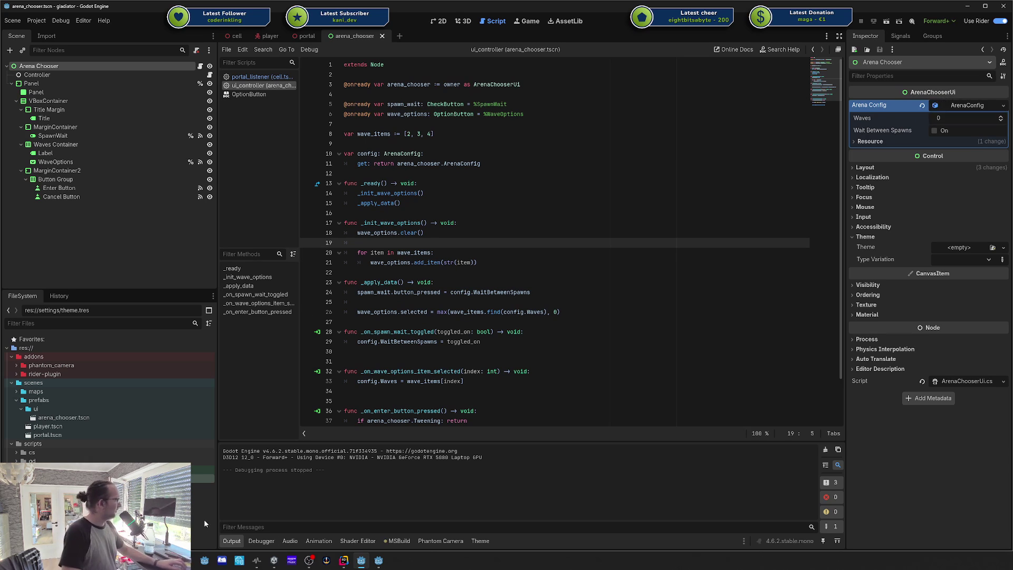
{"action": "left_click", "coordinate": [380, 561]}
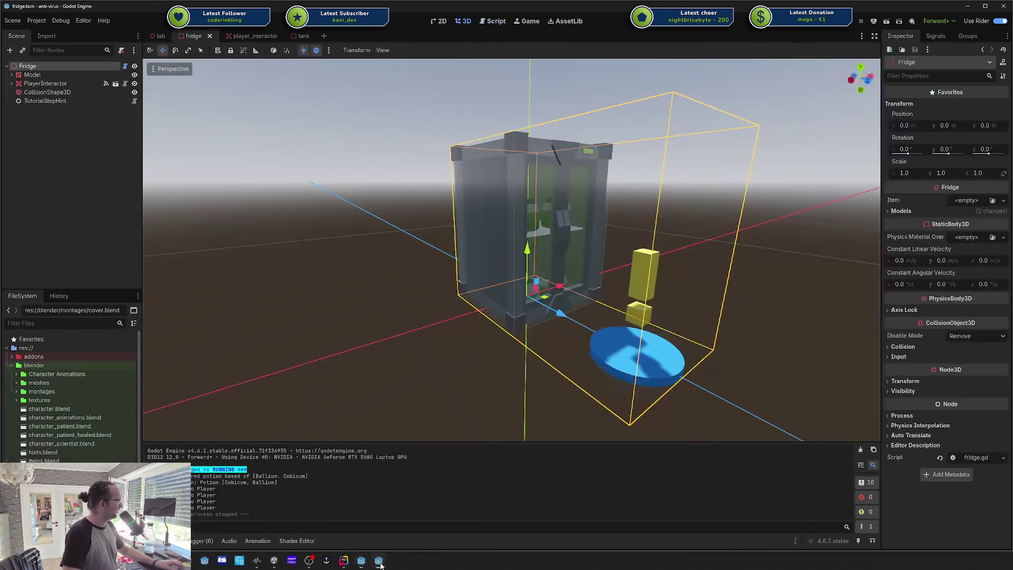
Step: Show the anti-virus lab scene in the Script view and open its TutorialManager script in Rider
{"action": "left_click", "coordinate": [66, 127]}
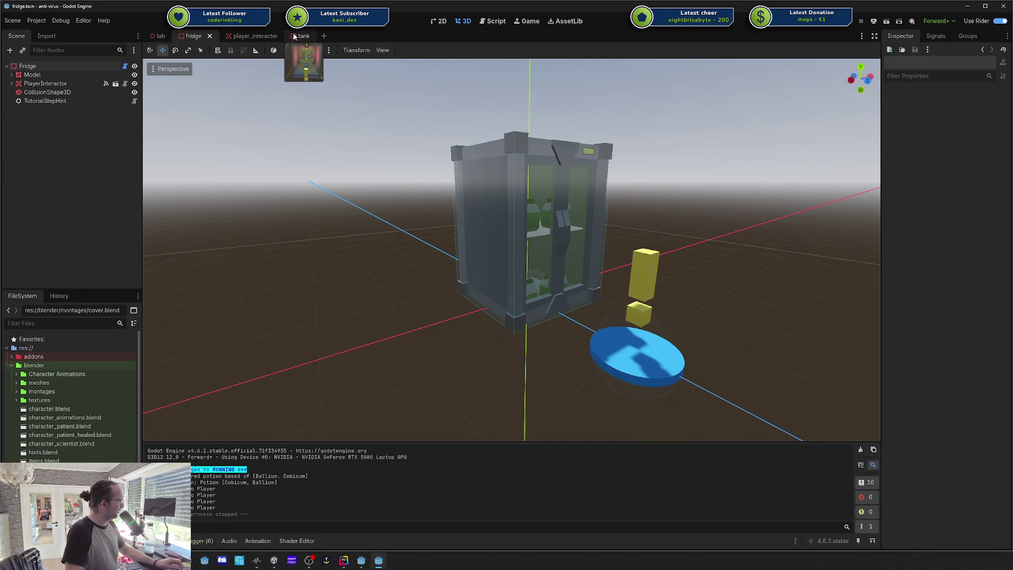
{"action": "left_click", "coordinate": [494, 21]}
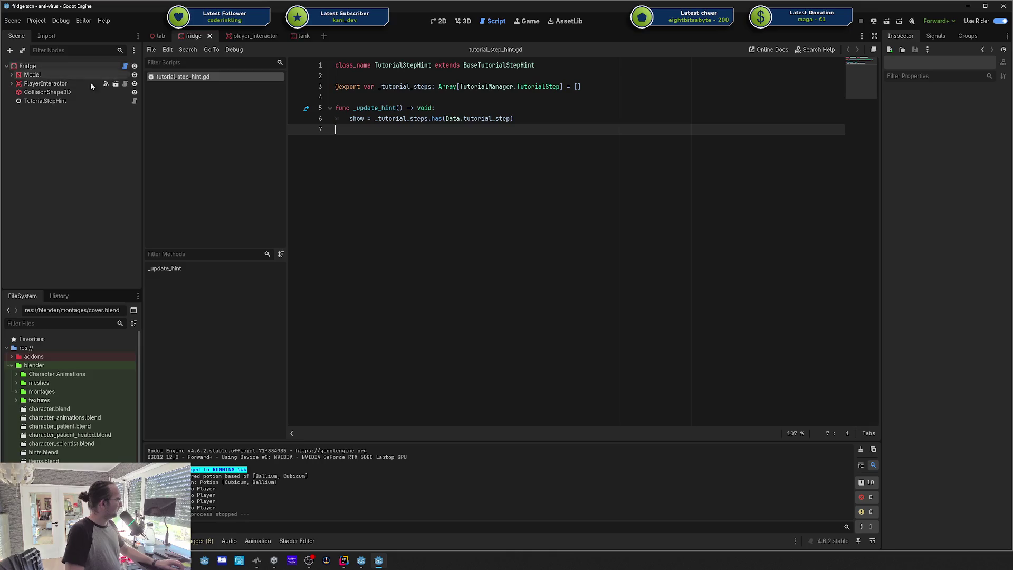
{"action": "scroll", "coordinate": [68, 396], "scroll_direction": "down", "scroll_amount": 3}
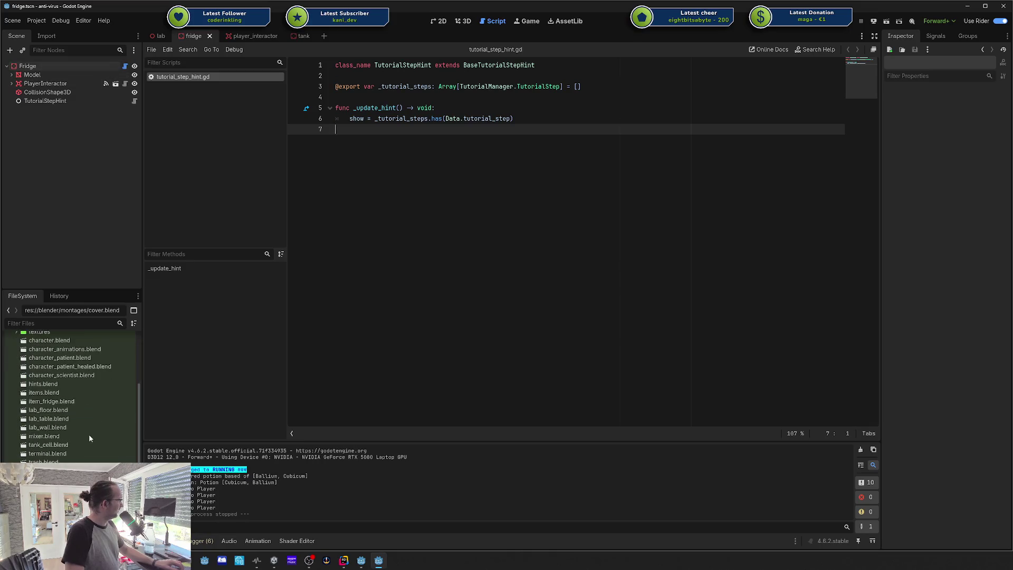
{"action": "left_click", "coordinate": [157, 35]}
{"action": "scroll", "coordinate": [74, 134], "scroll_direction": "down", "scroll_amount": 5}
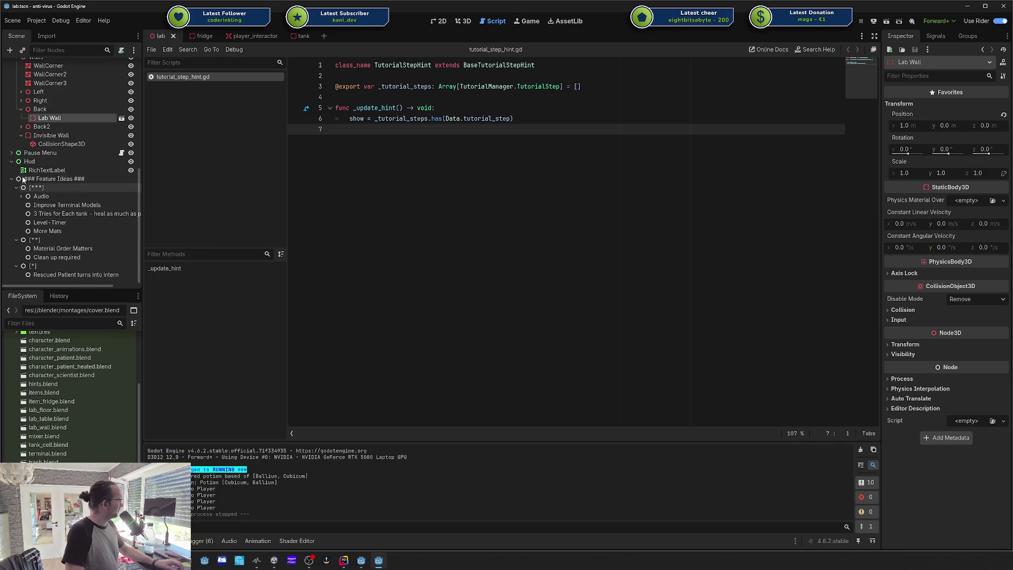
{"action": "left_click", "coordinate": [10, 179]}
{"action": "scroll", "coordinate": [64, 102], "scroll_direction": "up", "scroll_amount": 4}
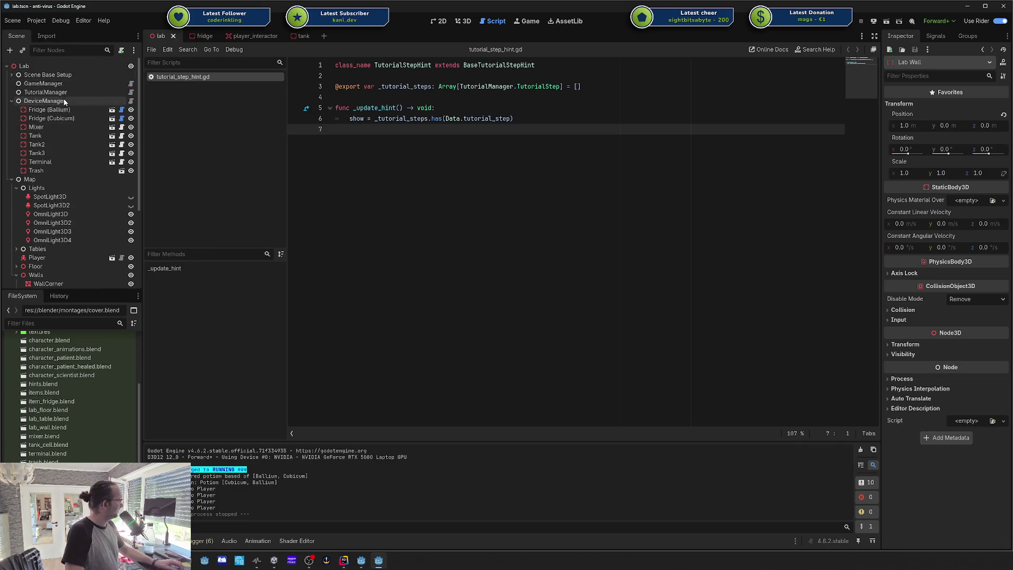
{"action": "left_click", "coordinate": [131, 92]}
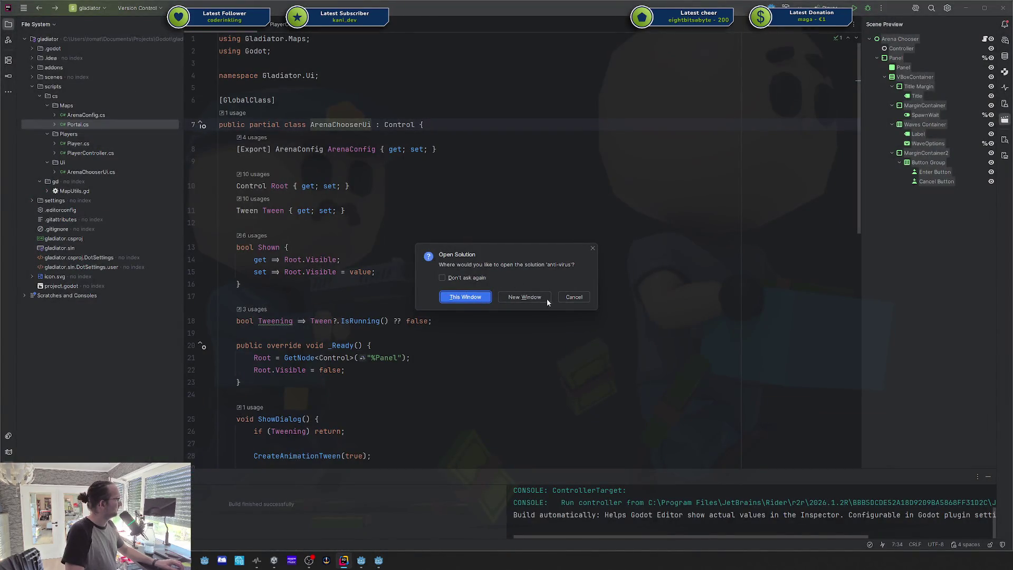
Step: Open the anti-virus solution in Rider and read the tutorial steps PICK_ITEM_1 through APPLY_POTION
{"action": "left_click", "coordinate": [575, 297]}
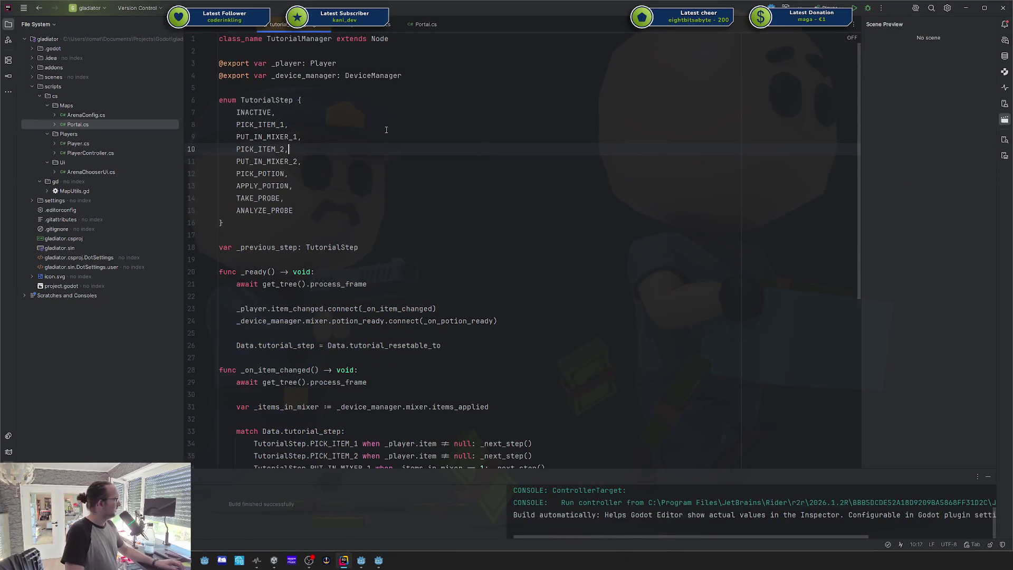
{"action": "left_click", "coordinate": [258, 125]}
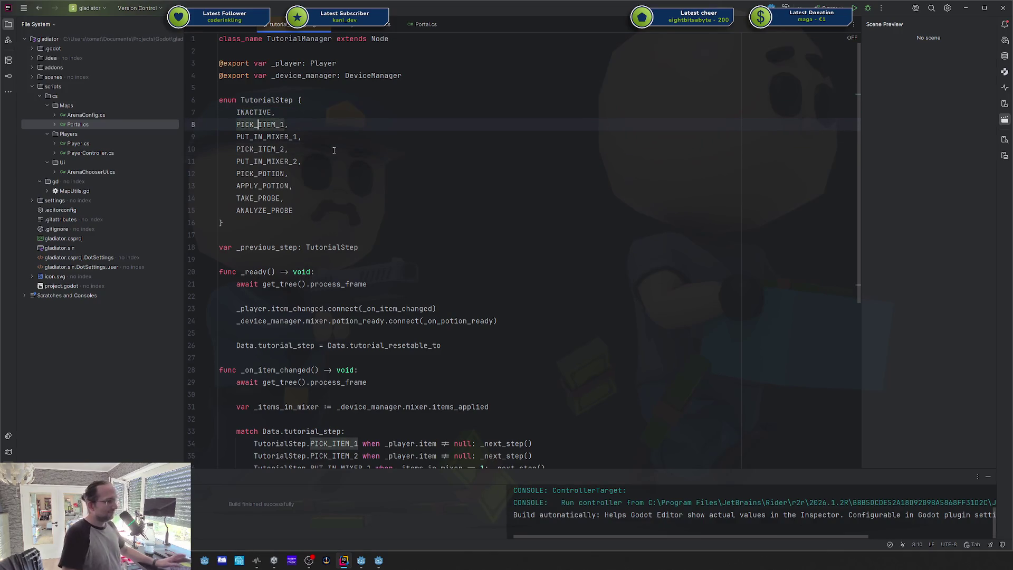
{"action": "left_click_drag", "start_coordinate": [248, 125], "coordinate": [264, 185]}
{"action": "left_click", "coordinate": [264, 185]}
{"action": "scroll", "coordinate": [264, 185], "scroll_direction": "down", "scroll_amount": 8}
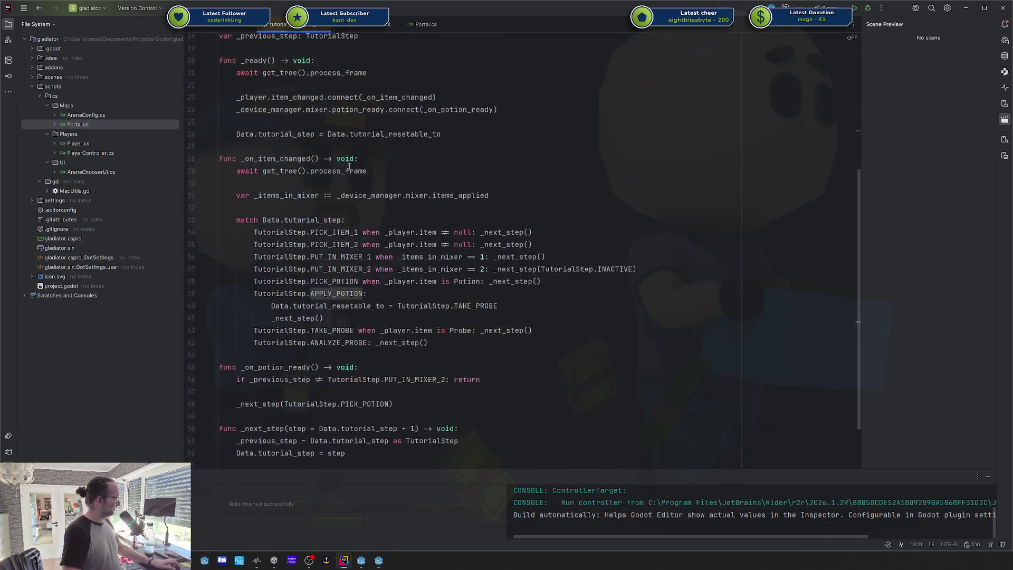
Step: Review TutorialManager's item-change, step-advancing and PICK_ITEM match logic, then return to Godot
{"action": "left_click_drag", "start_coordinate": [325, 401], "coordinate": [286, 118]}
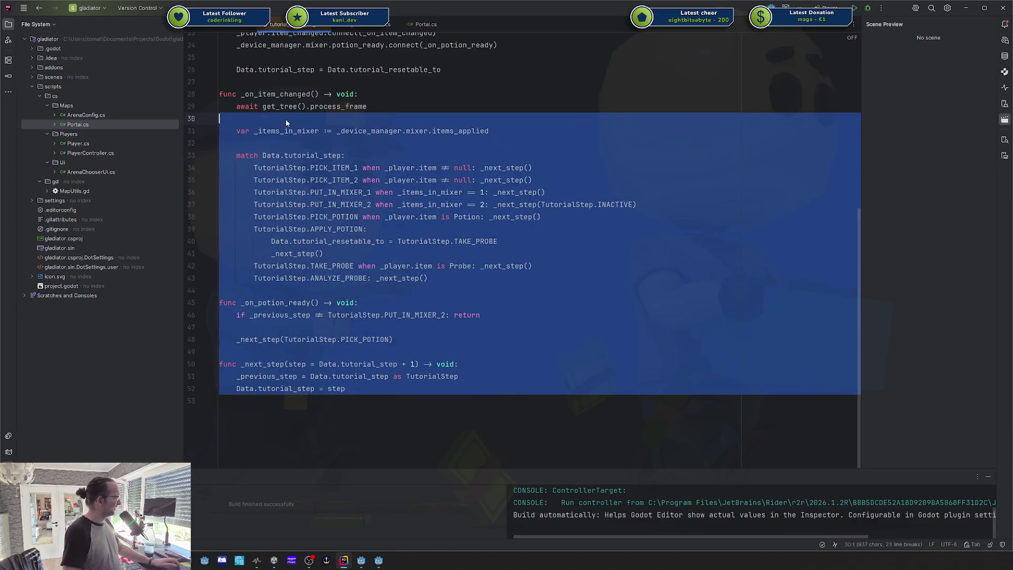
{"action": "left_click", "coordinate": [286, 119]}
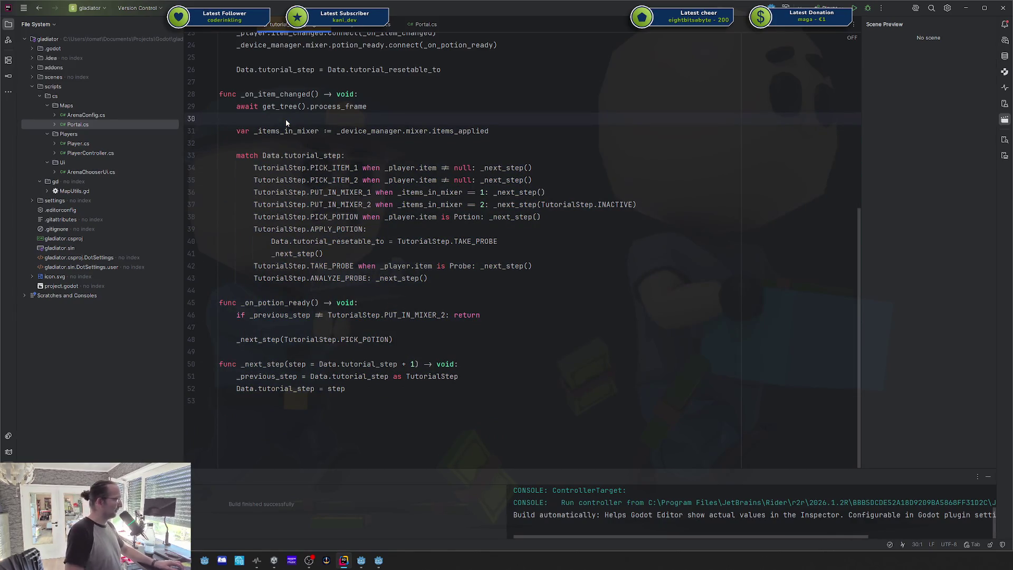
{"action": "scroll", "coordinate": [331, 150], "scroll_direction": "up", "scroll_amount": 3}
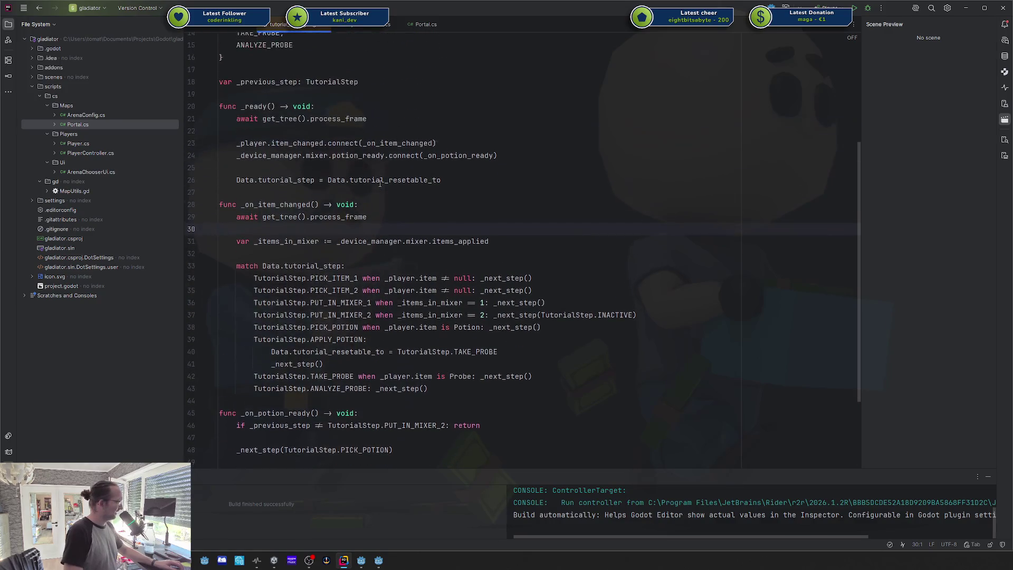
{"action": "left_click_drag", "start_coordinate": [443, 278], "coordinate": [438, 290]}
{"action": "left_click", "coordinate": [419, 327]}
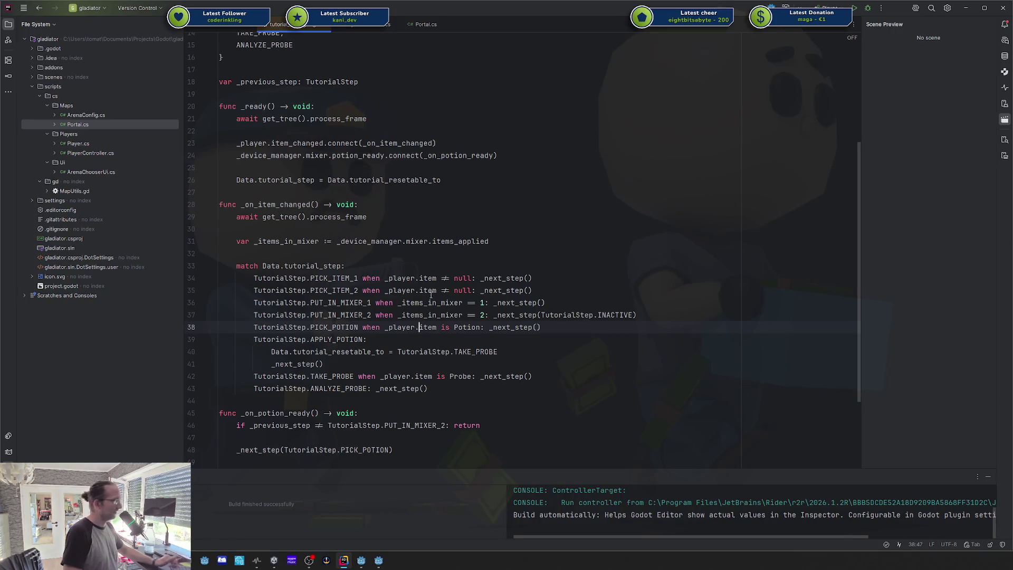
{"action": "scroll", "coordinate": [429, 258], "scroll_direction": "up", "scroll_amount": 1}
{"action": "scroll", "coordinate": [430, 257], "scroll_direction": "up", "scroll_amount": 4}
{"action": "left_click", "coordinate": [355, 187]}
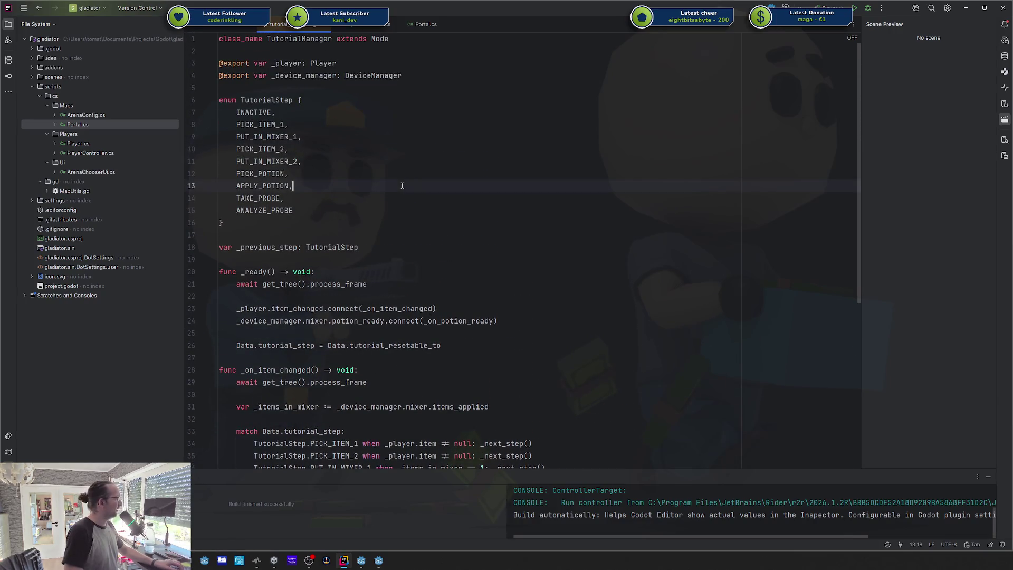
{"action": "left_click", "coordinate": [362, 560]}
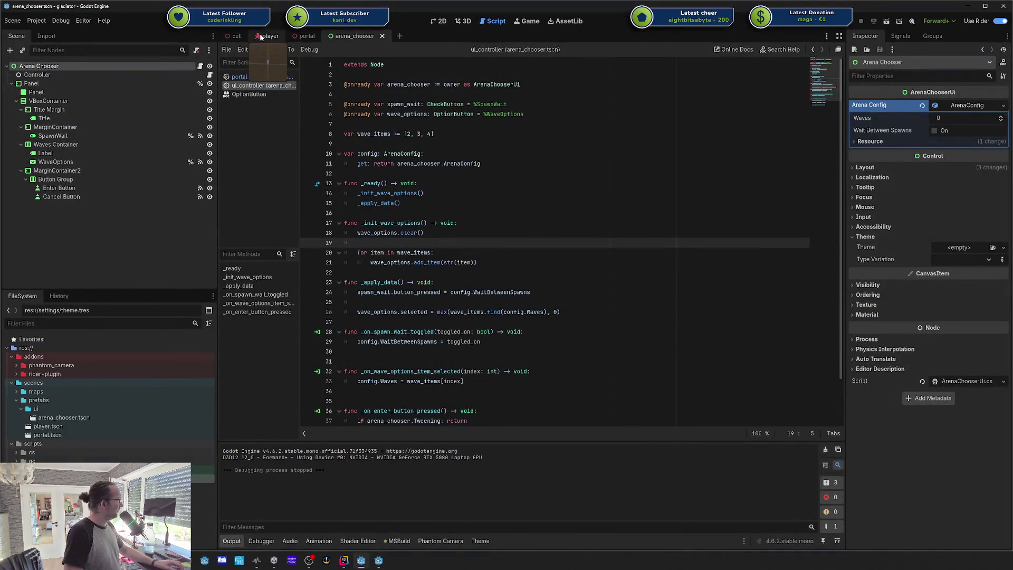
Step: Open the portal scene, then switch to the anti-virus project's editor in the 3D workspace
{"action": "left_click", "coordinate": [305, 35]}
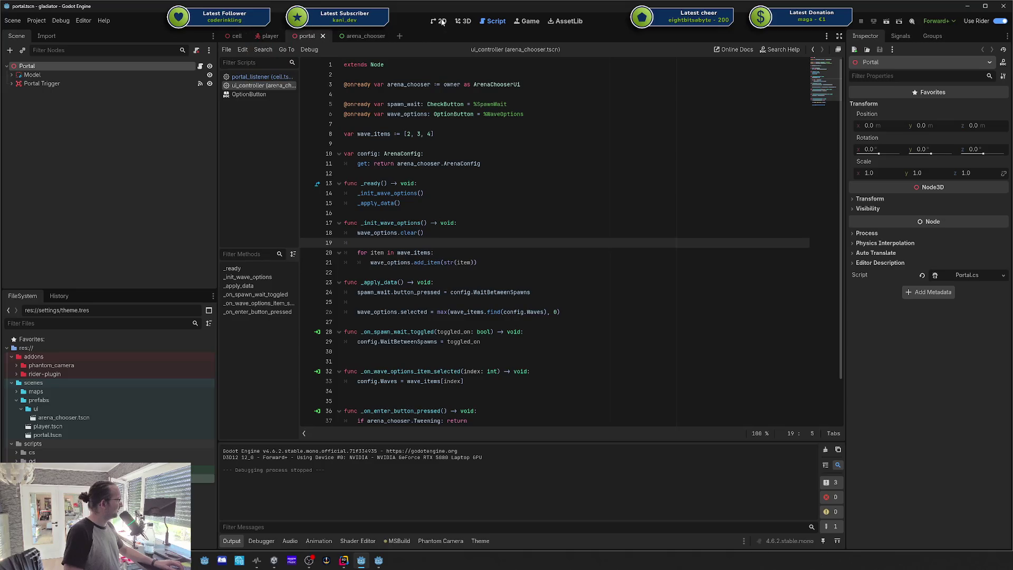
{"action": "left_click", "coordinate": [379, 561]}
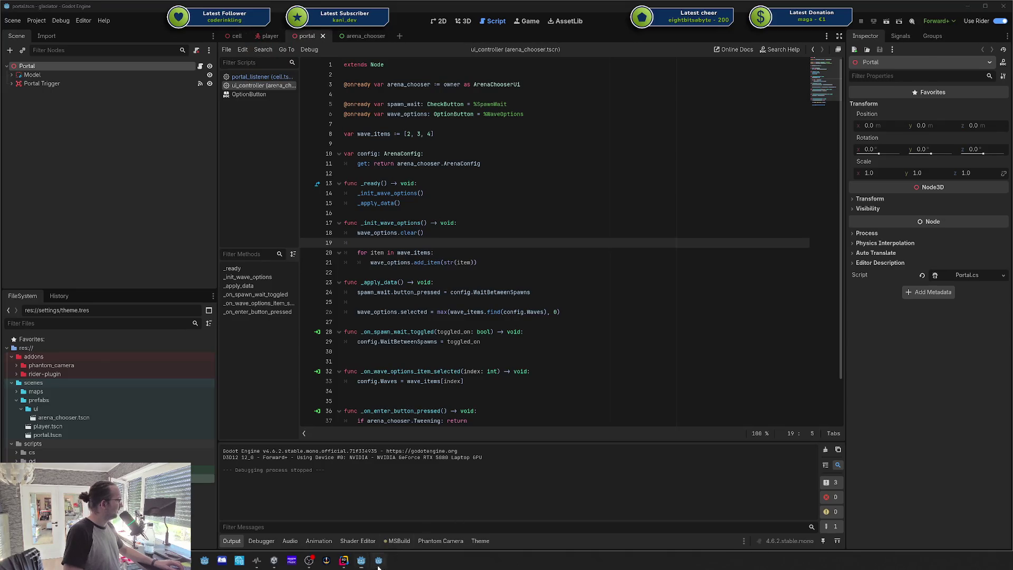
{"action": "left_click", "coordinate": [464, 21]}
Step: Open the fridge scene and inspect its TutorialStepHint's tutorial steps without changing them
{"action": "left_click", "coordinate": [194, 36]}
{"action": "left_click_drag", "start_coordinate": [434, 151], "coordinate": [482, 213]}
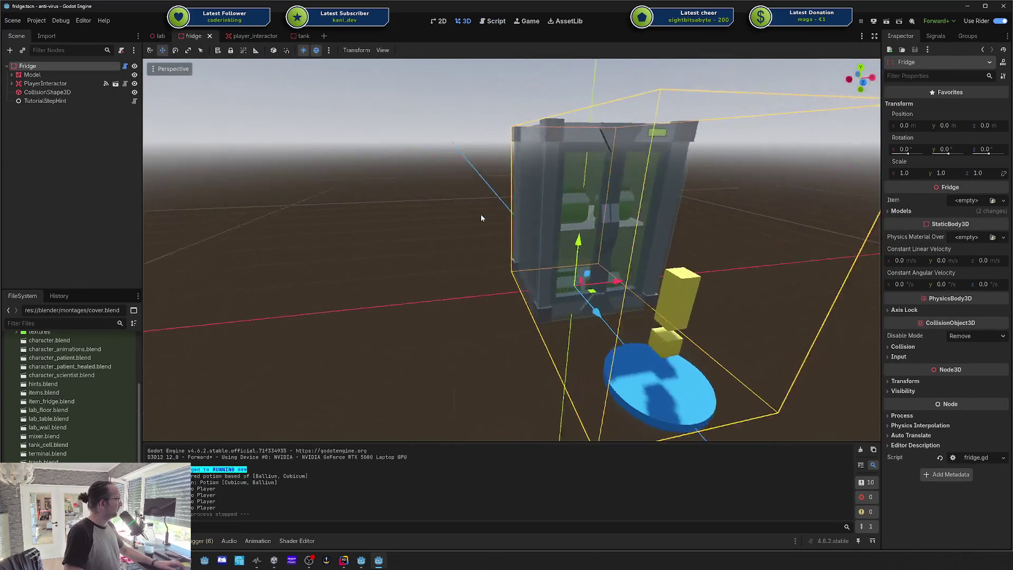
{"action": "left_click", "coordinate": [42, 106]}
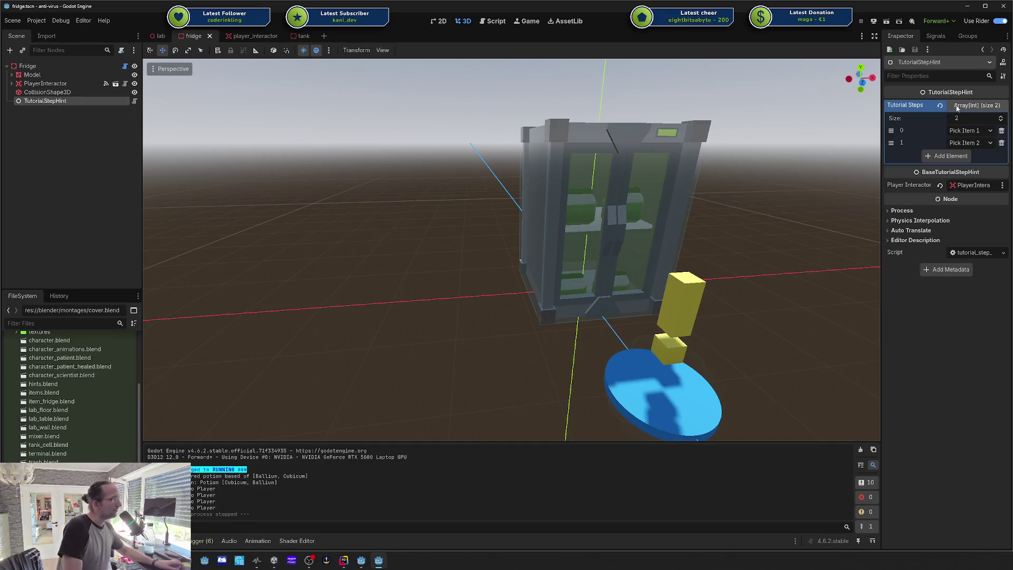
{"action": "left_click", "coordinate": [982, 142]}
{"action": "left_click", "coordinate": [979, 144]}
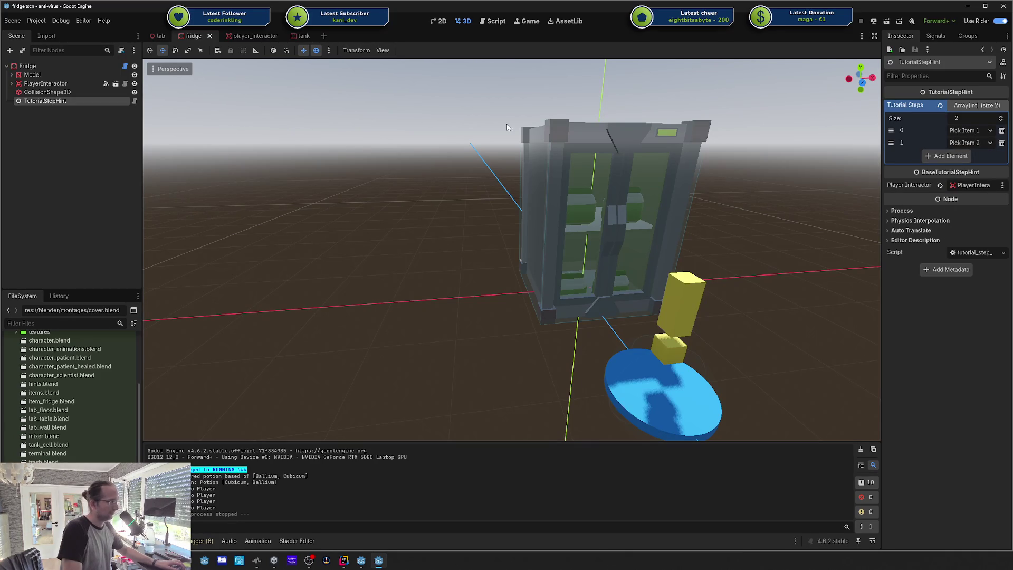
Step: Inspect the tank's TutorialStepHint, turn off Use Rider, and check its BaseTutorialStepHint script
{"action": "left_click", "coordinate": [303, 36]}
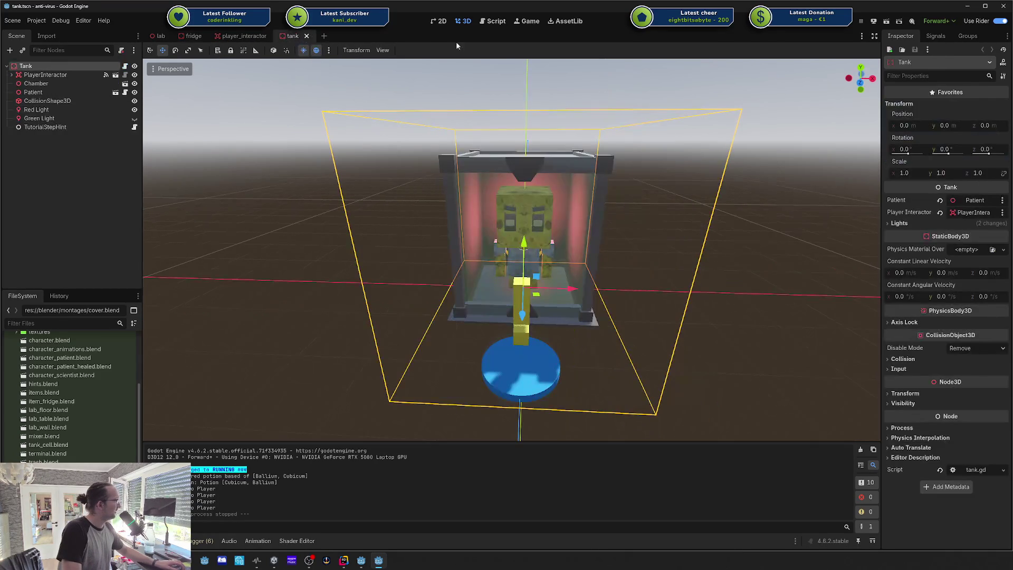
{"action": "left_click", "coordinate": [46, 128]}
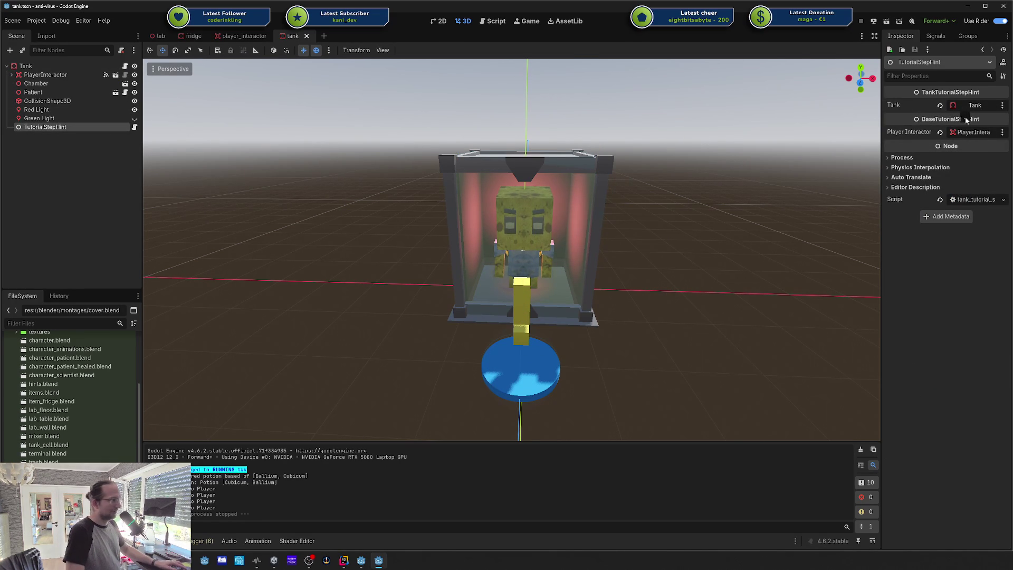
{"action": "left_click", "coordinate": [1000, 22]}
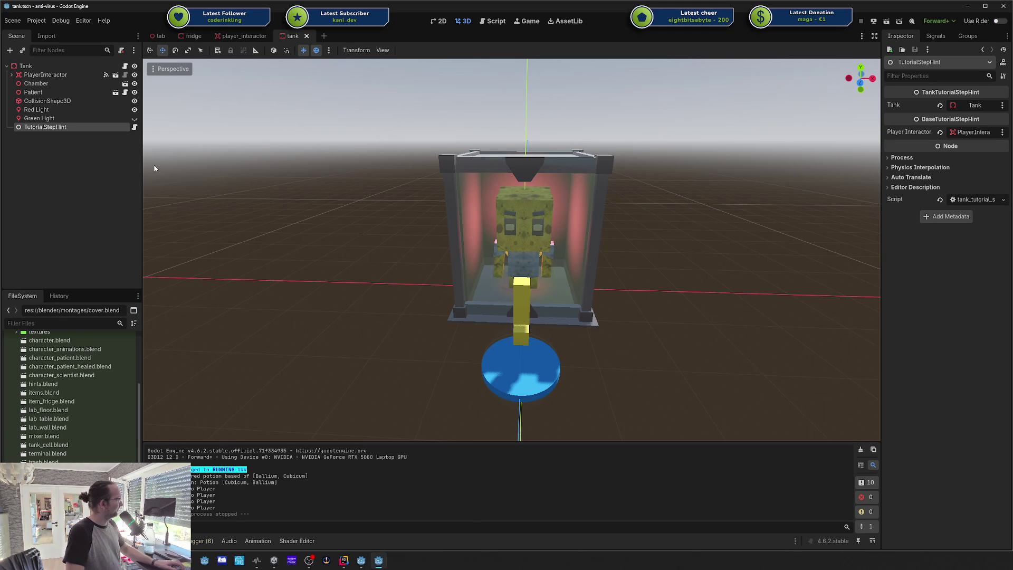
{"action": "left_click", "coordinate": [135, 127]}
{"action": "double_click", "coordinate": [513, 65]}
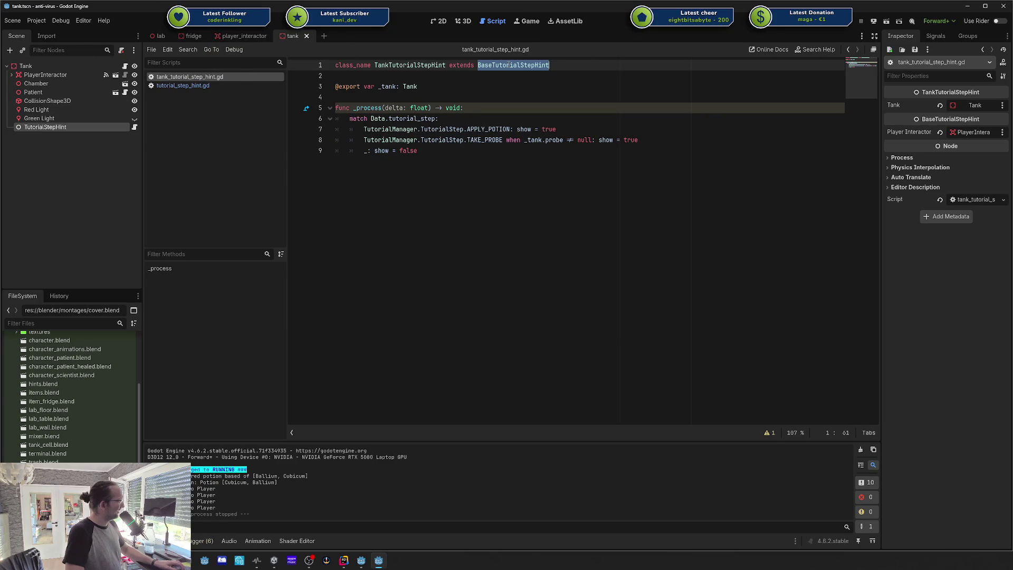
{"action": "left_click", "coordinate": [517, 69]}
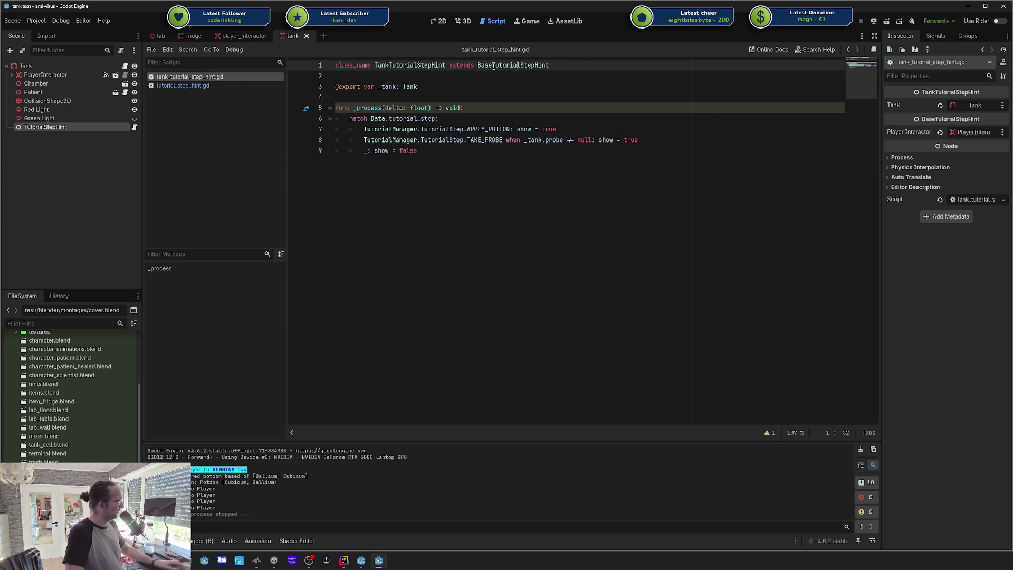
{"action": "double_click", "coordinate": [494, 66]}
Step: From the fridge scene, open tutorial_step_hint.gd and examine its TutorialStepHint and BaseTutorialStepHint class names
{"action": "left_click", "coordinate": [242, 36]}
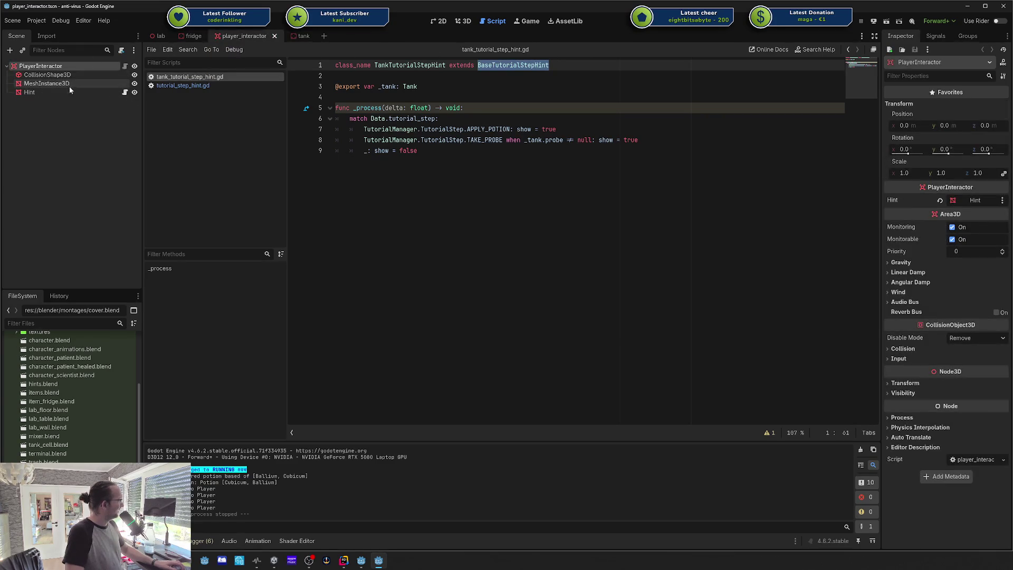
{"action": "left_click", "coordinate": [193, 36]}
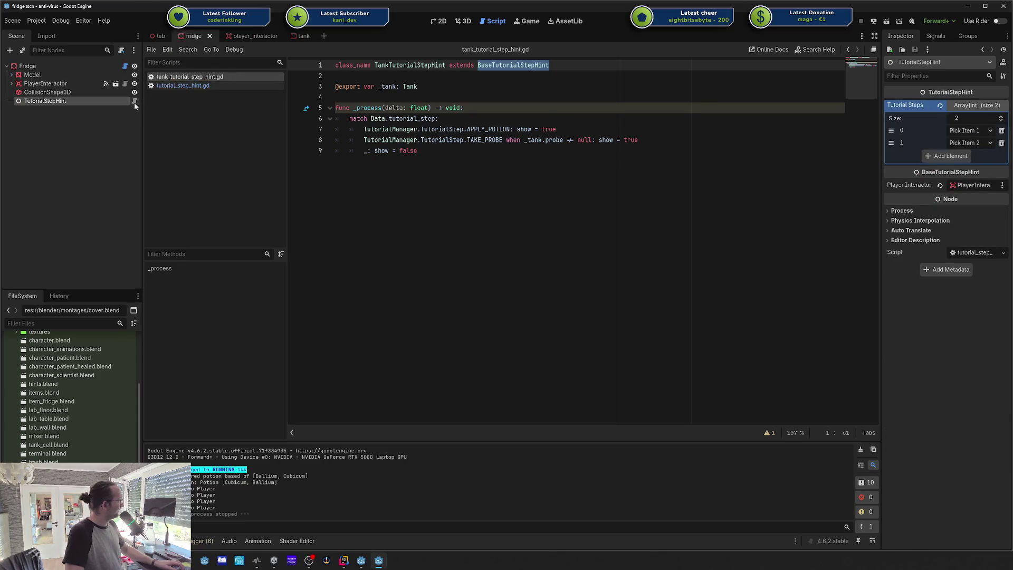
{"action": "left_click", "coordinate": [134, 102]}
{"action": "left_click", "coordinate": [486, 65]}
{"action": "double_click", "coordinate": [486, 65]}
{"action": "double_click", "coordinate": [417, 65]}
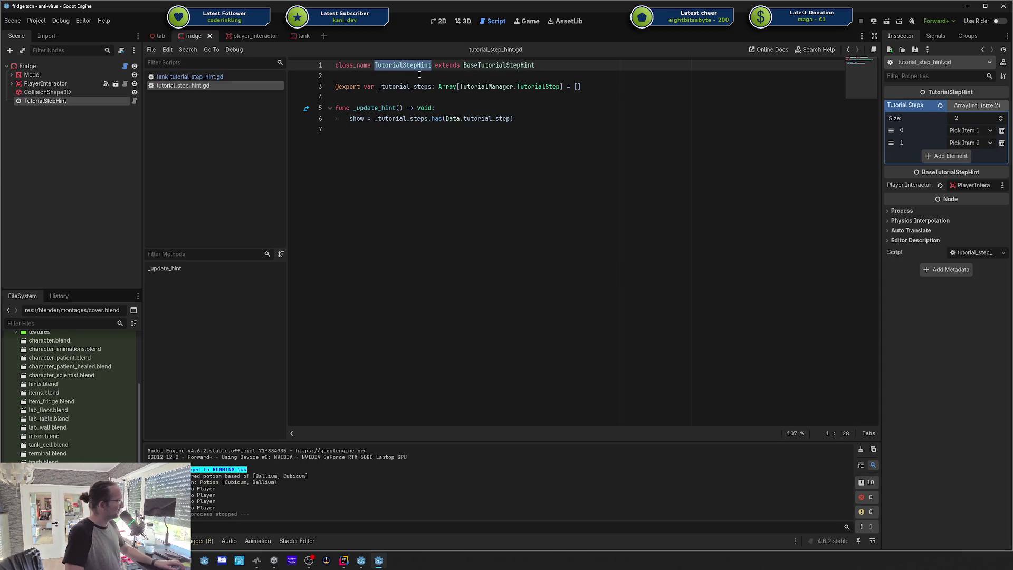
Step: Compare tank_tutorial_step_hint.gd with tutorial_step_hint.gd, ending on its exported tutorial steps
{"action": "left_click", "coordinate": [190, 77]}
{"action": "left_click", "coordinate": [191, 87]}
{"action": "left_click", "coordinate": [191, 77]}
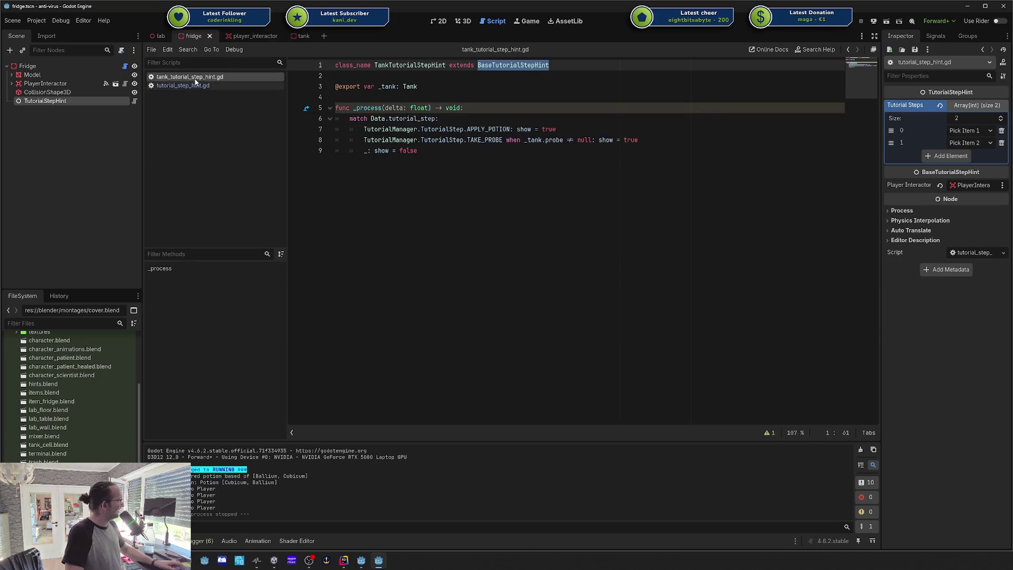
{"action": "left_click", "coordinate": [168, 85]}
{"action": "left_click", "coordinate": [166, 78]}
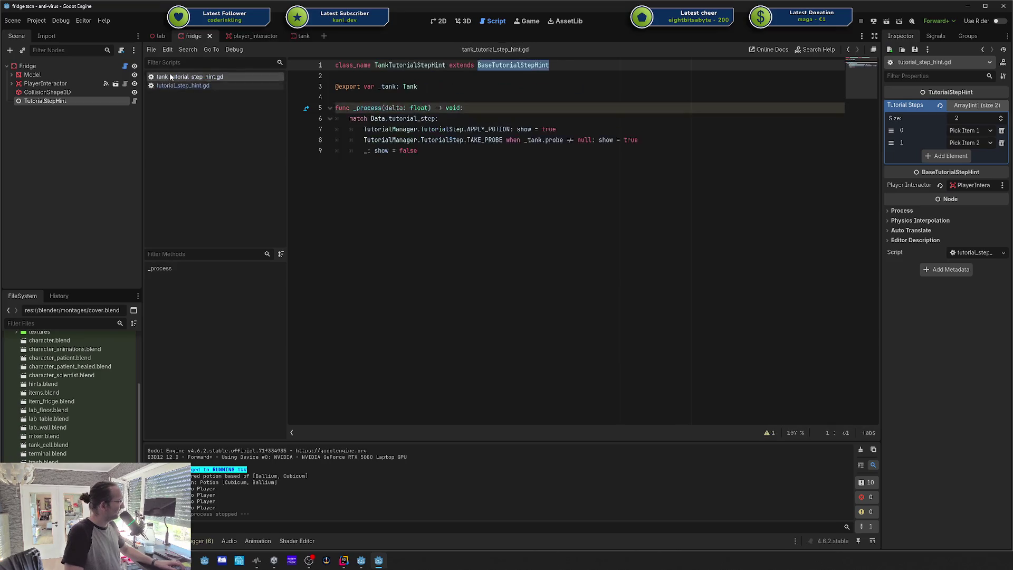
{"action": "left_click", "coordinate": [166, 85]}
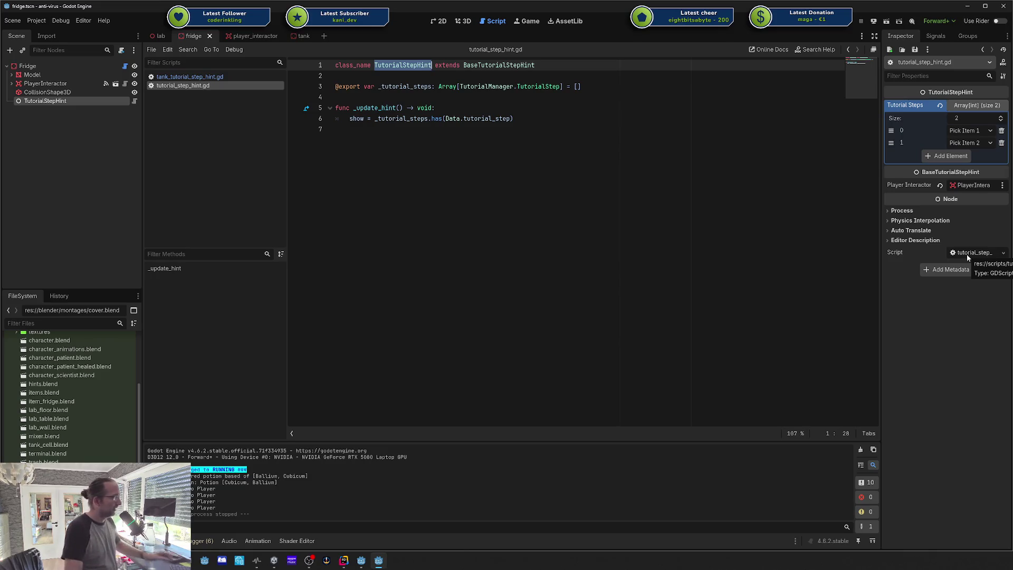
{"action": "left_click", "coordinate": [220, 77]}
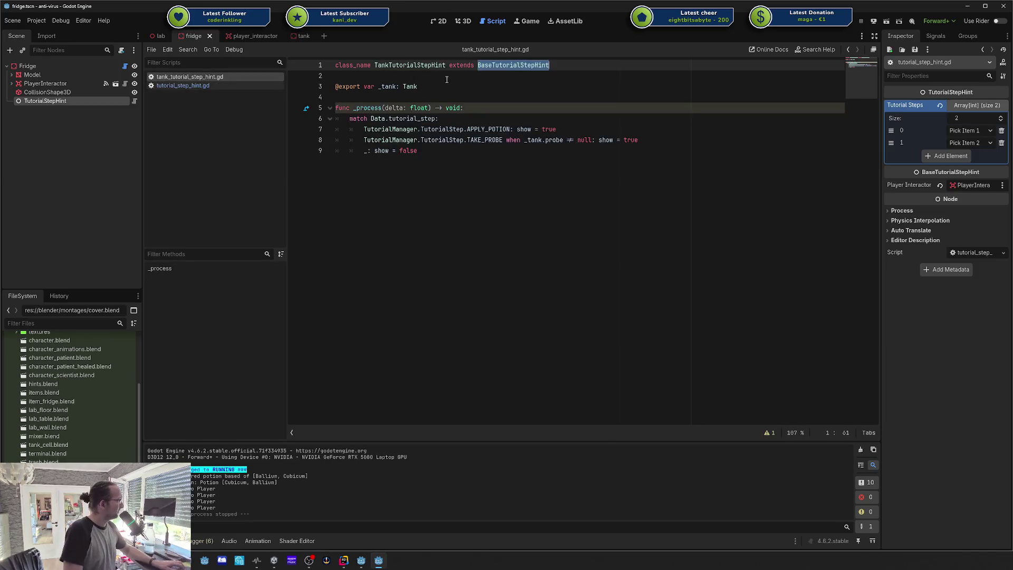
{"action": "left_click", "coordinate": [282, 86]}
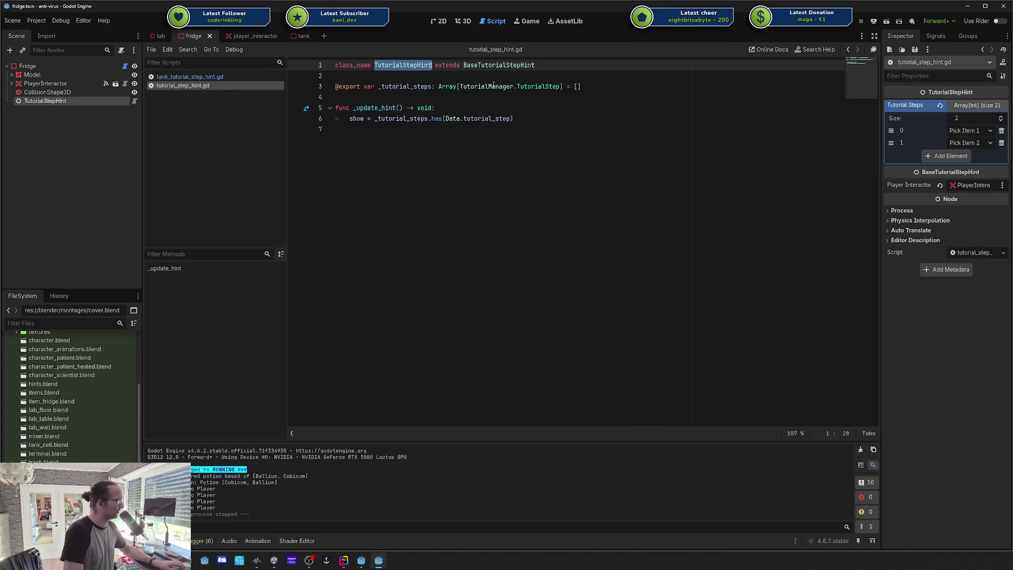
{"action": "left_click", "coordinate": [491, 86]}
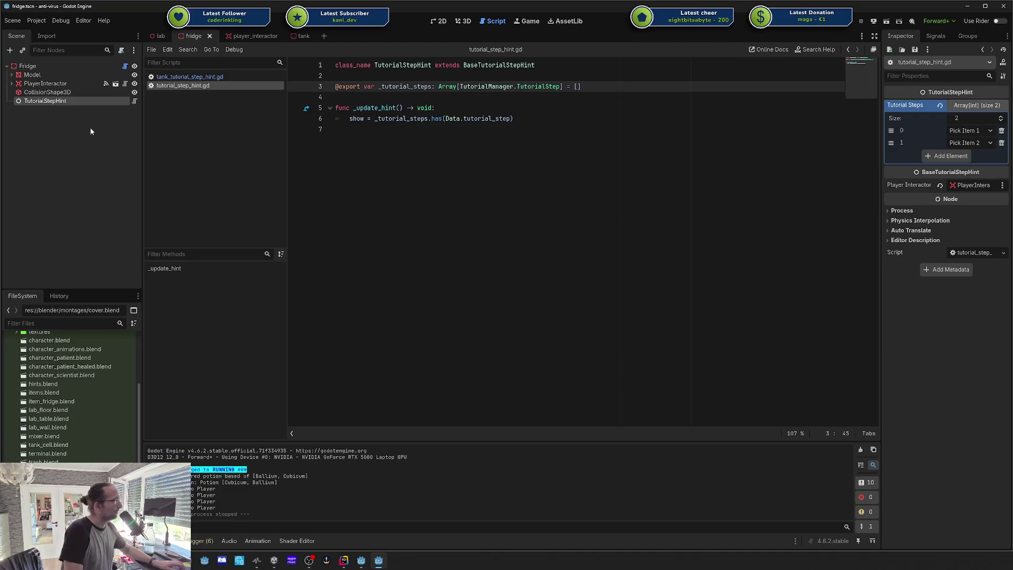
Step: Select the fridge's PlayerInteractor node and open its player_interactor.gd script
{"action": "left_click", "coordinate": [67, 67]}
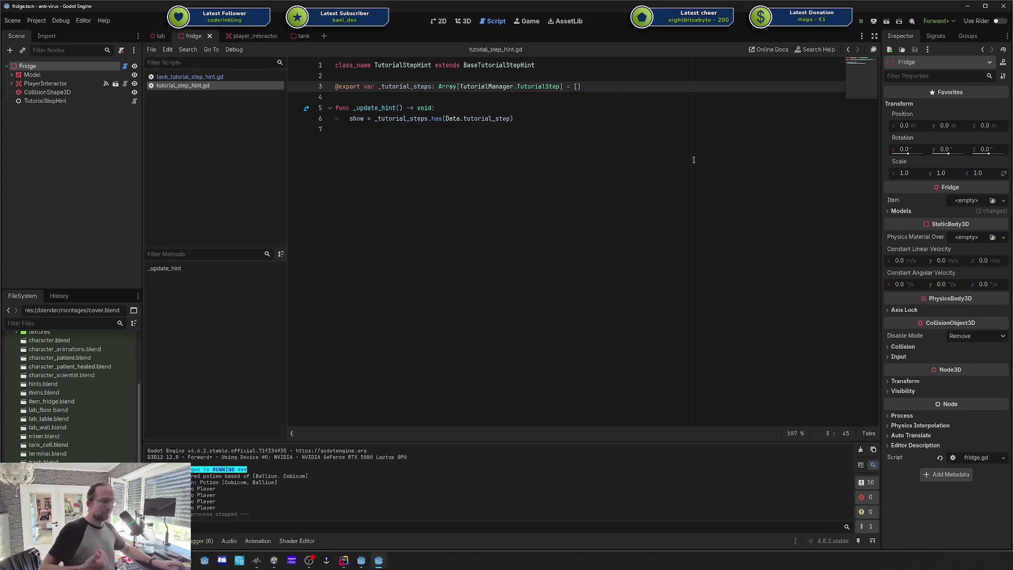
{"action": "left_click", "coordinate": [51, 84]}
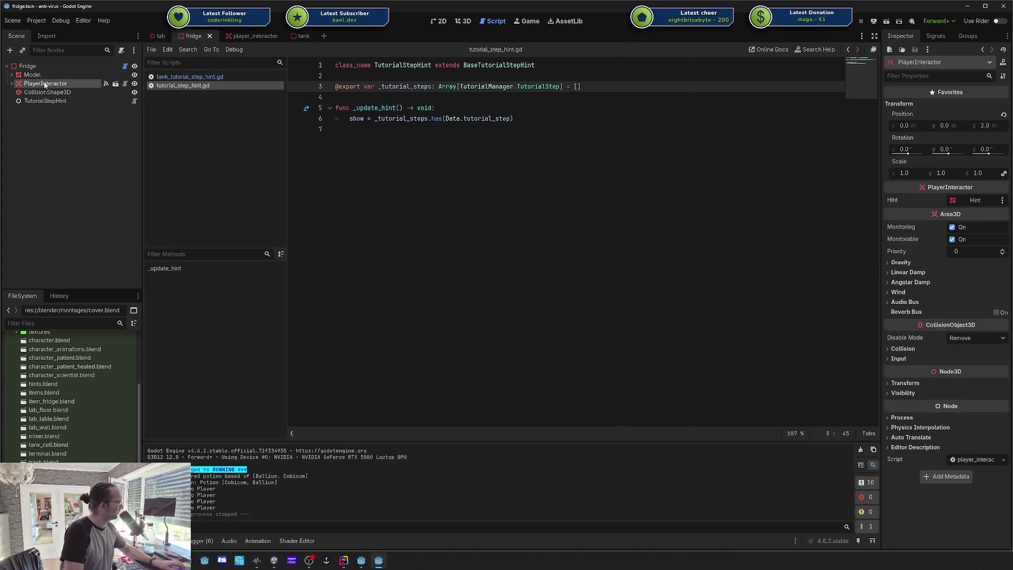
{"action": "left_click", "coordinate": [125, 83]}
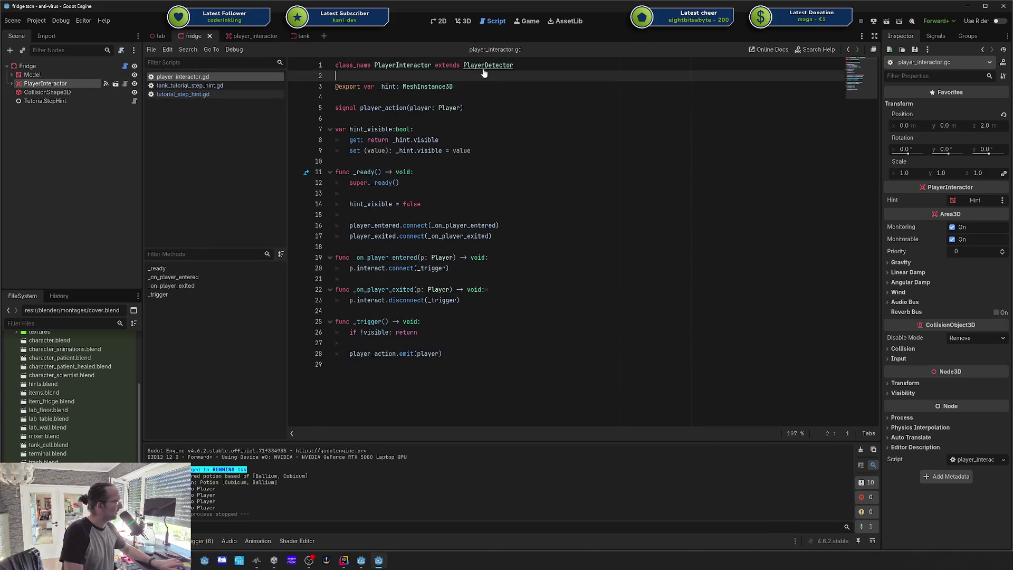
Step: Jump to the PlayerDetector class, review player_detector.gd, then go back to player_interactor.gd
{"action": "left_click", "coordinate": [486, 65], "text": "ctrl"}
{"action": "left_click_drag", "start_coordinate": [522, 398], "coordinate": [376, 111]}
{"action": "key", "text": "End"}
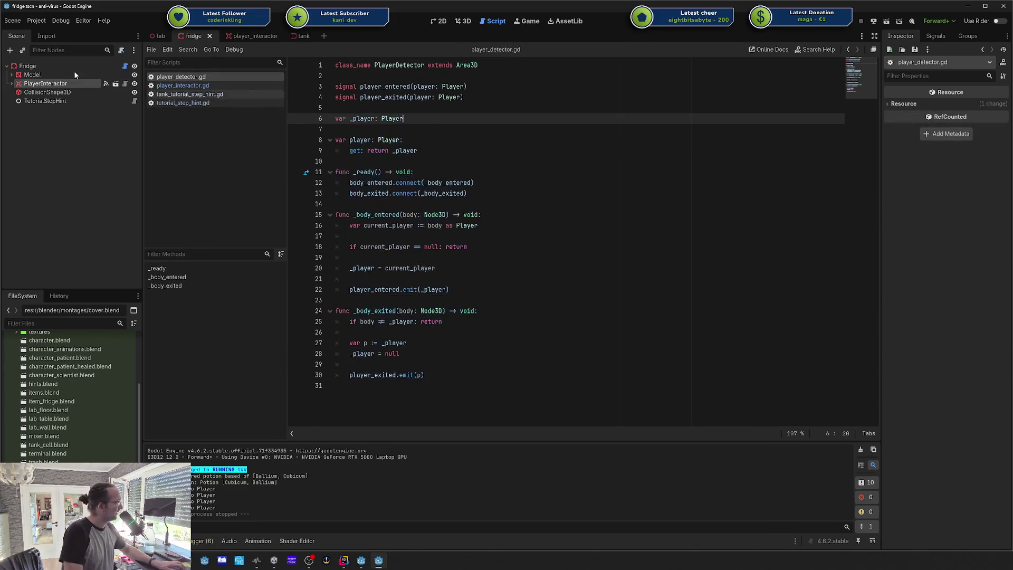
{"action": "mouse_move", "coordinate": [484, 401]}
{"action": "left_mouse_down"}
{"action": "mouse_move", "coordinate": [401, 69]}
{"action": "mouse_move", "coordinate": [372, 65]}
{"action": "left_mouse_up"}
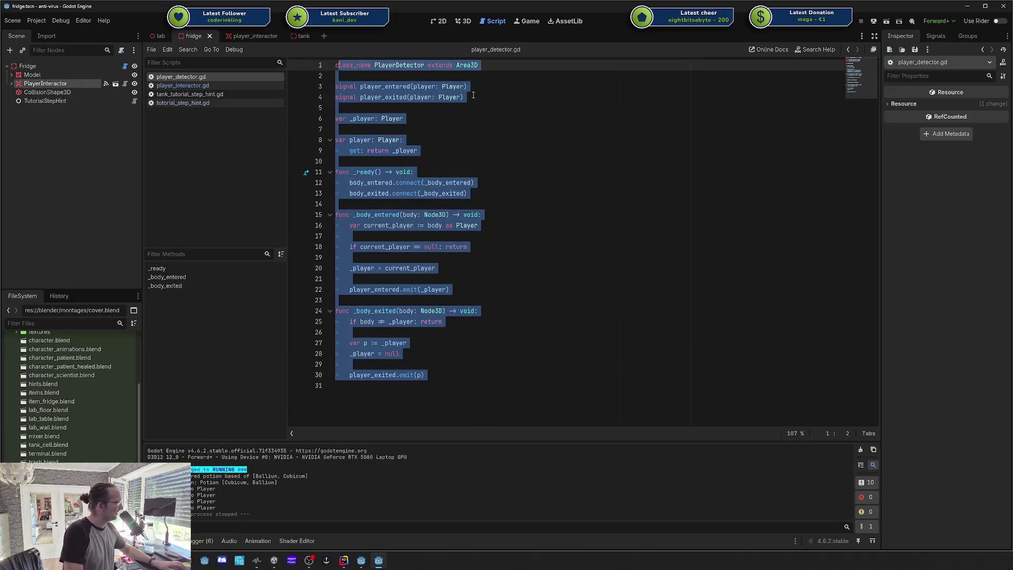
{"action": "left_click", "coordinate": [474, 96]}
{"action": "key", "text": "Down"}
{"action": "key", "text": "Down"}
{"action": "key", "text": "Home"}
{"action": "left_click", "coordinate": [433, 65]}
{"action": "key", "text": "alt+Left"}
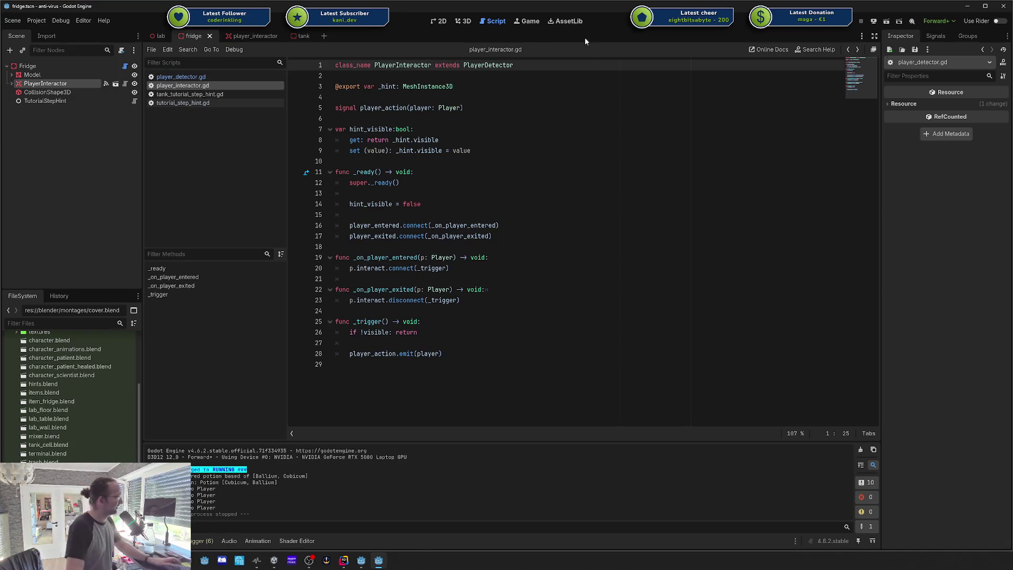
Step: Review player_interactor.gd's hint_visible declaration and _ready code, then switch to the lab scene
{"action": "left_click", "coordinate": [602, 309]}
{"action": "left_click", "coordinate": [539, 132]}
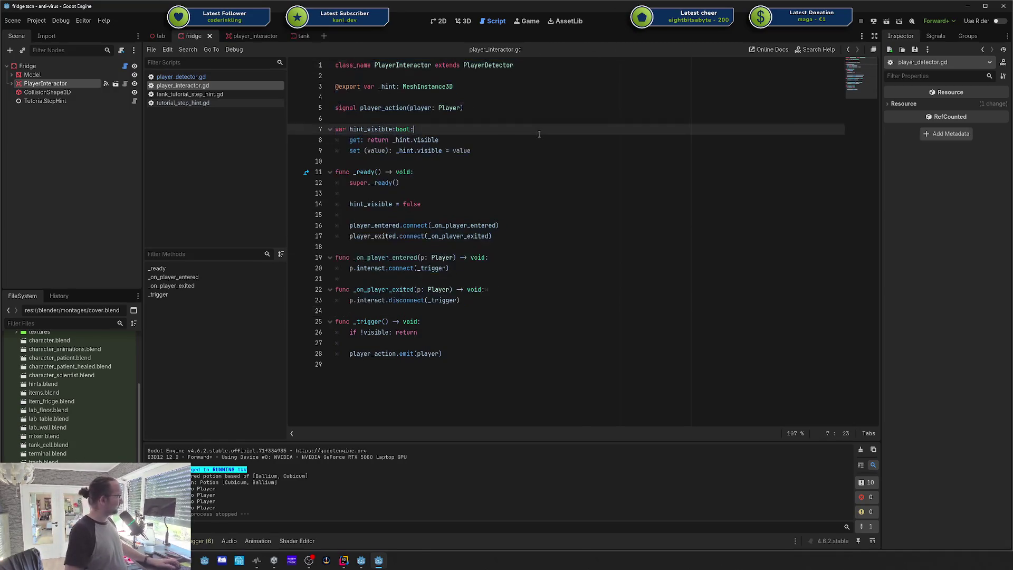
{"action": "left_click", "coordinate": [535, 215]}
{"action": "mouse_move", "coordinate": [533, 321]}
{"action": "left_mouse_down"}
{"action": "mouse_move", "coordinate": [533, 118]}
{"action": "mouse_move", "coordinate": [534, 226]}
{"action": "left_mouse_up"}
{"action": "left_click", "coordinate": [534, 219]}
{"action": "left_click", "coordinate": [536, 218]}
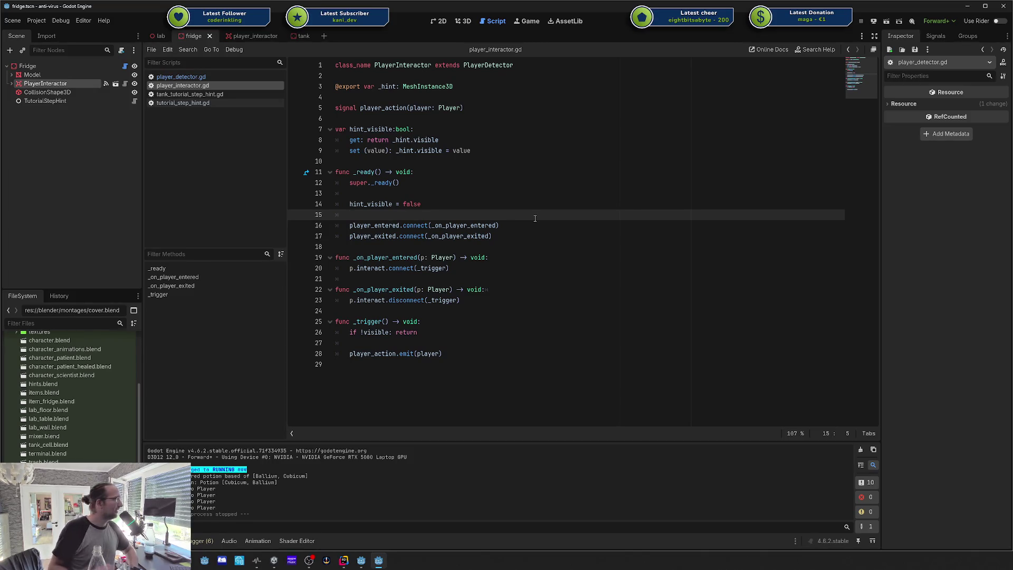
{"action": "left_click", "coordinate": [160, 36]}
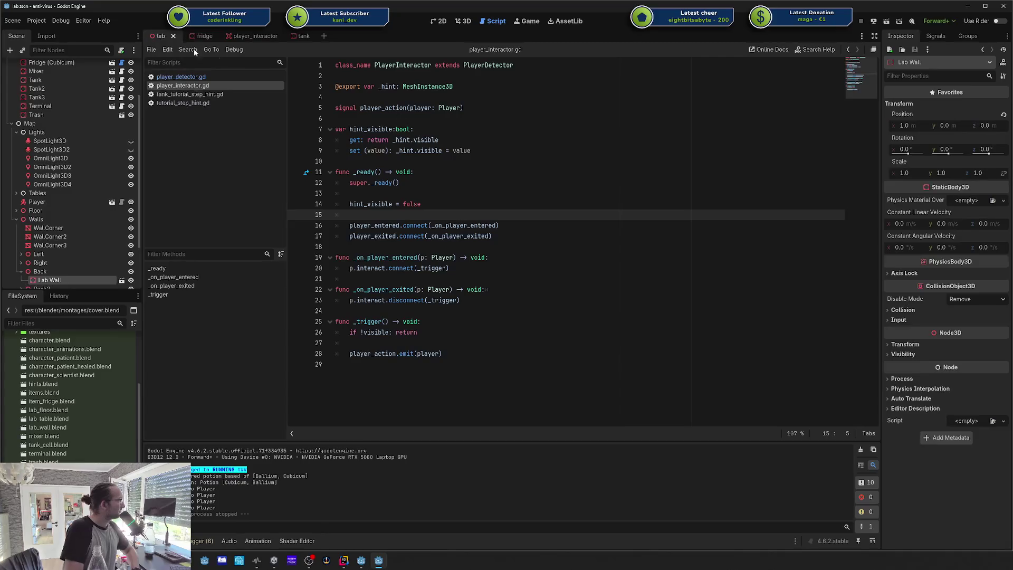
Step: Fly around the lab in 3D past the mixer, tanks and scientist, selecting floor tile lab_floor27
{"action": "left_click", "coordinate": [463, 21]}
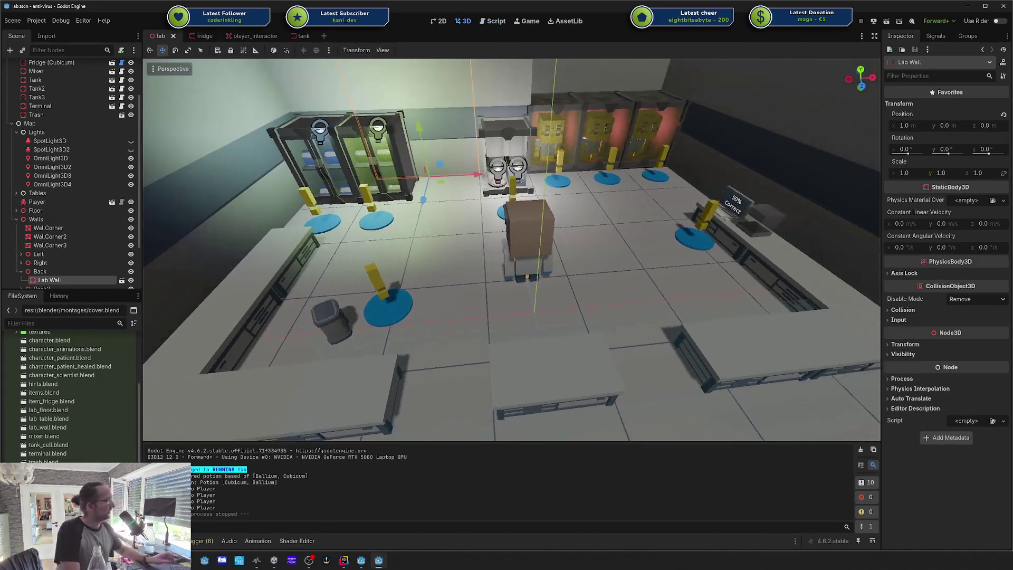
{"action": "key", "text": "w"}
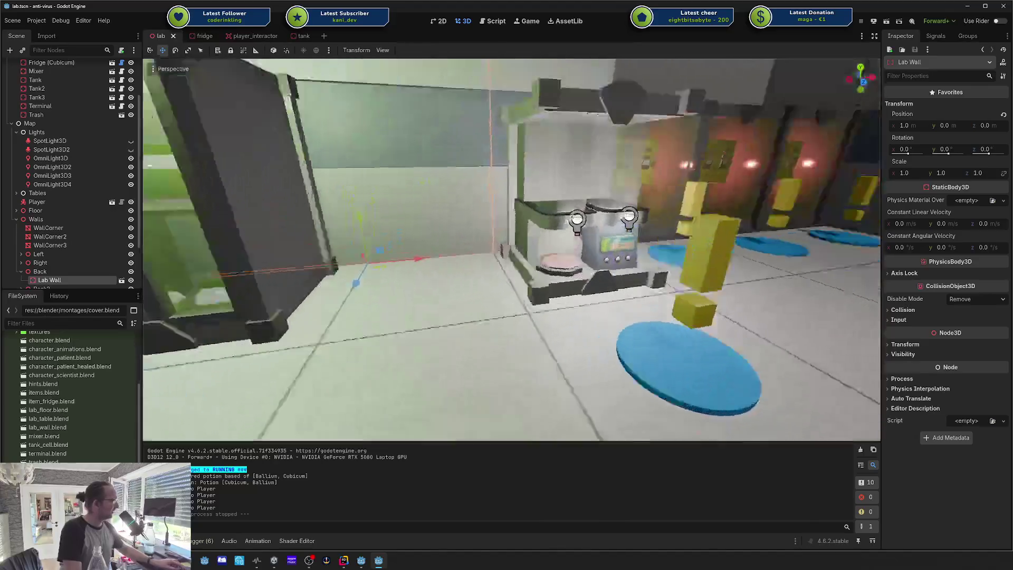
{"action": "key", "text": "s"}
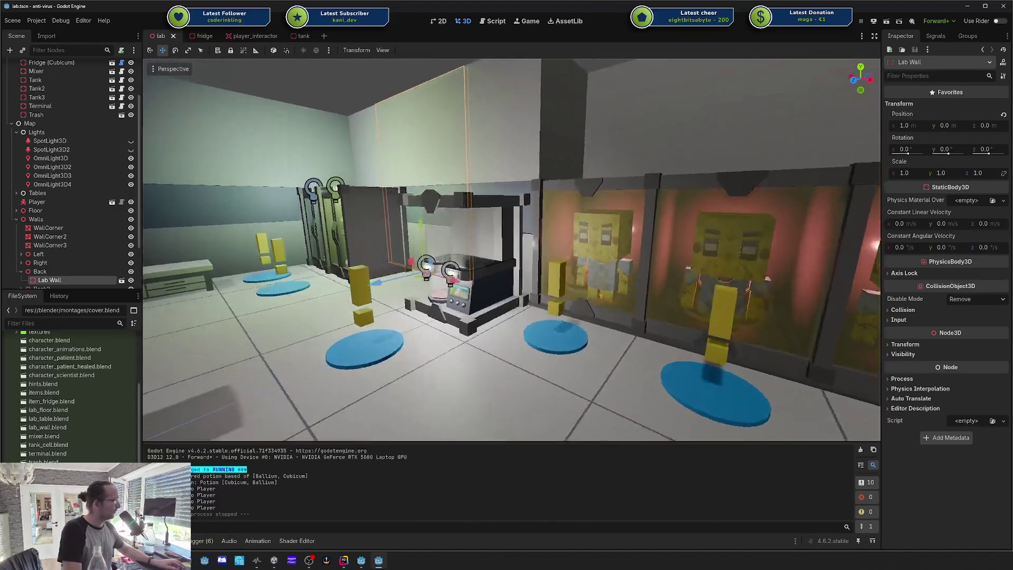
{"action": "key", "text": "a"}
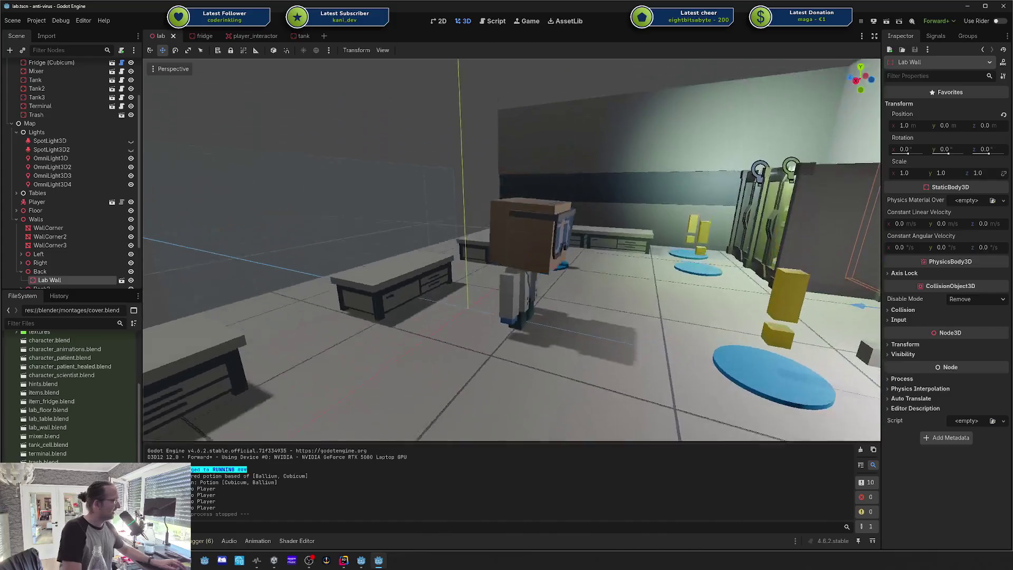
{"action": "key", "text": "w"}
{"action": "left_click", "coordinate": [443, 307]}
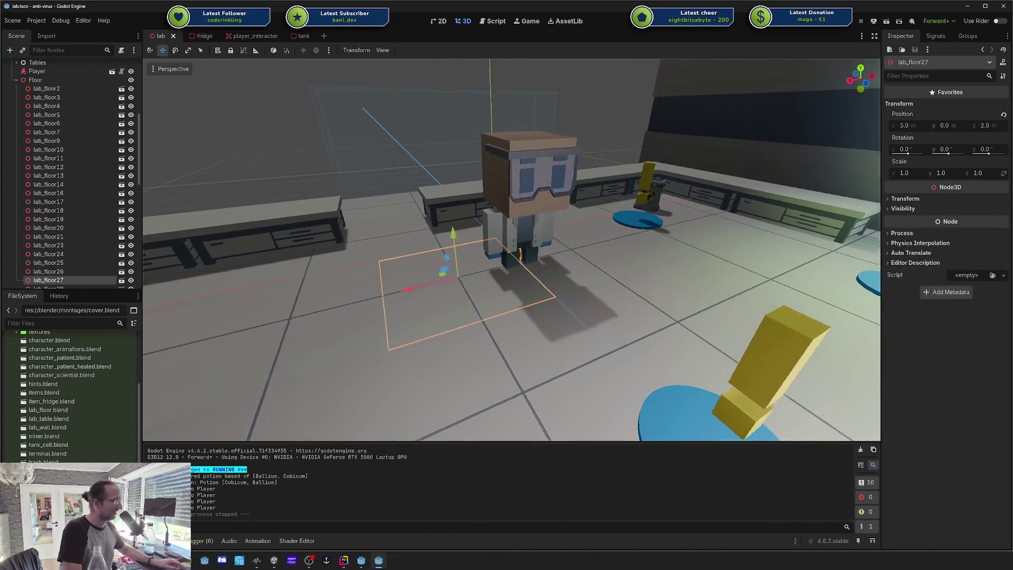
{"action": "key", "text": "s"}
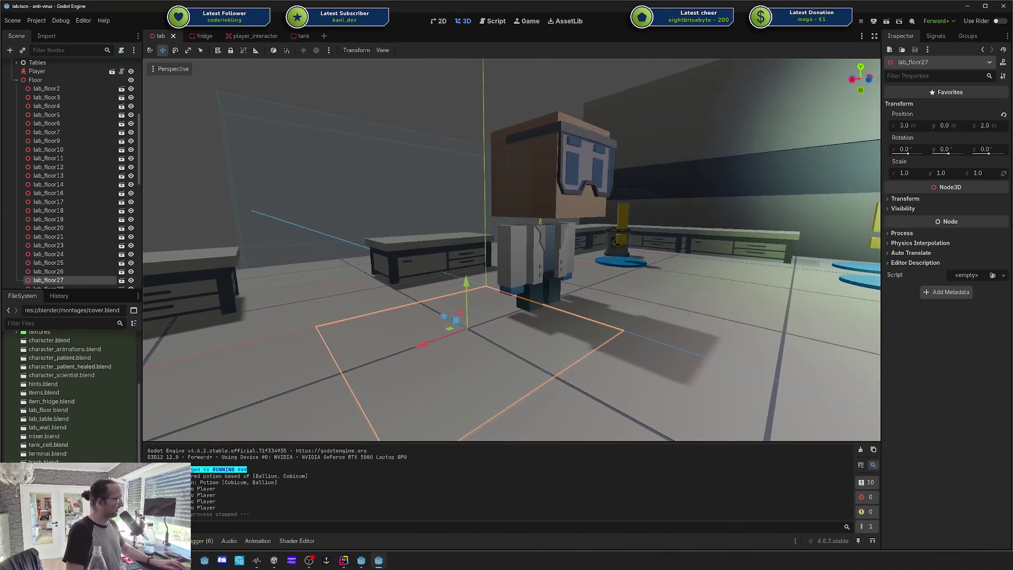
{"action": "key", "text": "d"}
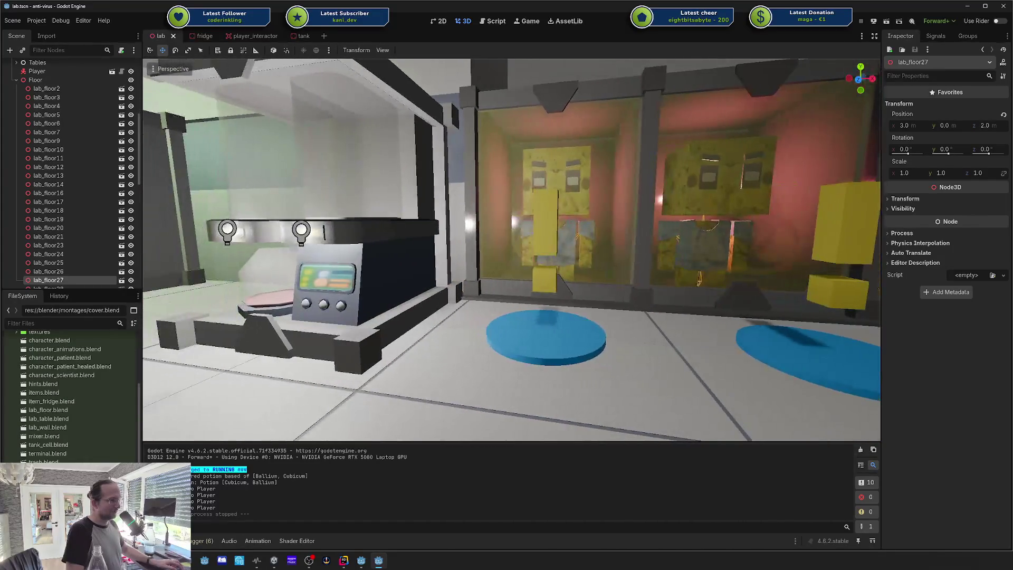
{"action": "key", "text": "s"}
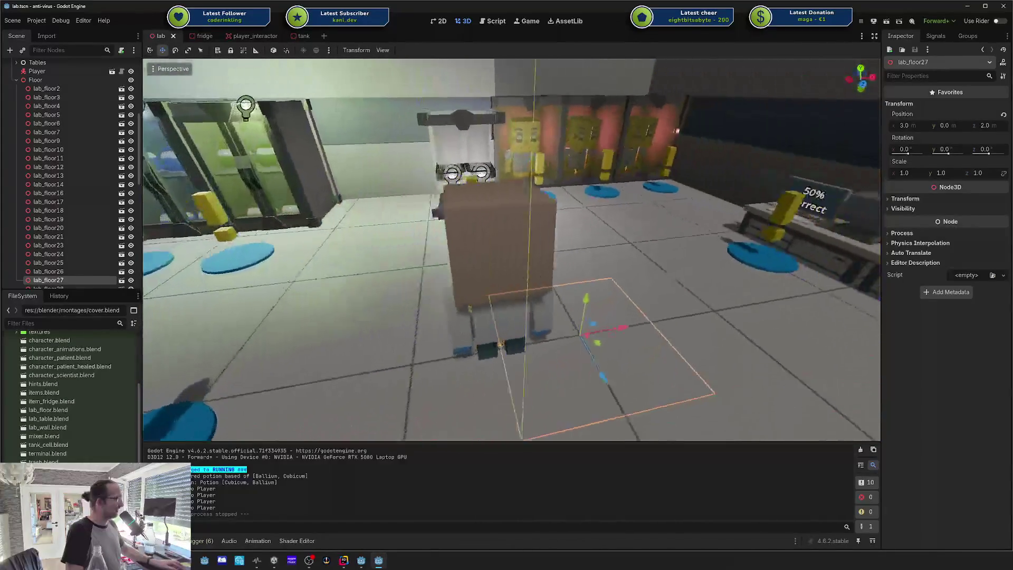
{"action": "key", "text": "s"}
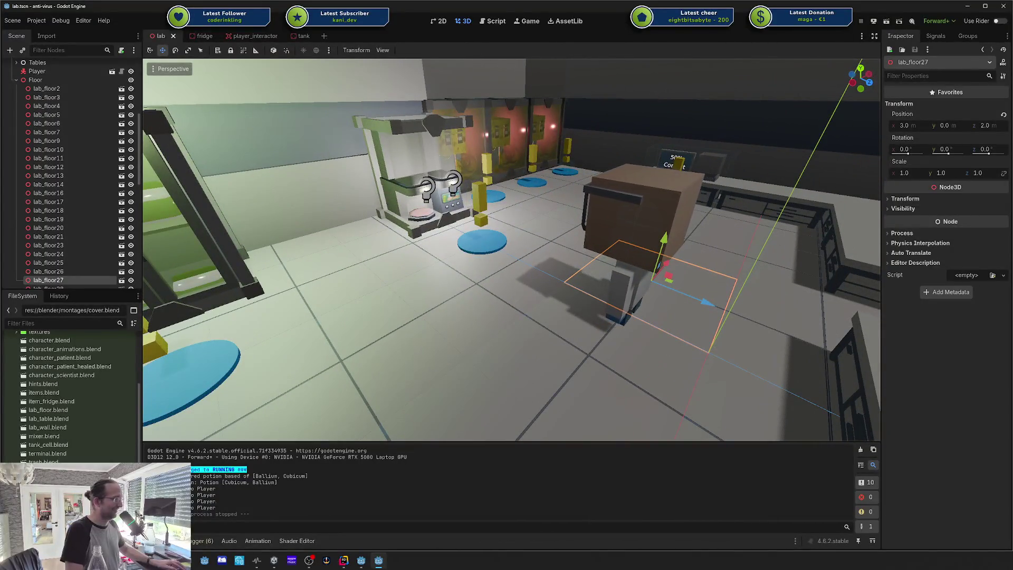
{"action": "key", "text": "s"}
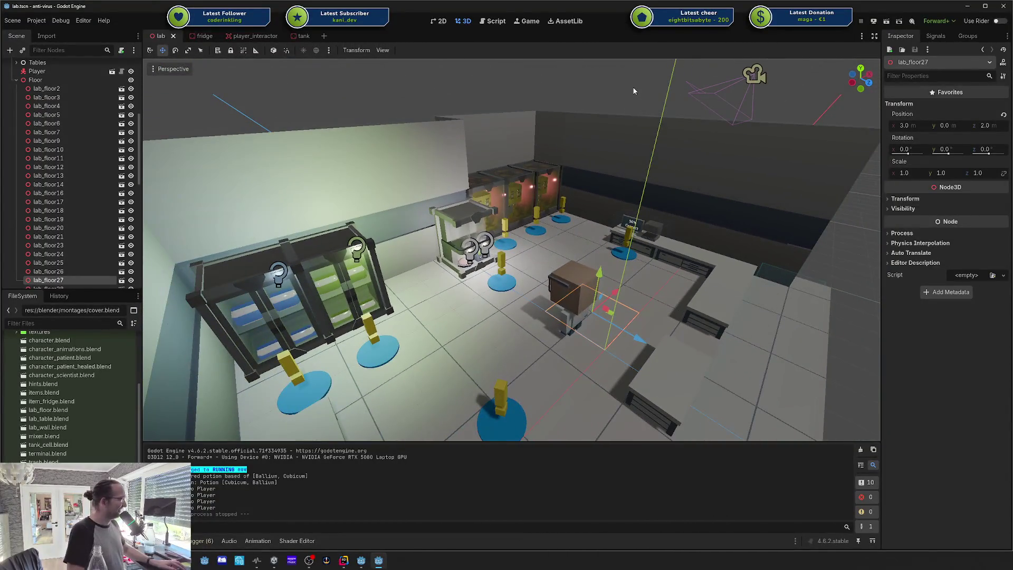
Step: Deselect the tile and circle the fridges, scientist and mixer, then bring up the fridge scene's options
{"action": "left_click", "coordinate": [634, 91]}
{"action": "key", "text": "w"}
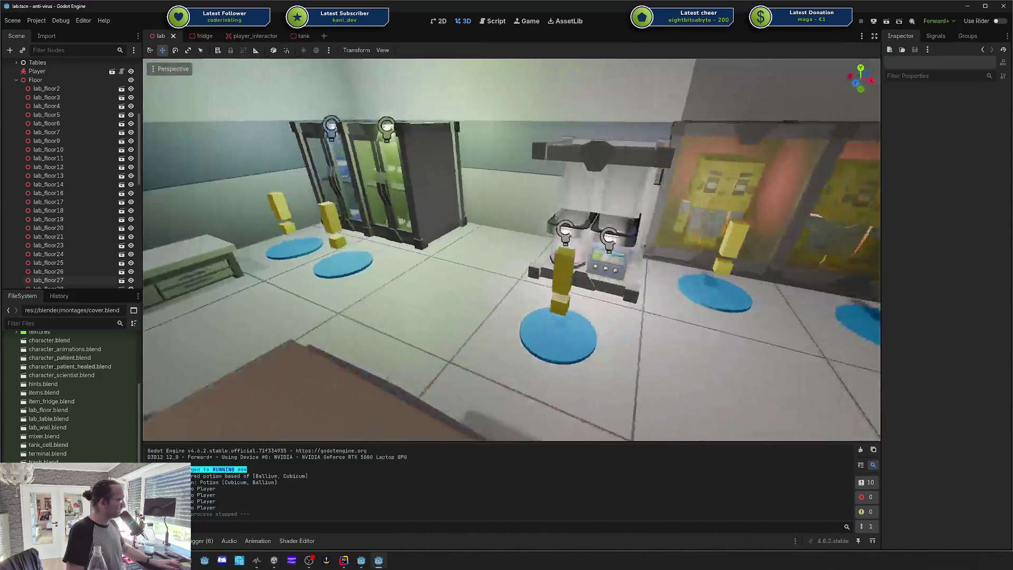
{"action": "key", "text": "s"}
{"action": "key", "text": "w"}
{"action": "key", "text": "d"}
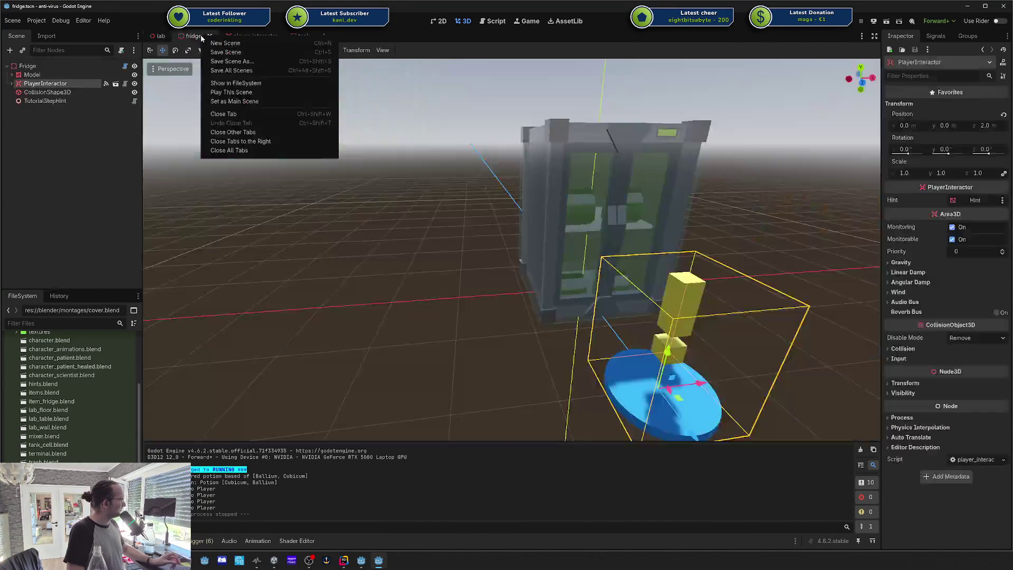
{"action": "right_click", "coordinate": [201, 38]}
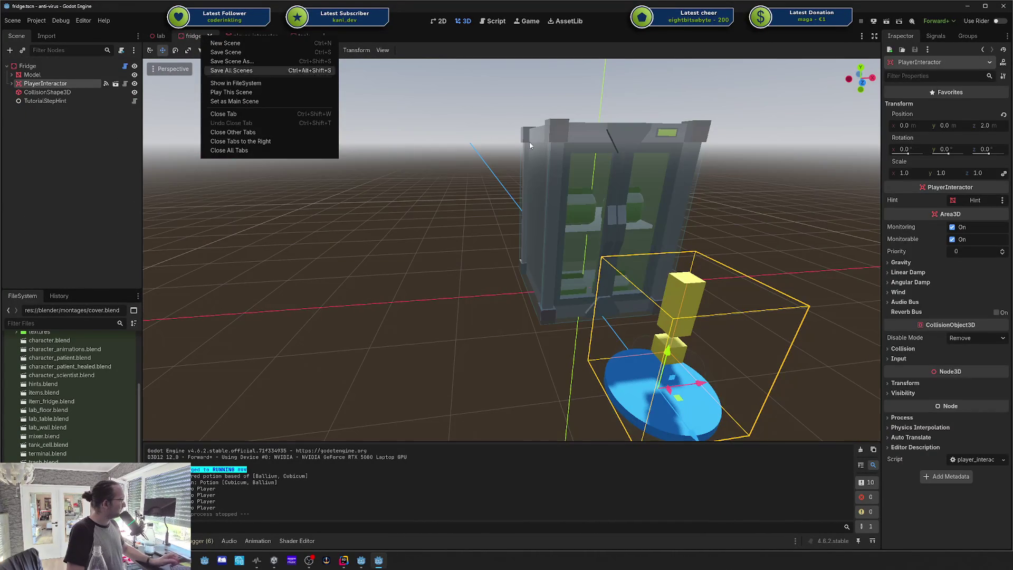
{"action": "left_click", "coordinate": [387, 242]}
{"action": "left_click", "coordinate": [244, 36]}
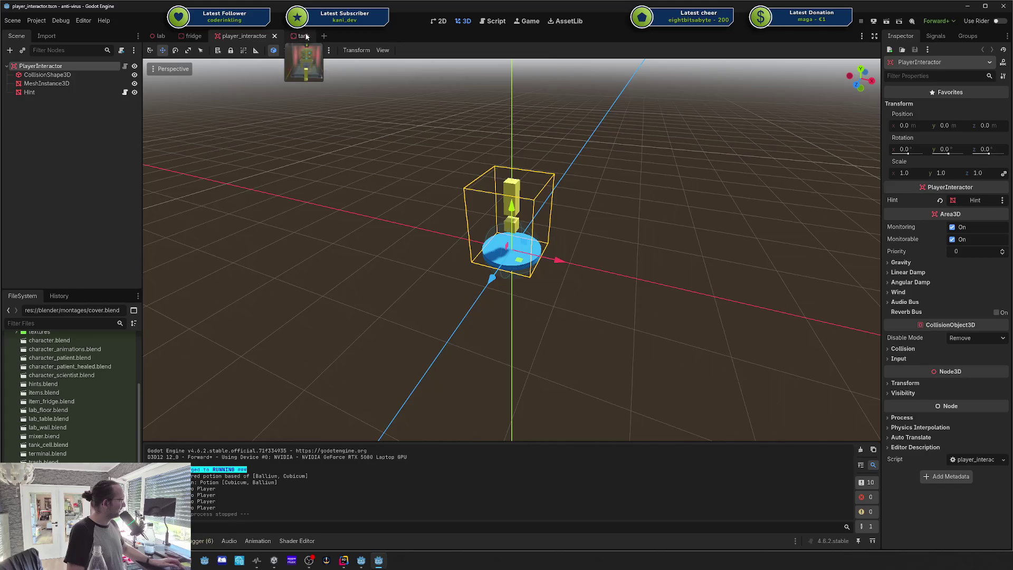
{"action": "left_click", "coordinate": [305, 36]}
{"action": "key", "text": "w"}
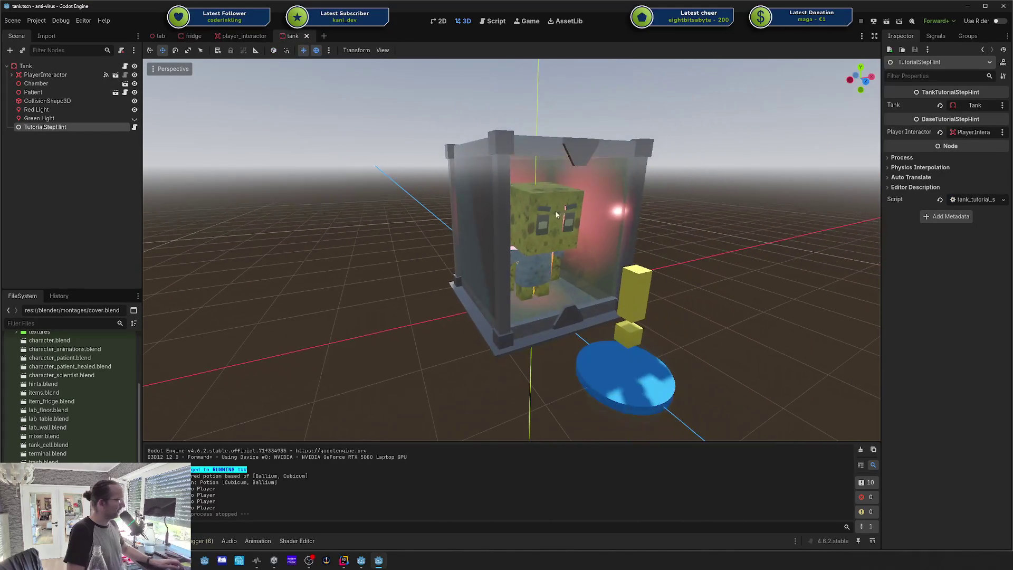
{"action": "key", "text": "ctrl+Tab"}
{"action": "mouse_move", "coordinate": [509, 233]}
{"action": "left_mouse_down"}
{"action": "mouse_move", "coordinate": [509, 200]}
{"action": "mouse_move", "coordinate": [509, 248]}
{"action": "left_mouse_up"}
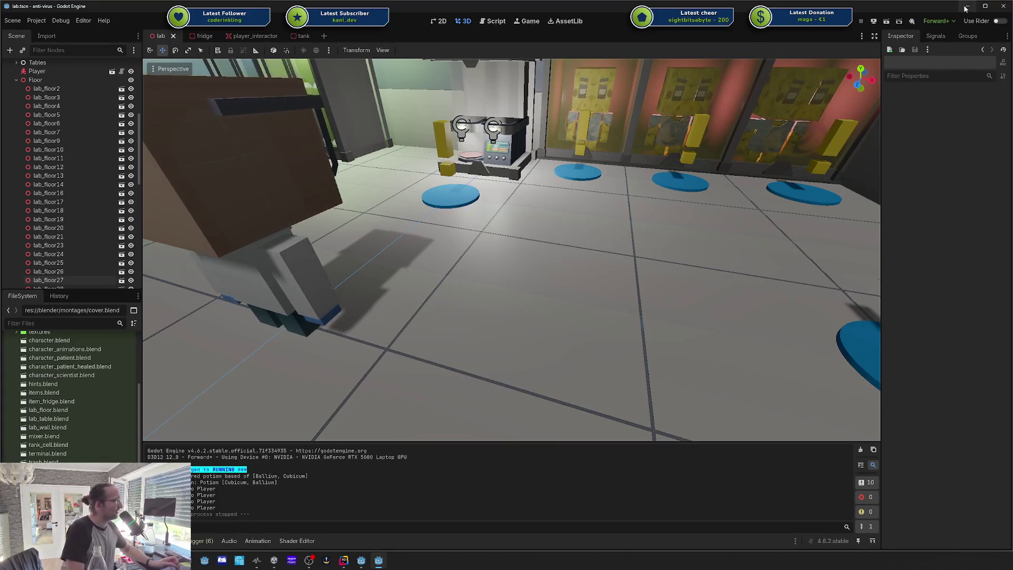
{"action": "left_click", "coordinate": [361, 561]}
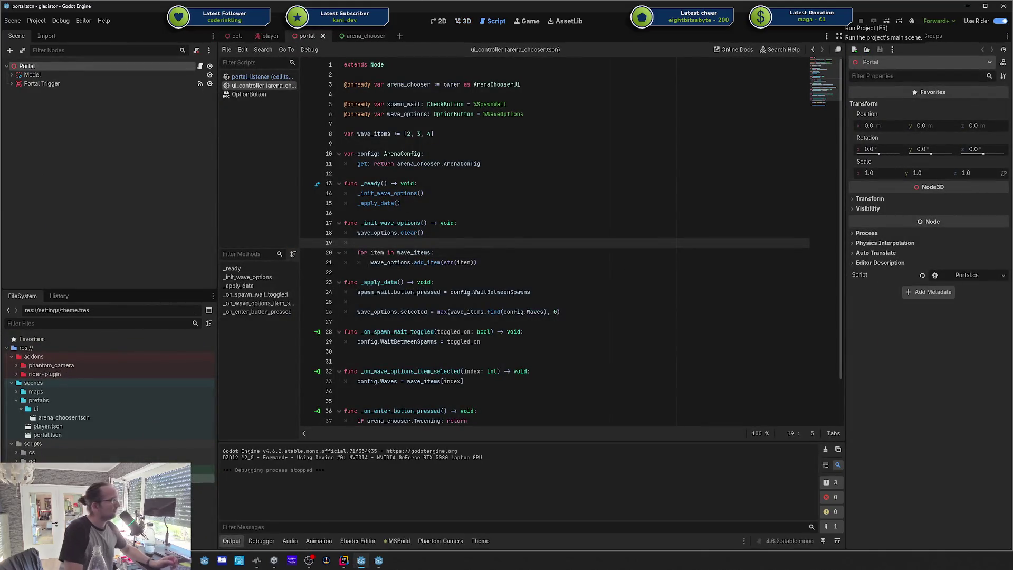
Step: Run the gladiator project, centre its debug window and walk the capsule toward the portal archway
{"action": "left_click", "coordinate": [861, 21]}
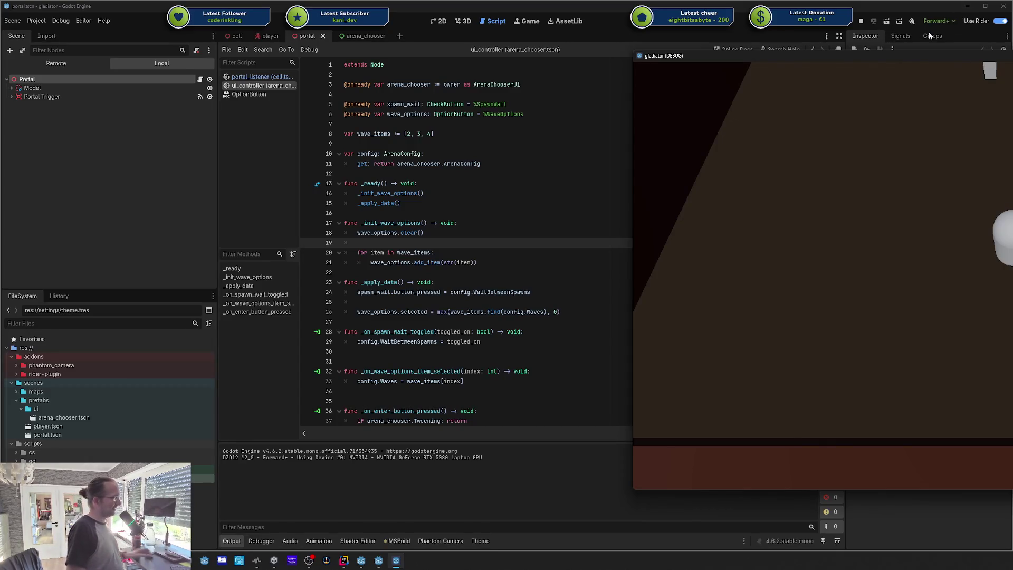
{"action": "mouse_move", "coordinate": [917, 59]}
{"action": "left_mouse_down"}
{"action": "mouse_move", "coordinate": [632, 58]}
{"action": "mouse_move", "coordinate": [417, 38]}
{"action": "left_mouse_up"}
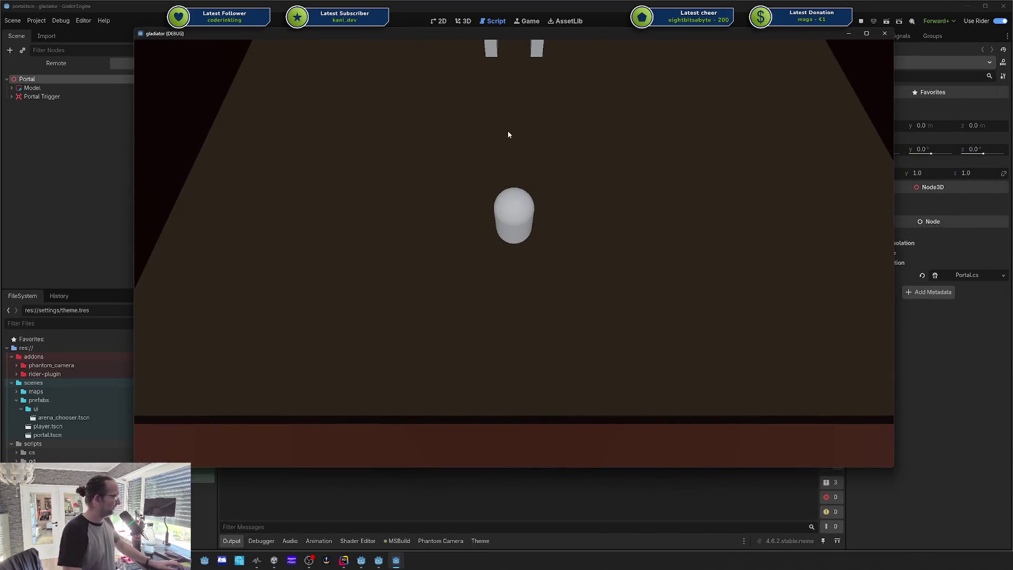
{"action": "left_click_drag", "start_coordinate": [506, 103], "coordinate": [600, 126]}
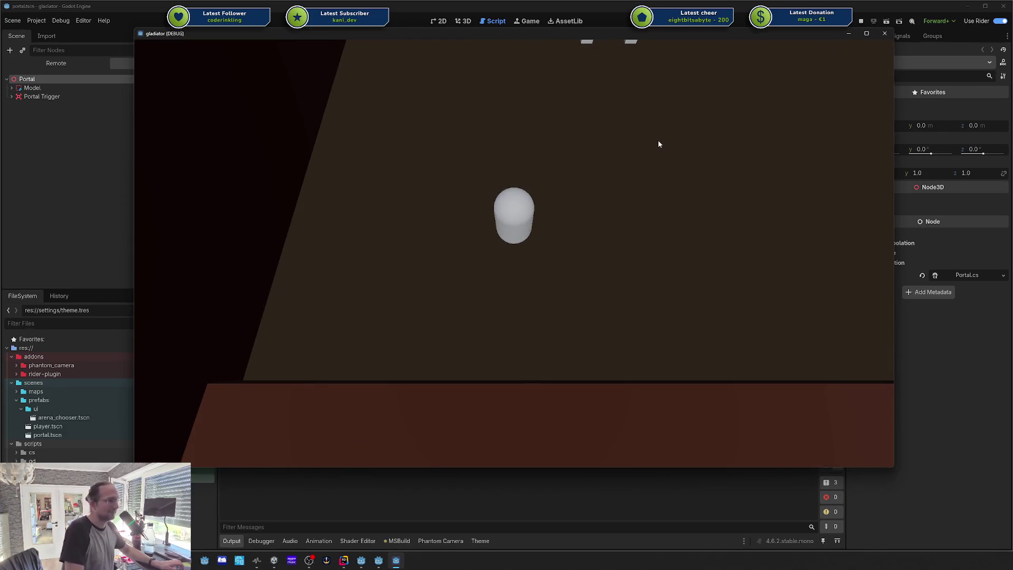
{"action": "key", "text": "w"}
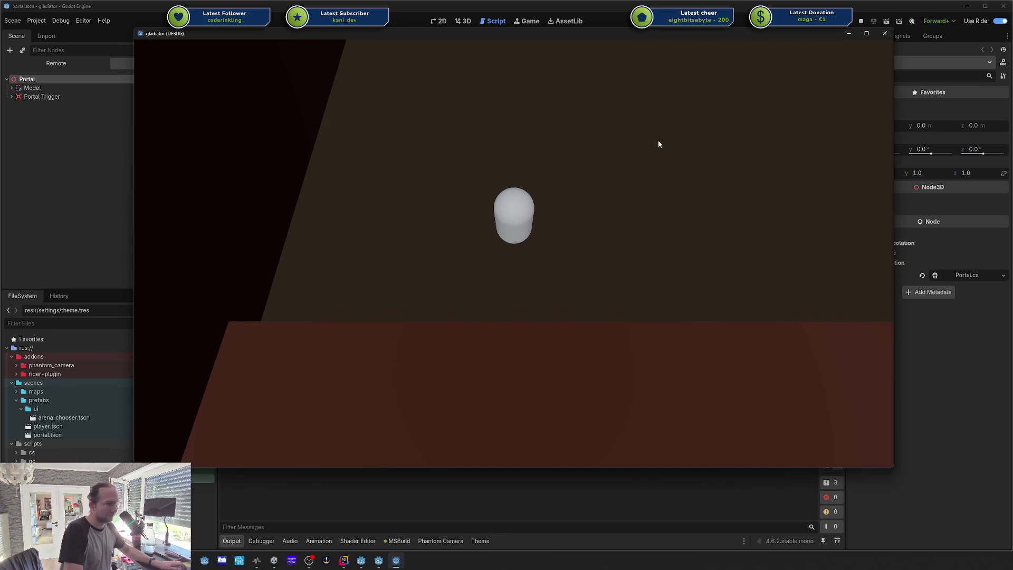
{"action": "key", "text": "w"}
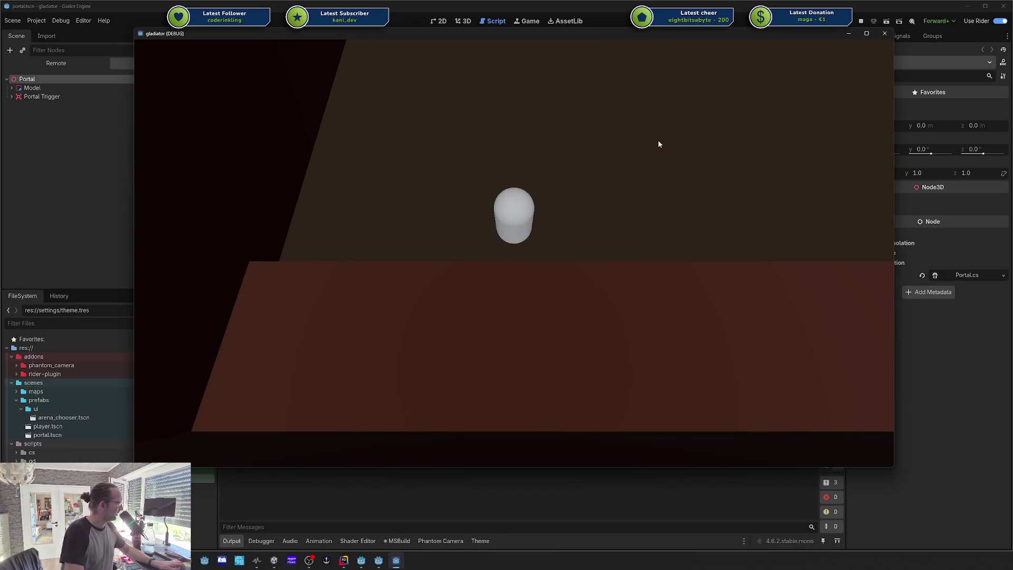
{"action": "key", "text": "w"}
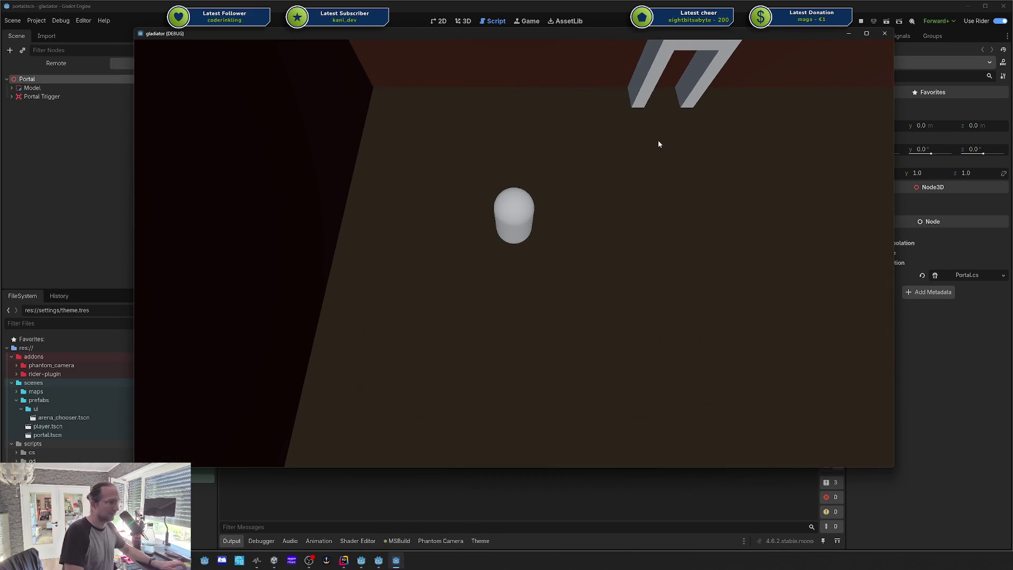
{"action": "key", "text": "w"}
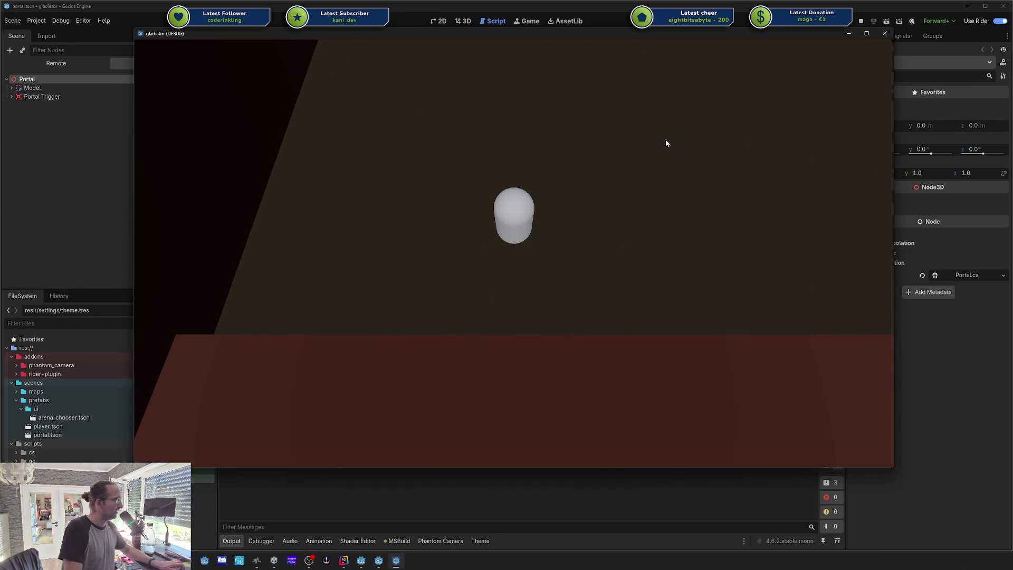
{"action": "key", "text": "w"}
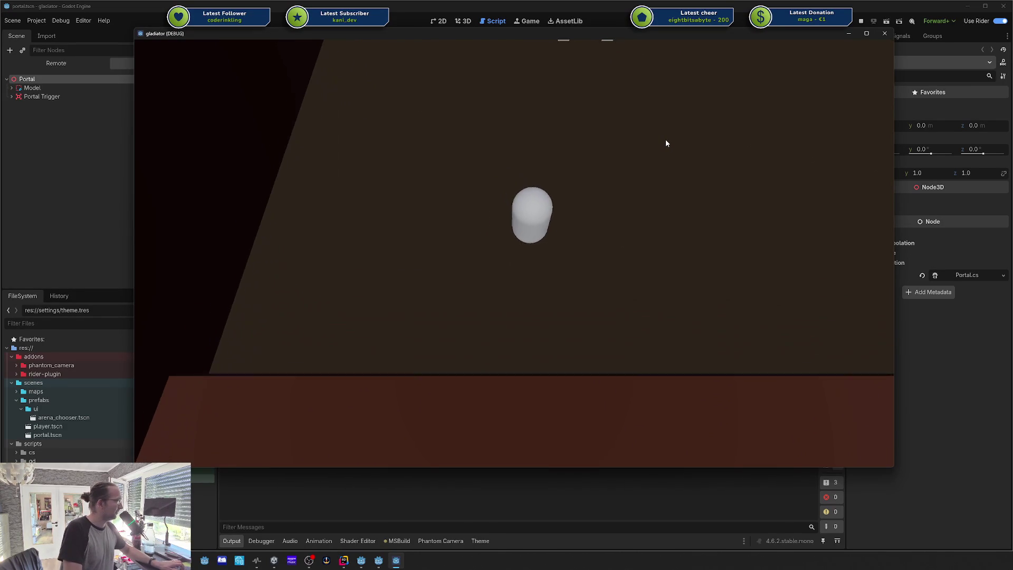
Step: Steer the player capsule around the arena cell between the right wall and portal arch
{"action": "key", "text": "d"}
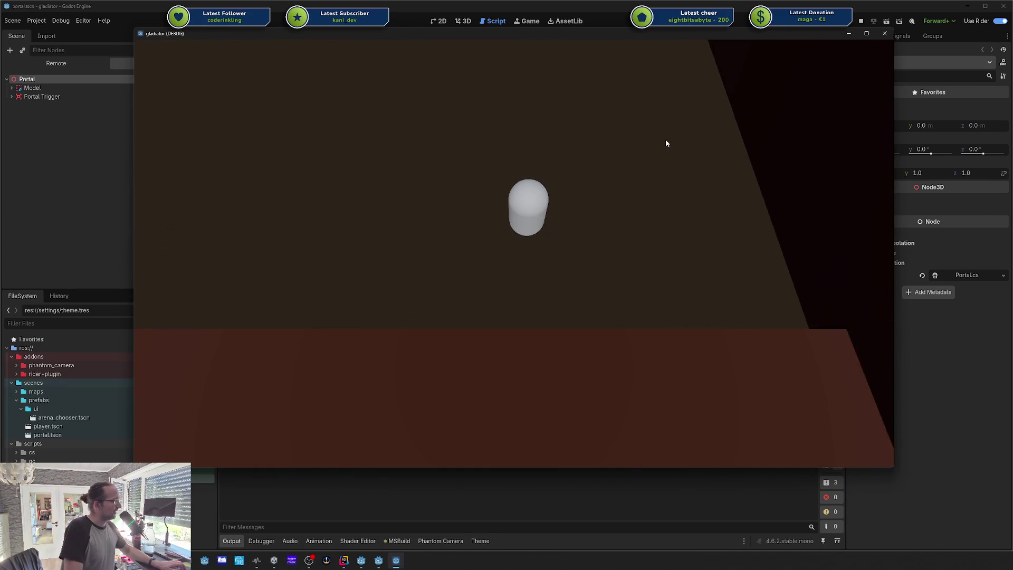
{"action": "key", "text": "w"}
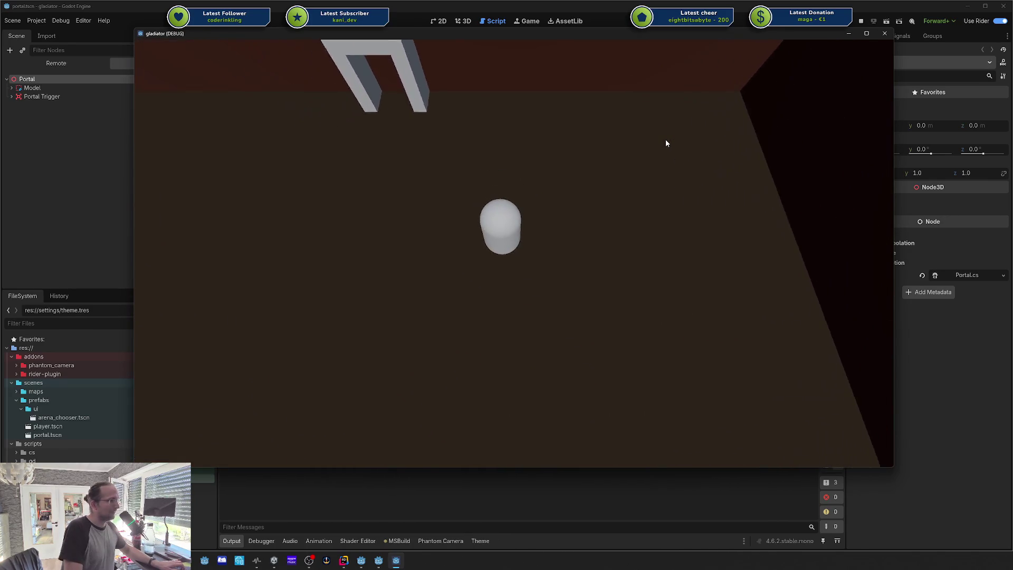
{"action": "key", "text": "s"}
{"action": "key", "text": "a"}
{"action": "key", "text": "a"}
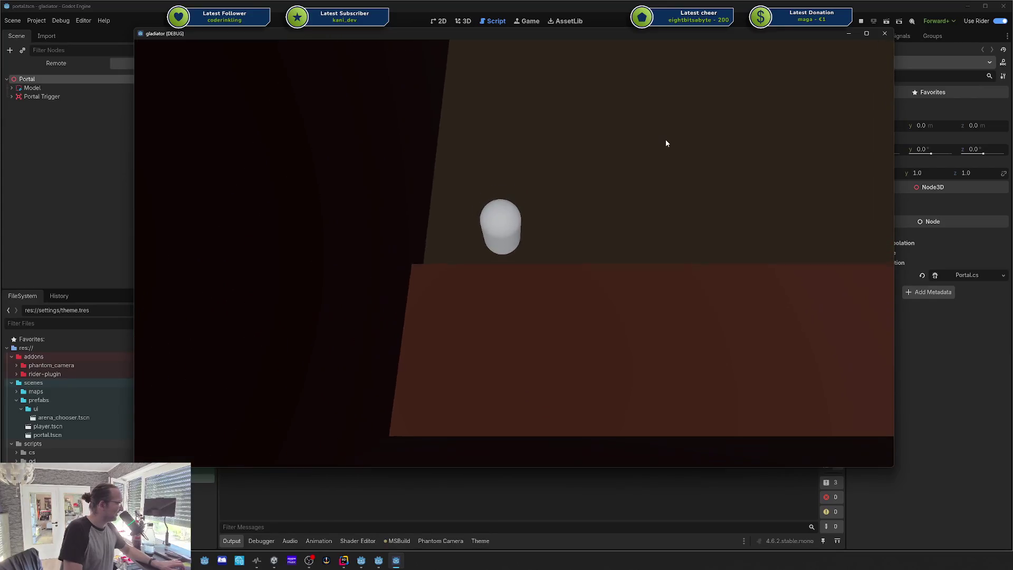
{"action": "key", "text": "d"}
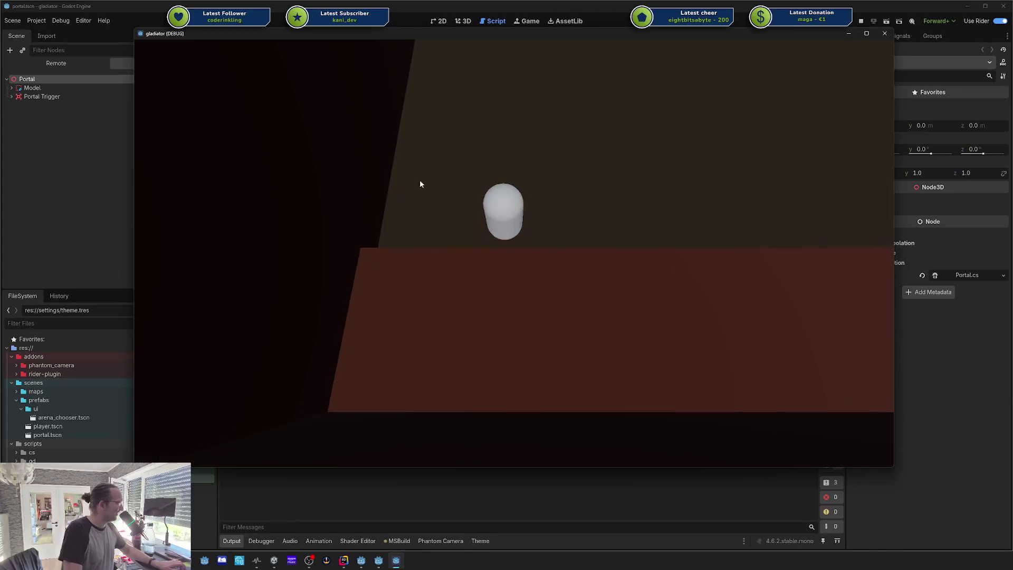
{"action": "key", "text": "w"}
{"action": "key", "text": "a"}
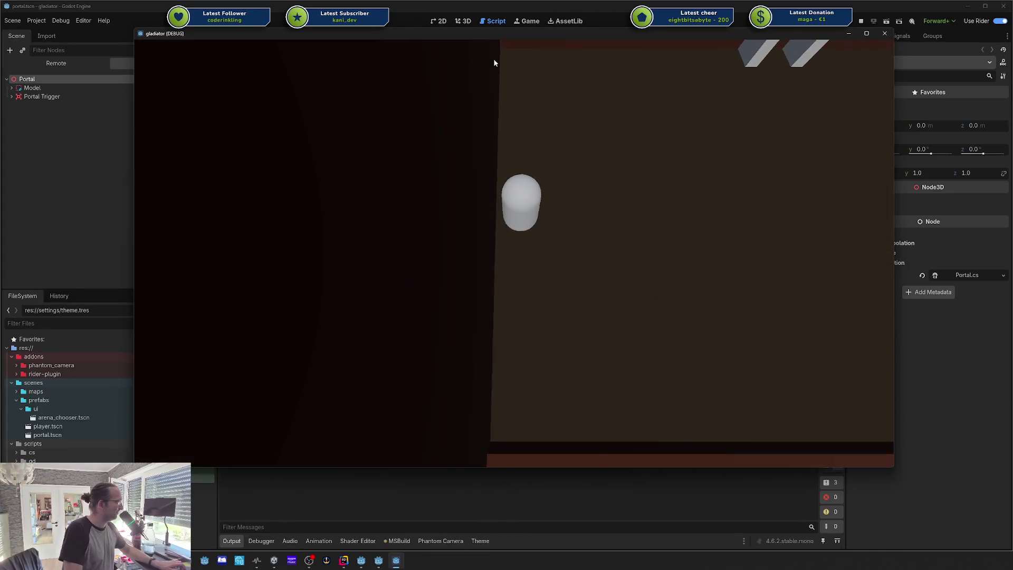
{"action": "key", "text": "s"}
{"action": "key", "text": "d"}
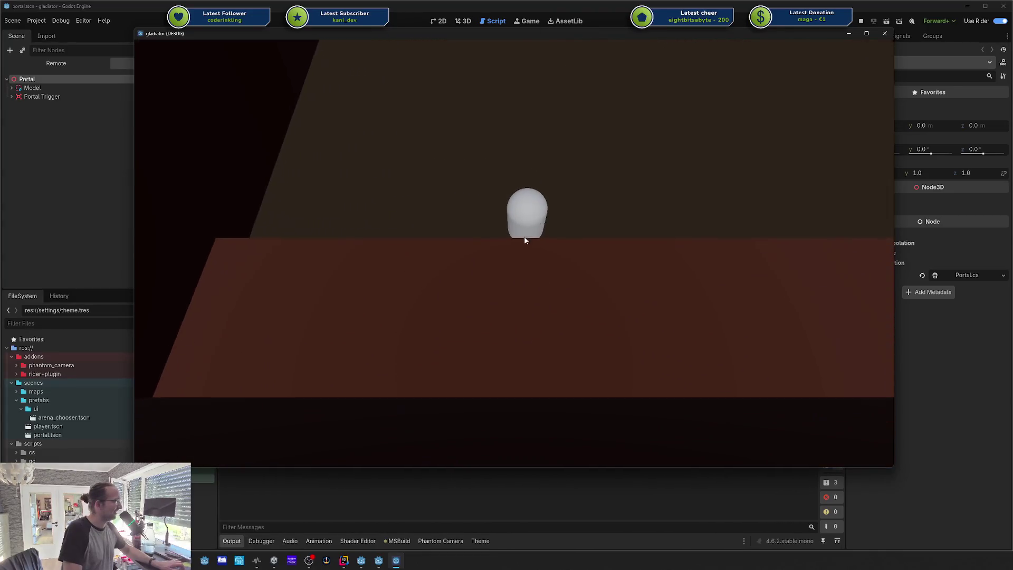
{"action": "key", "text": "d"}
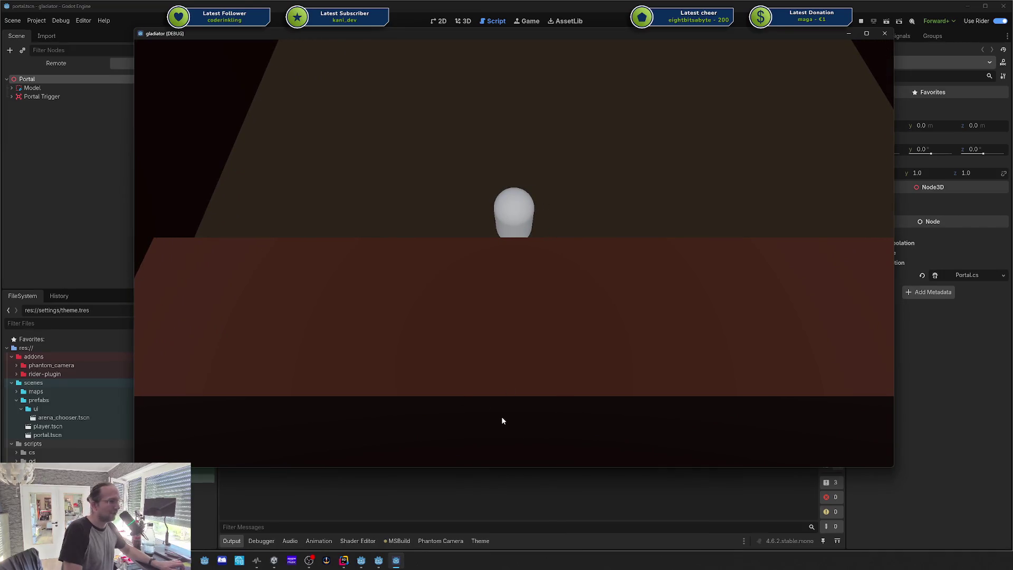
Step: Make the player jump, walk it between the cell walls, then close the game window
{"action": "key", "text": "space"}
{"action": "key", "text": "a"}
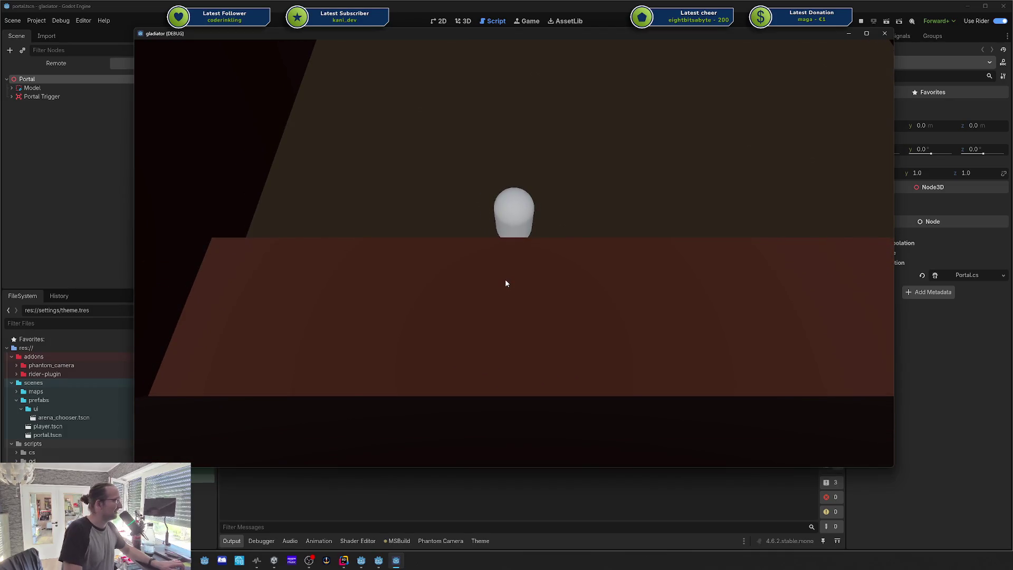
{"action": "key", "text": "d"}
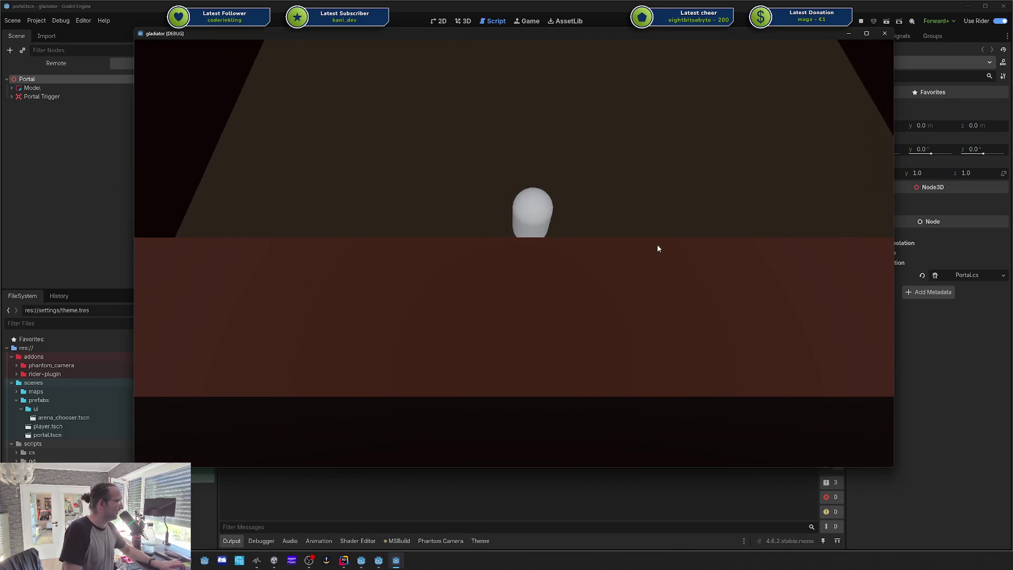
{"action": "key", "text": "d"}
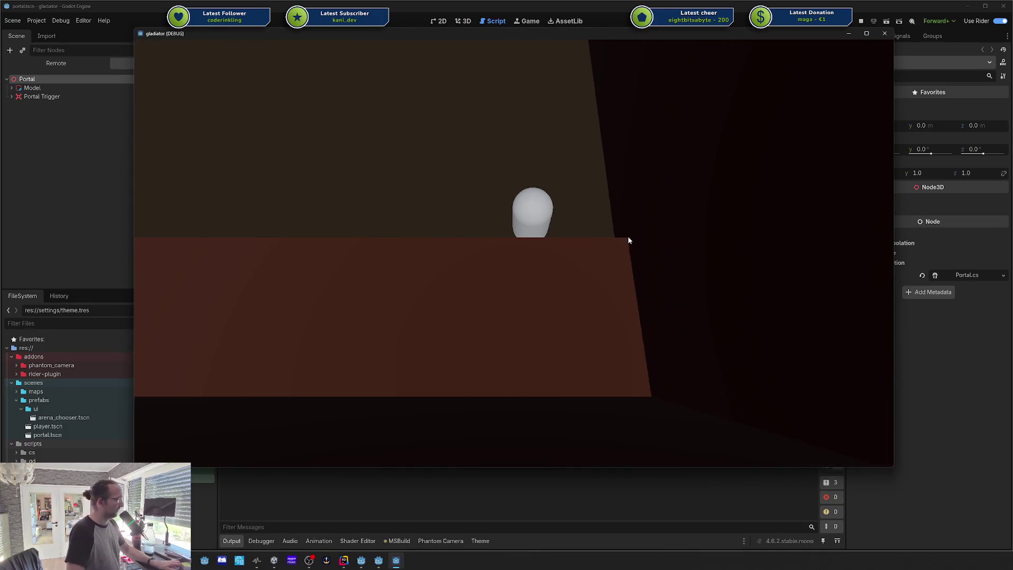
{"action": "key", "text": "a"}
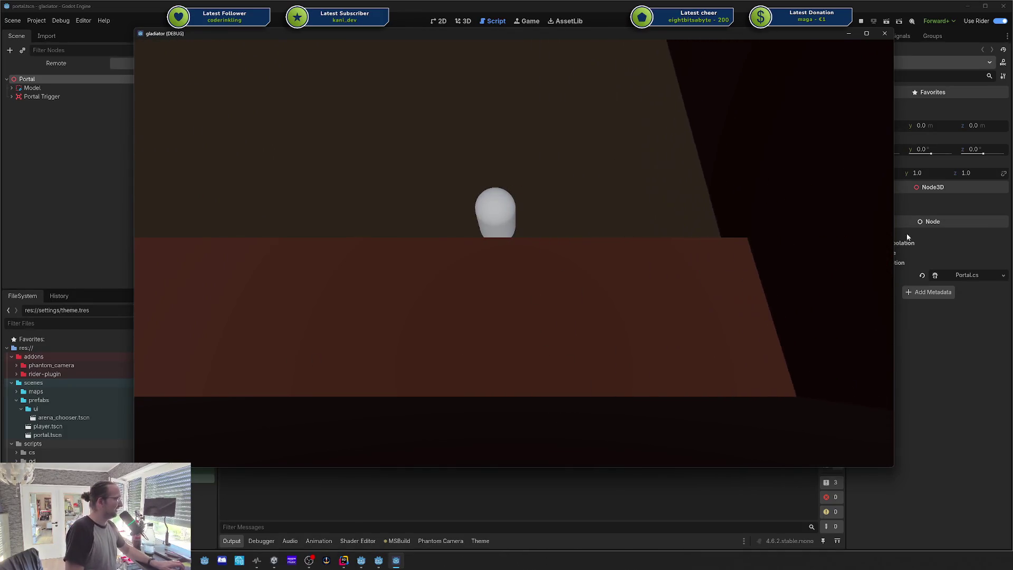
{"action": "key", "text": "a"}
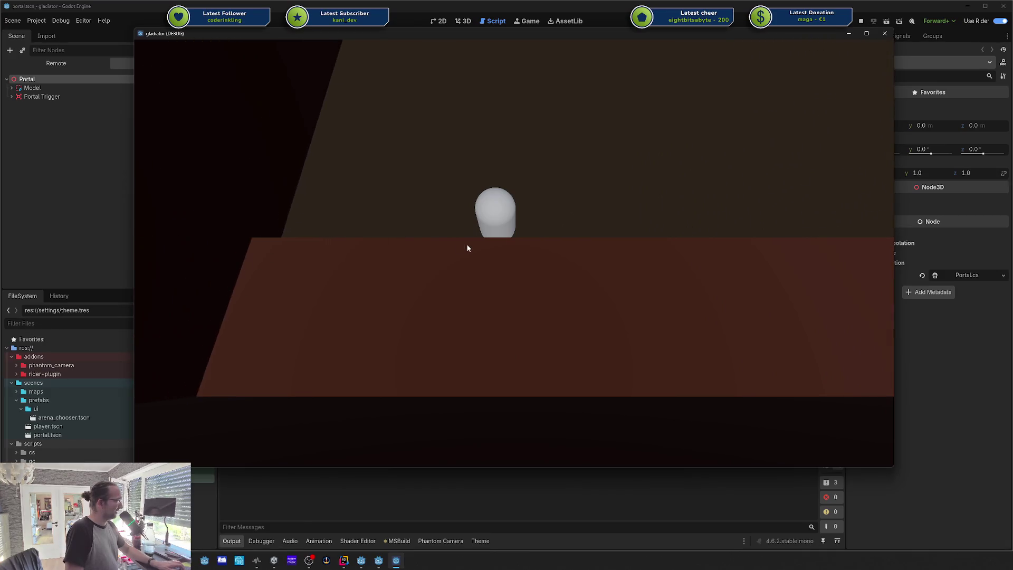
{"action": "key", "text": "a"}
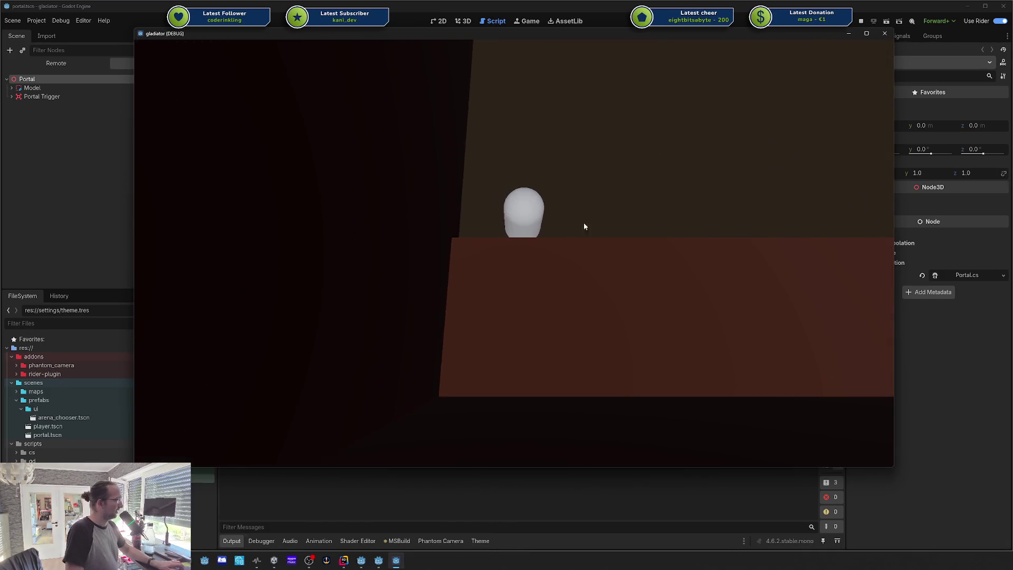
{"action": "key", "text": "d"}
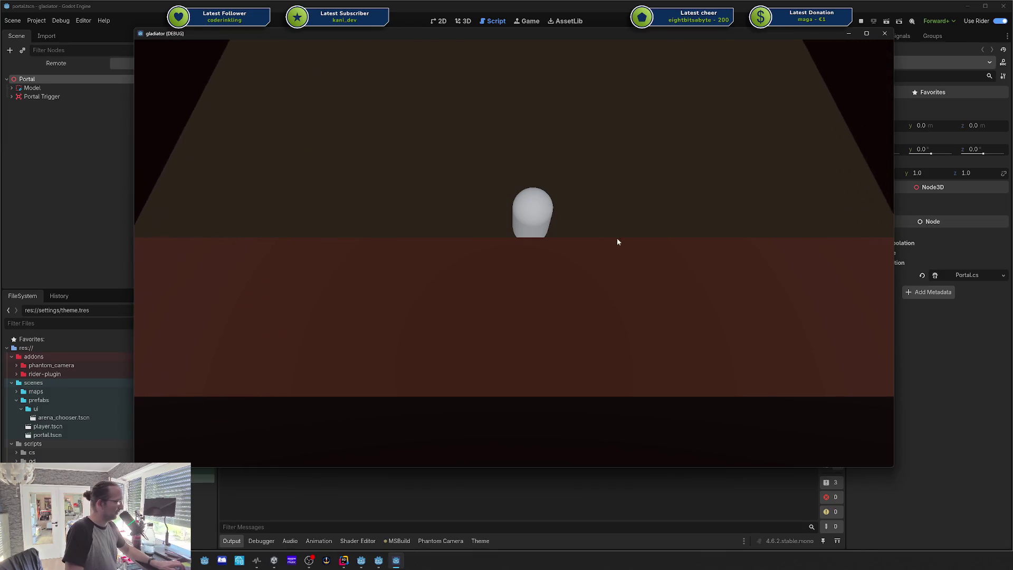
{"action": "key", "text": "d"}
{"action": "key", "text": "w"}
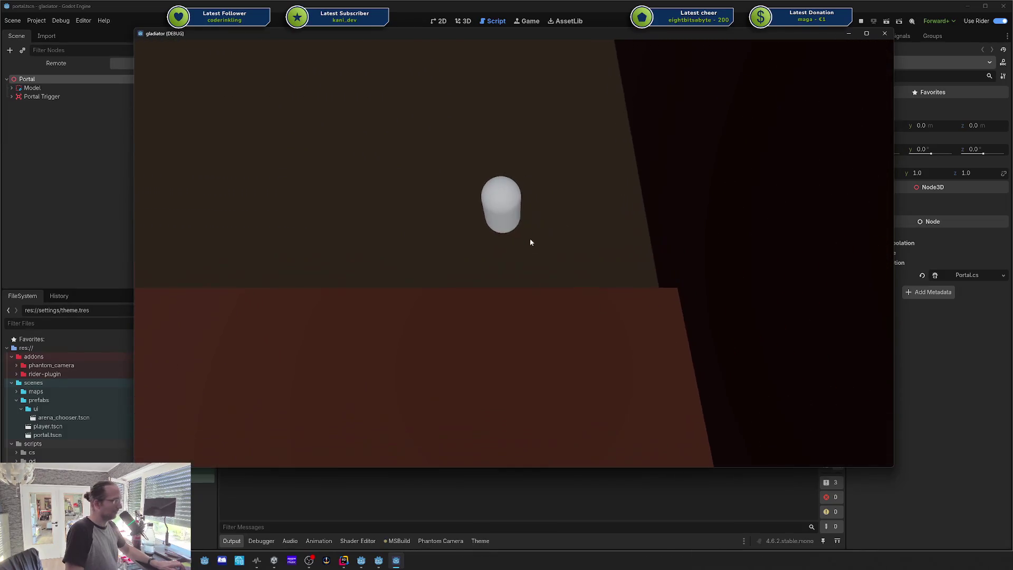
{"action": "key", "text": "a"}
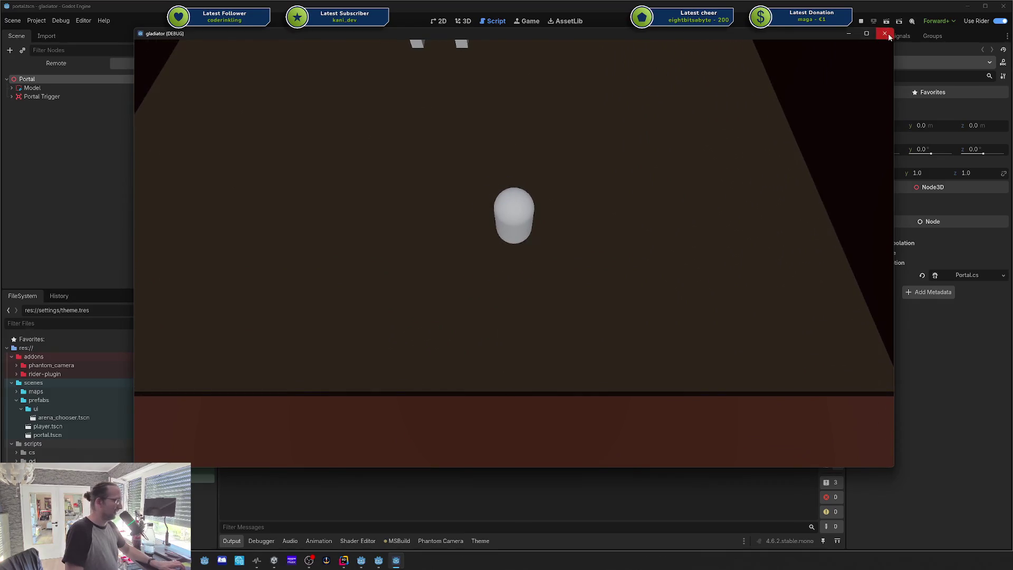
{"action": "left_click", "coordinate": [885, 34]}
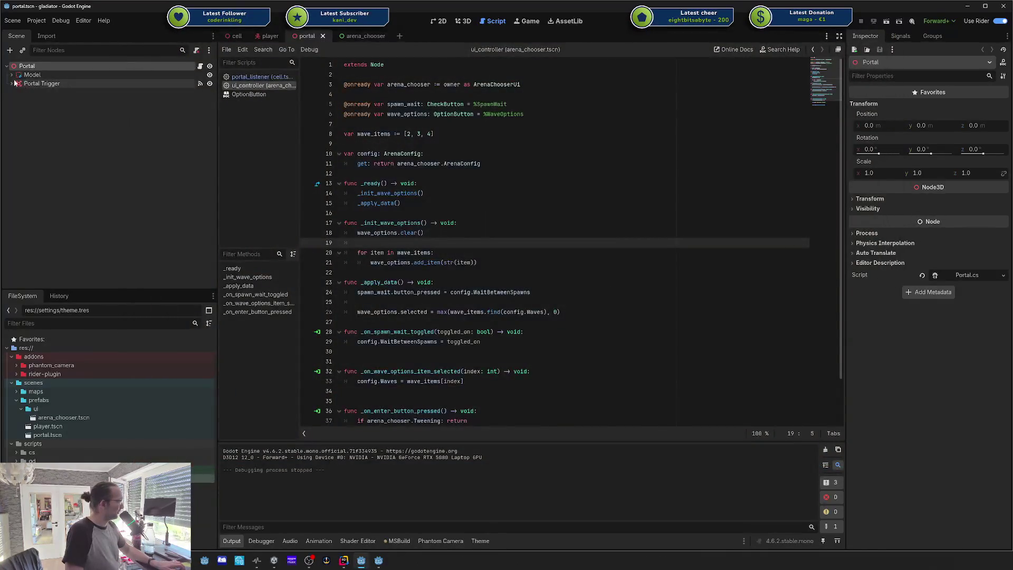
Step: Select the inner cut-out box CSGBox3D2 and view the portal archway in 3D
{"action": "left_click", "coordinate": [78, 91]}
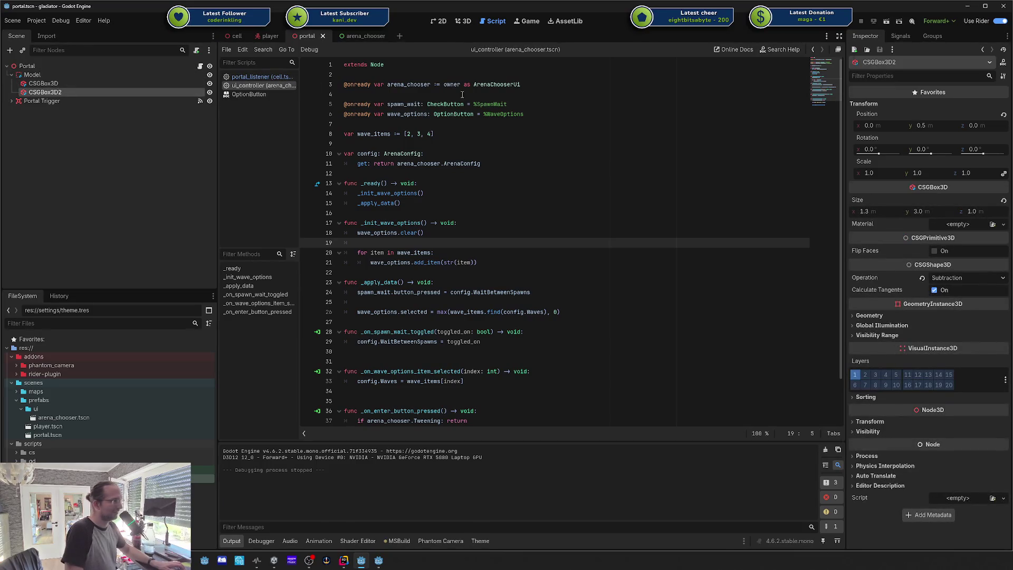
{"action": "left_click", "coordinate": [462, 22]}
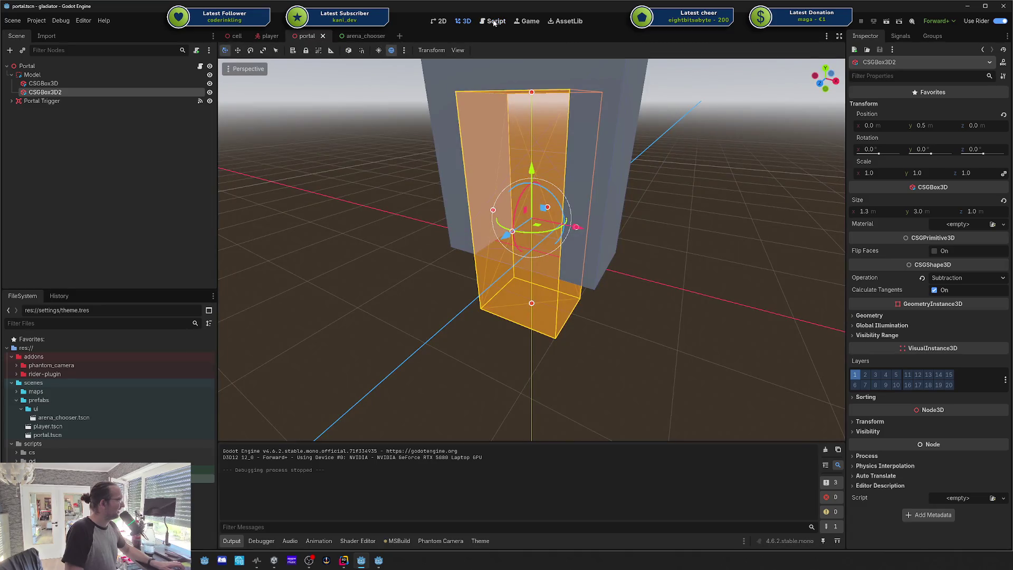
{"action": "left_click_drag", "start_coordinate": [527, 238], "coordinate": [580, 227]}
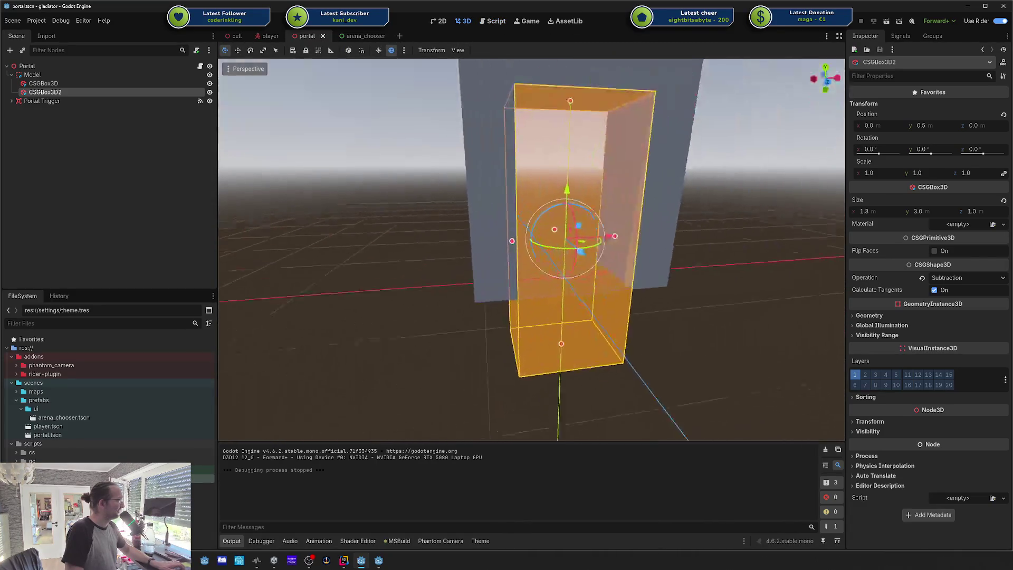
{"action": "left_click", "coordinate": [606, 190]}
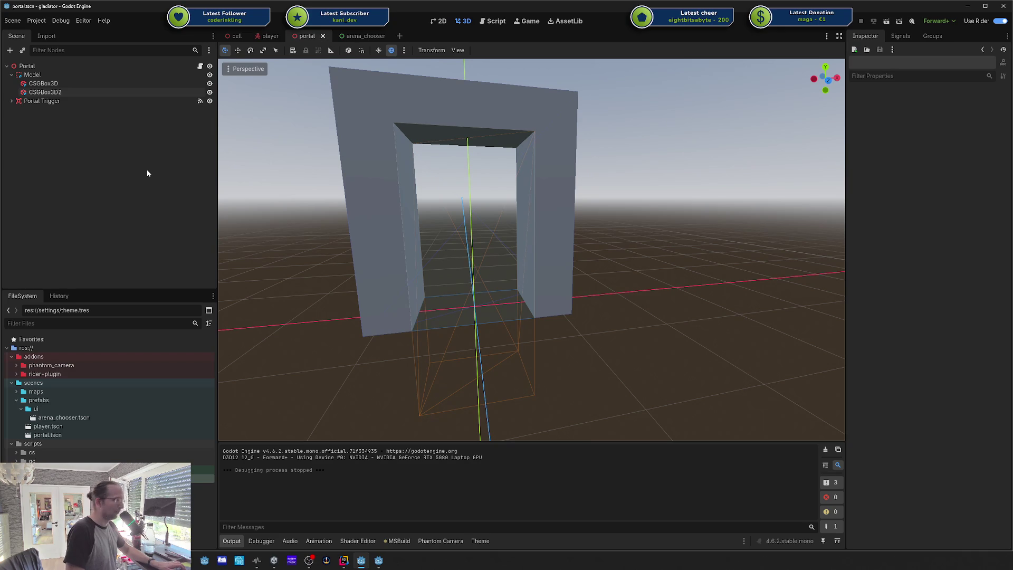
Step: Reselect CSGBox3D2 and drag it down along the Y axis to -1.09 in Move mode
{"action": "left_click", "coordinate": [47, 92]}
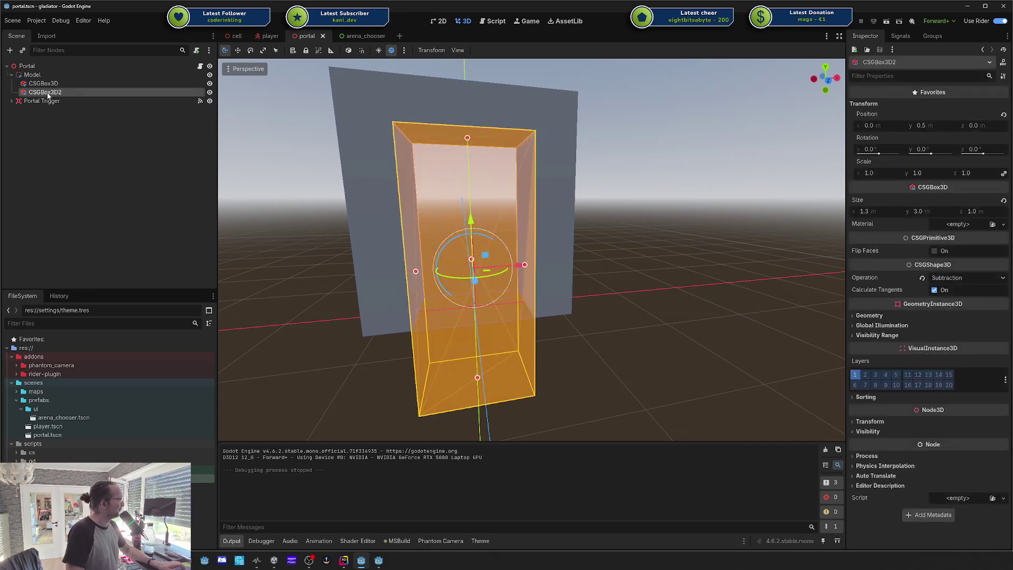
{"action": "left_click", "coordinate": [50, 85]}
{"action": "left_click", "coordinate": [45, 92]}
{"action": "key", "text": "w"}
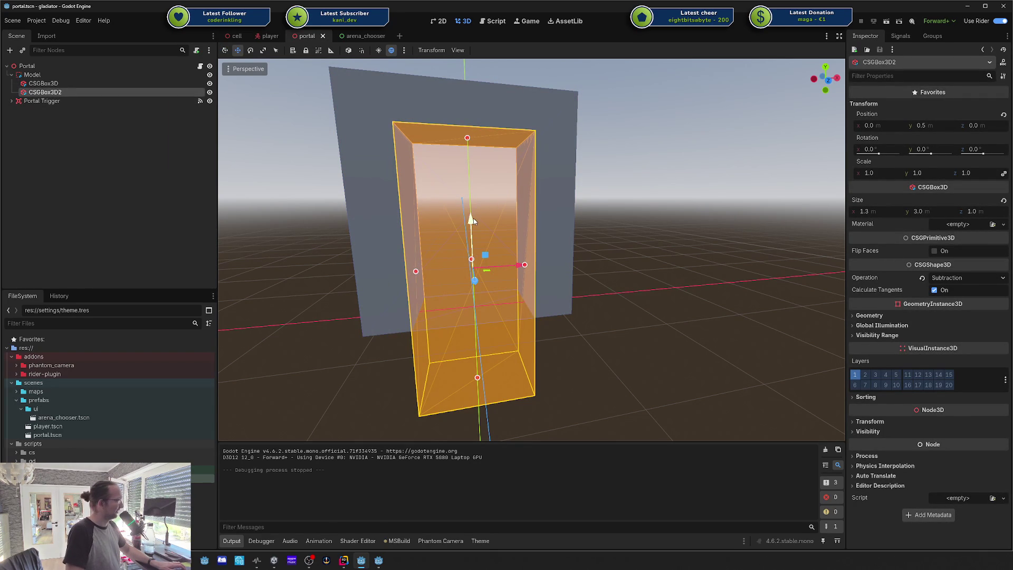
{"action": "left_click", "coordinate": [473, 220]}
{"action": "mouse_move", "coordinate": [473, 224]}
{"action": "left_mouse_down"}
{"action": "mouse_move", "coordinate": [470, 262]}
{"action": "mouse_move", "coordinate": [464, 121]}
{"action": "mouse_move", "coordinate": [471, 288]}
{"action": "mouse_move", "coordinate": [433, 94]}
{"action": "mouse_move", "coordinate": [434, 143]}
{"action": "mouse_move", "coordinate": [476, 227]}
{"action": "left_mouse_up"}
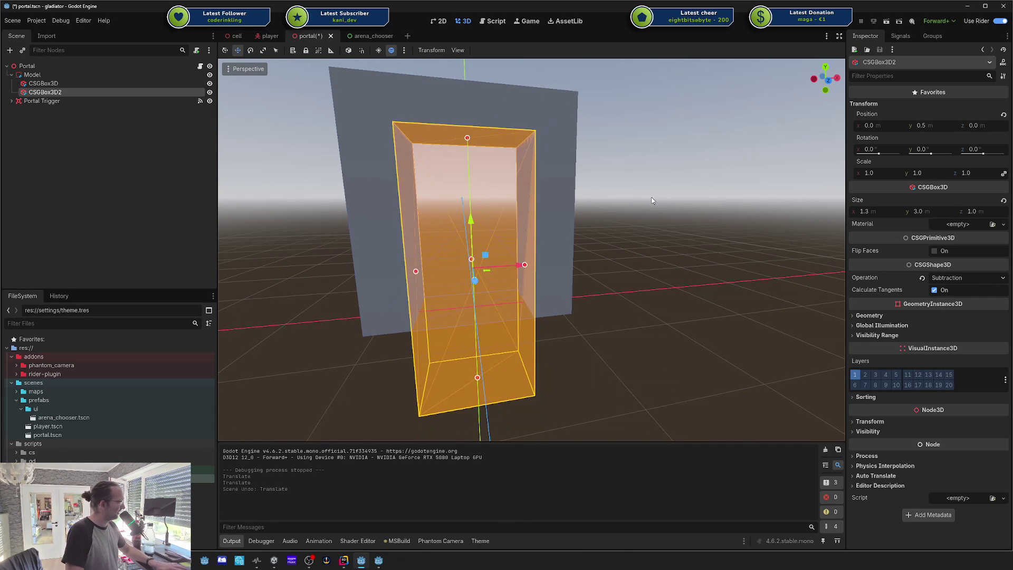
{"action": "key", "text": "ctrl+z"}
{"action": "left_click", "coordinate": [324, 156]}
{"action": "left_click", "coordinate": [43, 83]}
{"action": "left_click", "coordinate": [45, 92]}
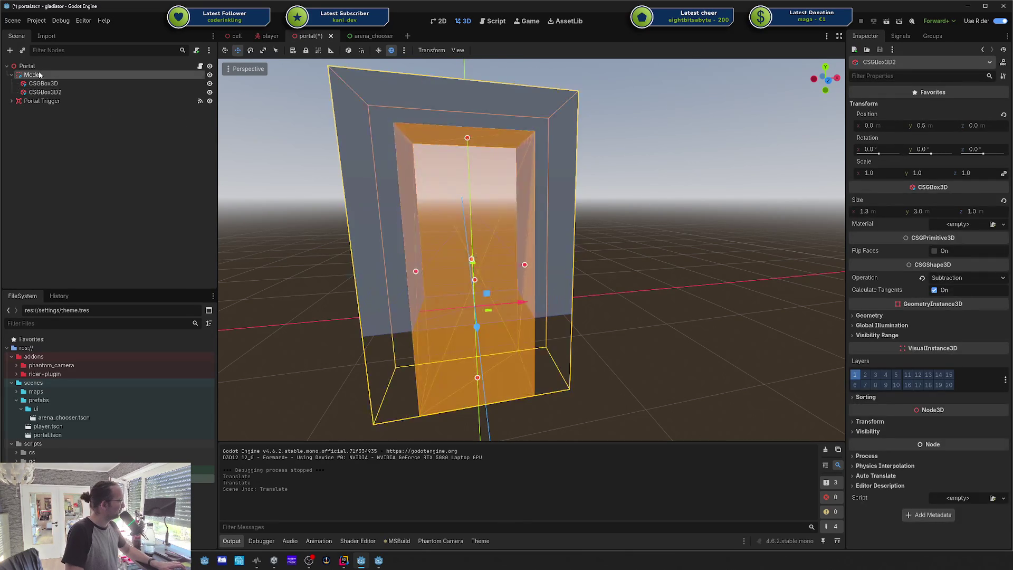
{"action": "left_click", "coordinate": [32, 74]}
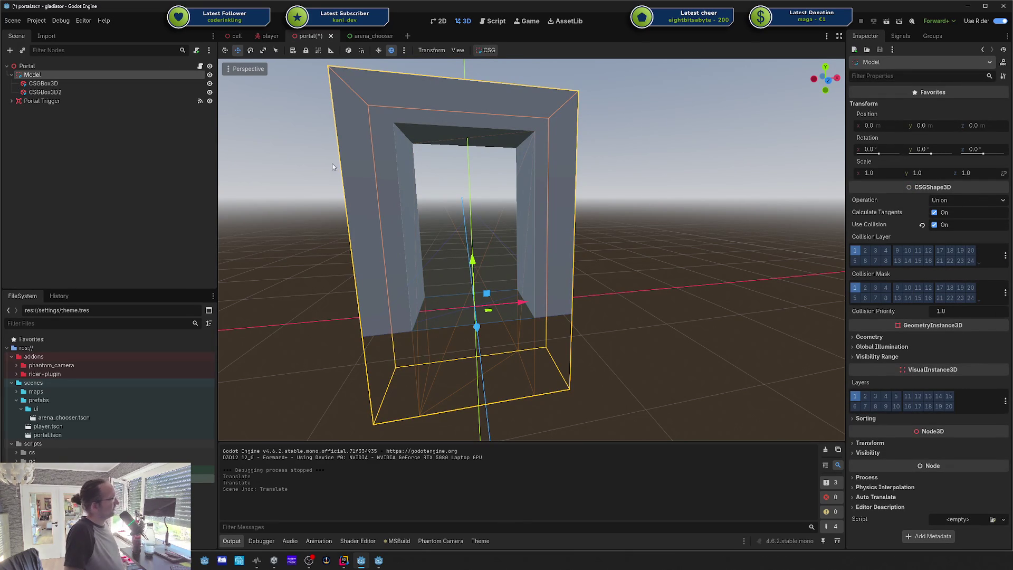
{"action": "left_click", "coordinate": [80, 82]}
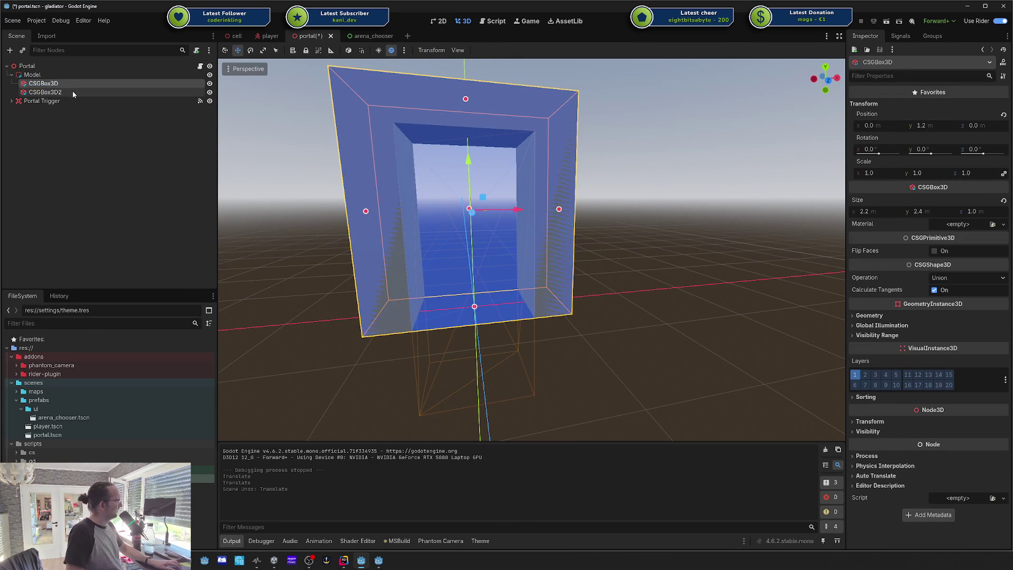
{"action": "left_click", "coordinate": [72, 93]}
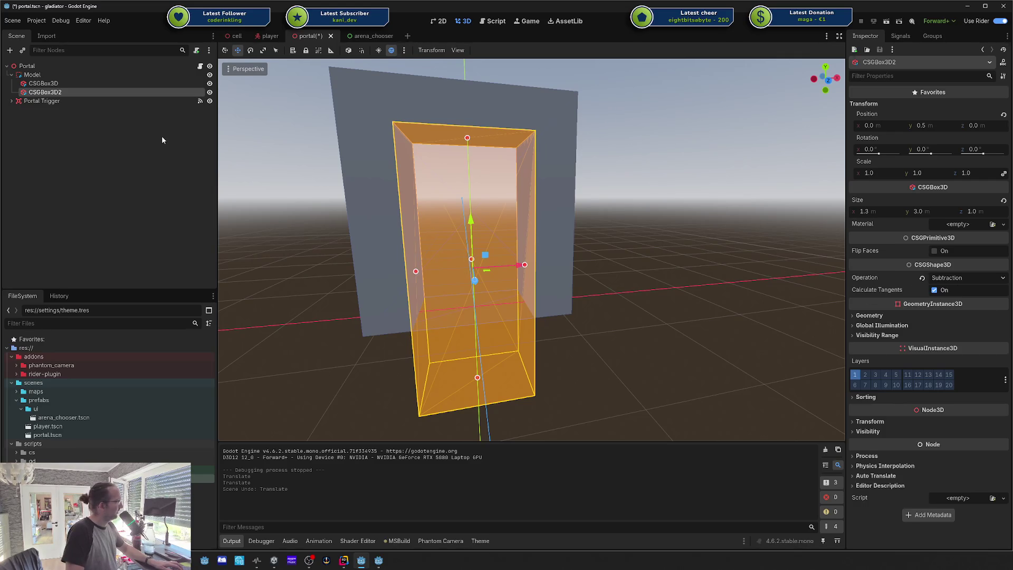
{"action": "left_click", "coordinate": [61, 74]}
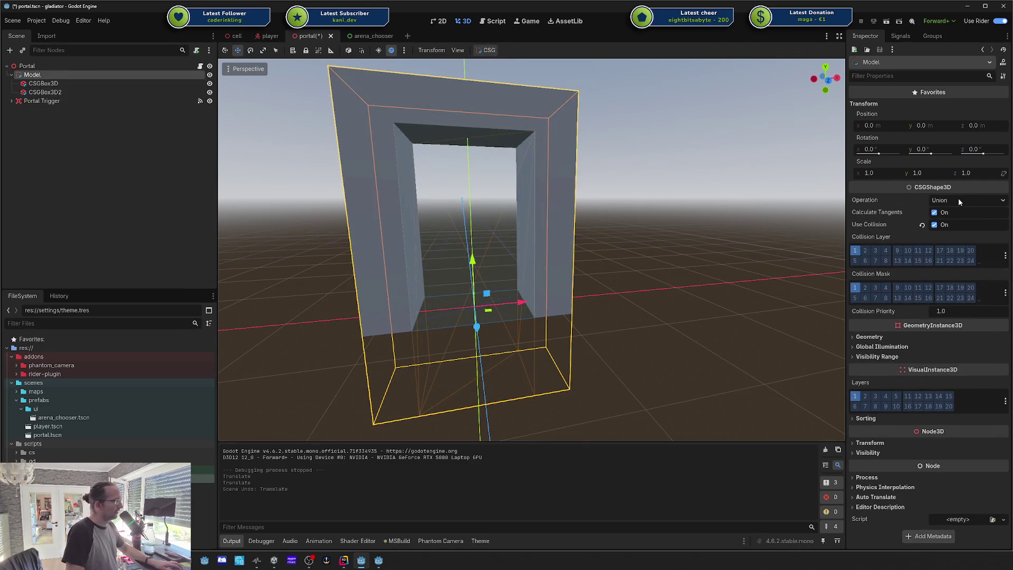
{"action": "left_click", "coordinate": [117, 84]}
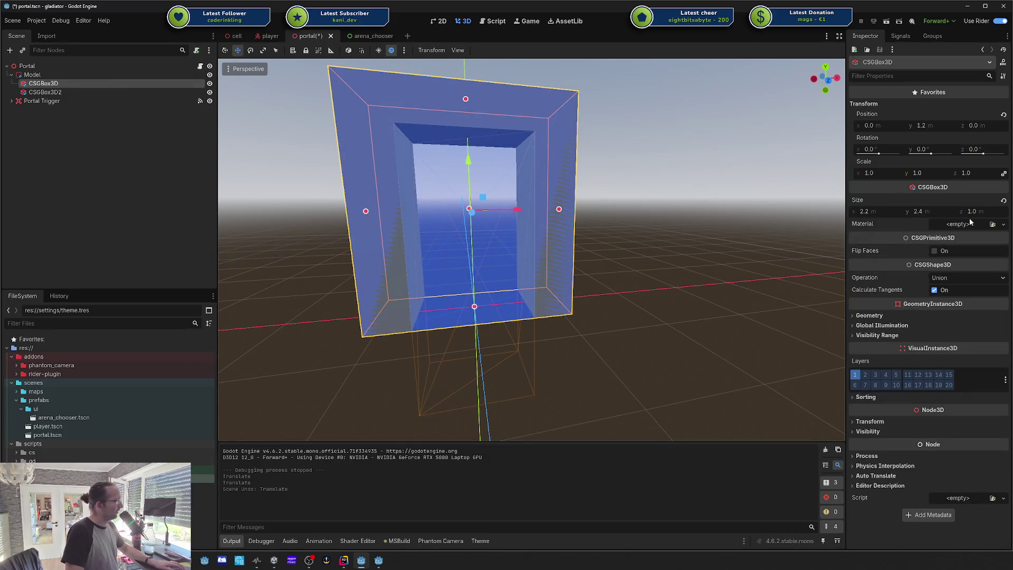
{"action": "left_click", "coordinate": [451, 169]}
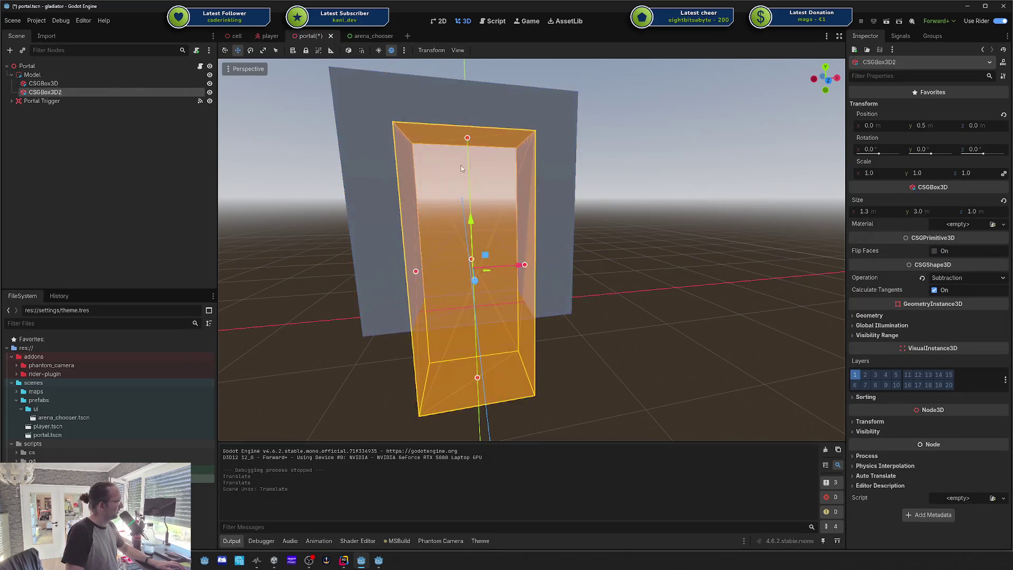
{"action": "key", "text": "Escape"}
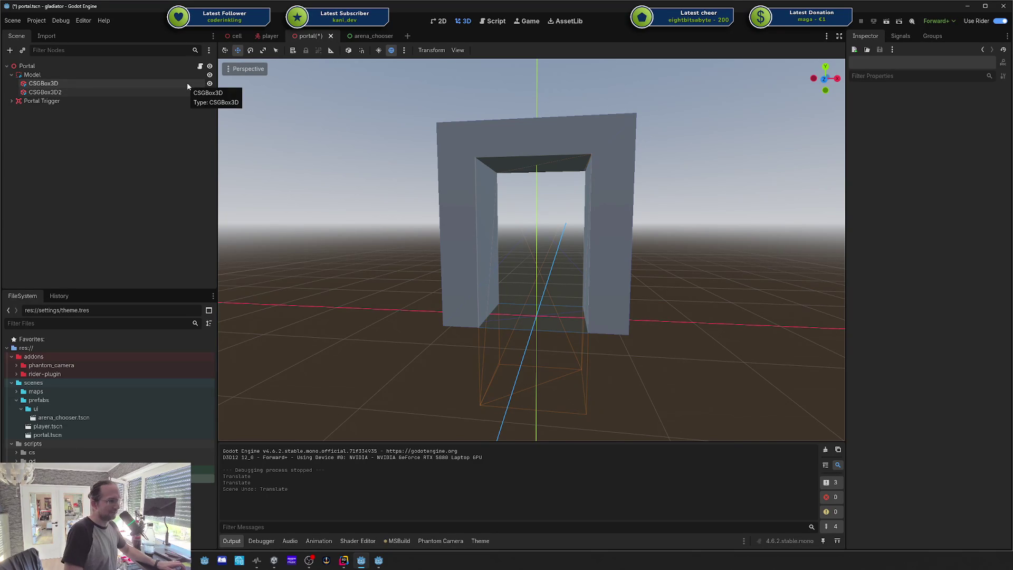
Step: Check the archway's outer CSGBox3D, Model node and inner cut-out box, then deselect
{"action": "mouse_move", "coordinate": [313, 149]}
{"action": "left_mouse_down"}
{"action": "mouse_move", "coordinate": [274, 151]}
{"action": "mouse_move", "coordinate": [338, 159]}
{"action": "mouse_move", "coordinate": [286, 159]}
{"action": "mouse_move", "coordinate": [328, 159]}
{"action": "mouse_move", "coordinate": [296, 161]}
{"action": "left_mouse_up"}
{"action": "left_click", "coordinate": [43, 83]}
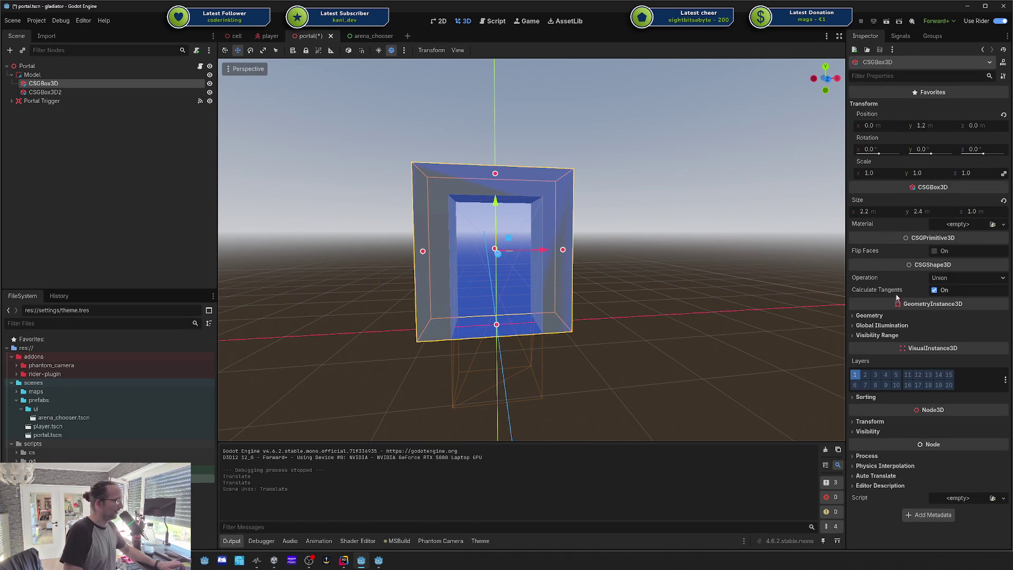
{"action": "left_click", "coordinate": [45, 74]}
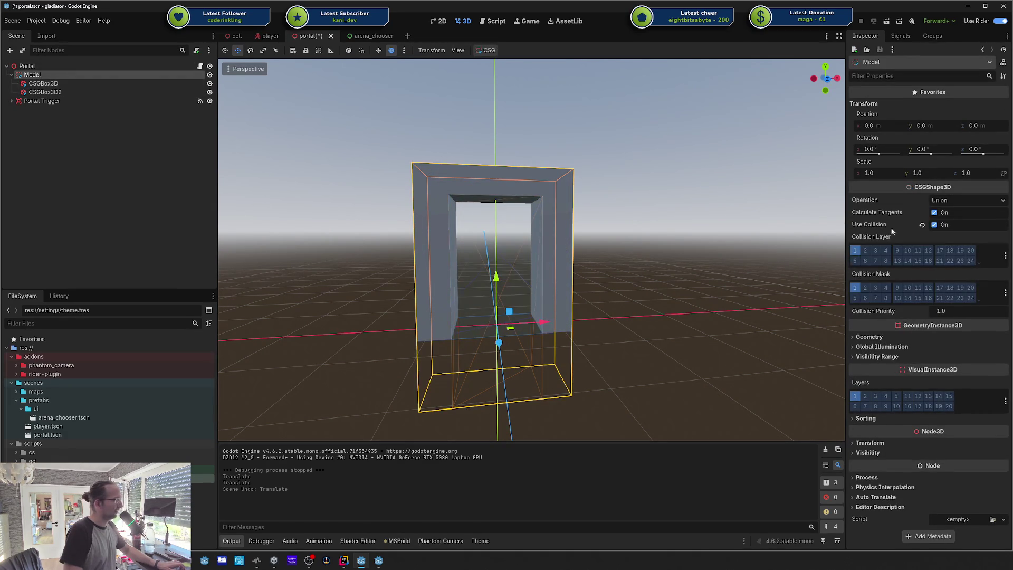
{"action": "left_click", "coordinate": [45, 92]}
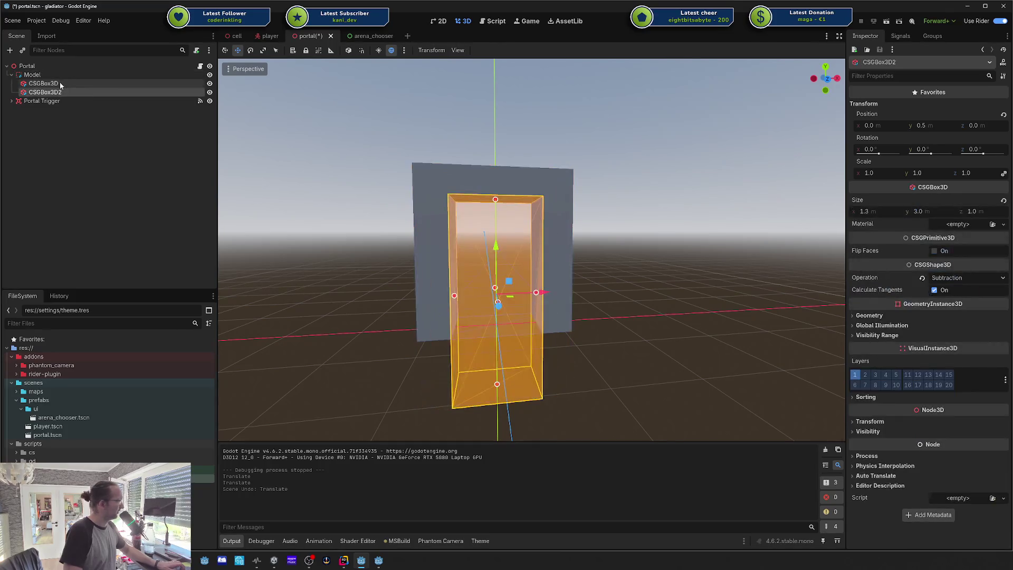
{"action": "left_click", "coordinate": [43, 83]}
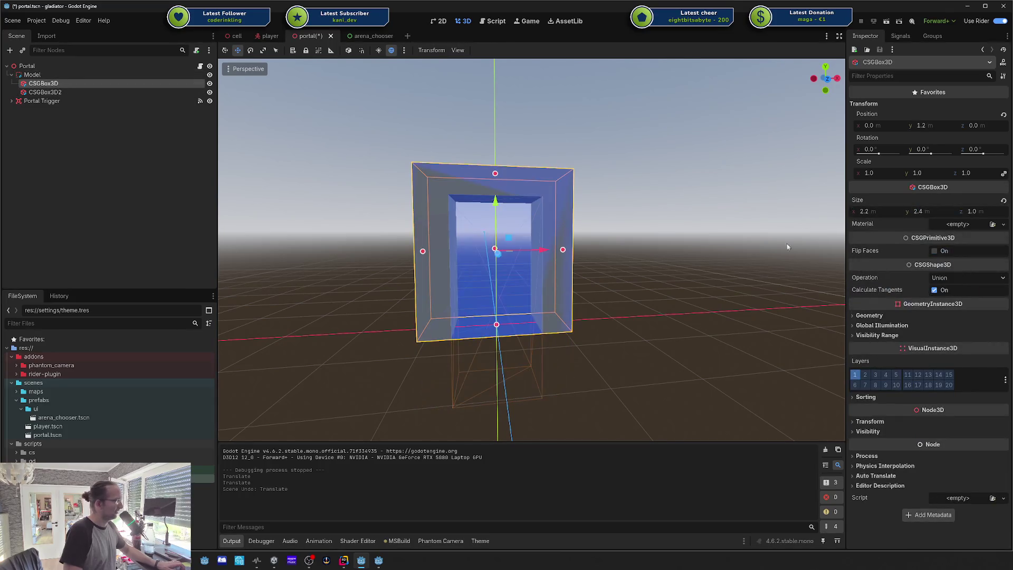
{"action": "left_click", "coordinate": [646, 233]}
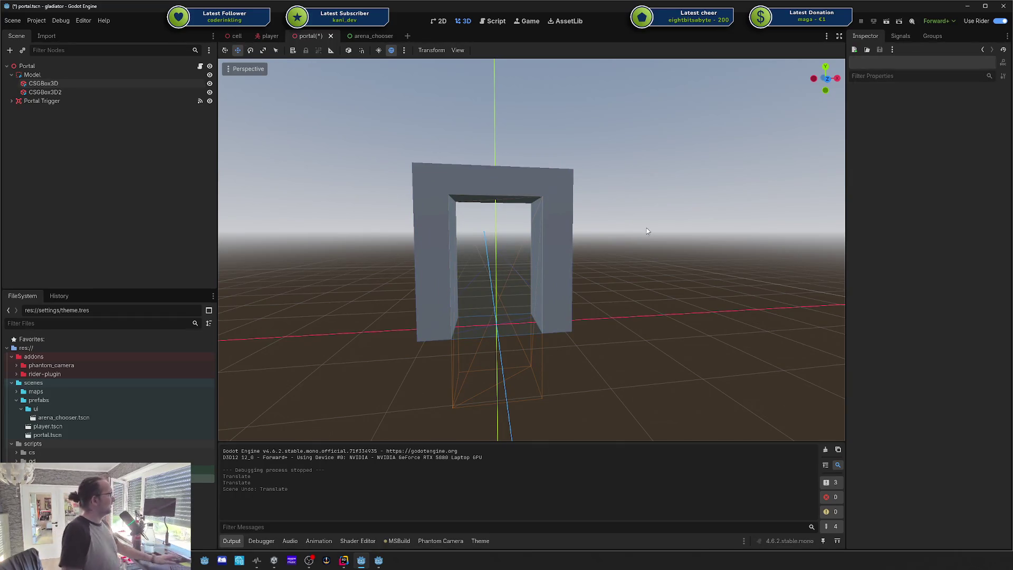
Step: Fly around the portal arch, then close the portal scene, saving it
{"action": "key", "text": "w"}
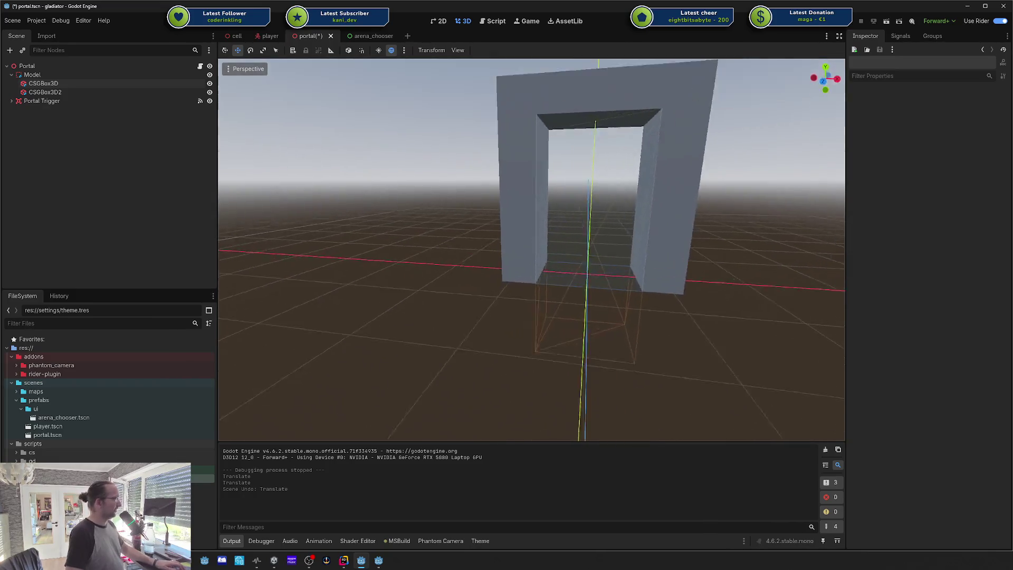
{"action": "key", "text": "d"}
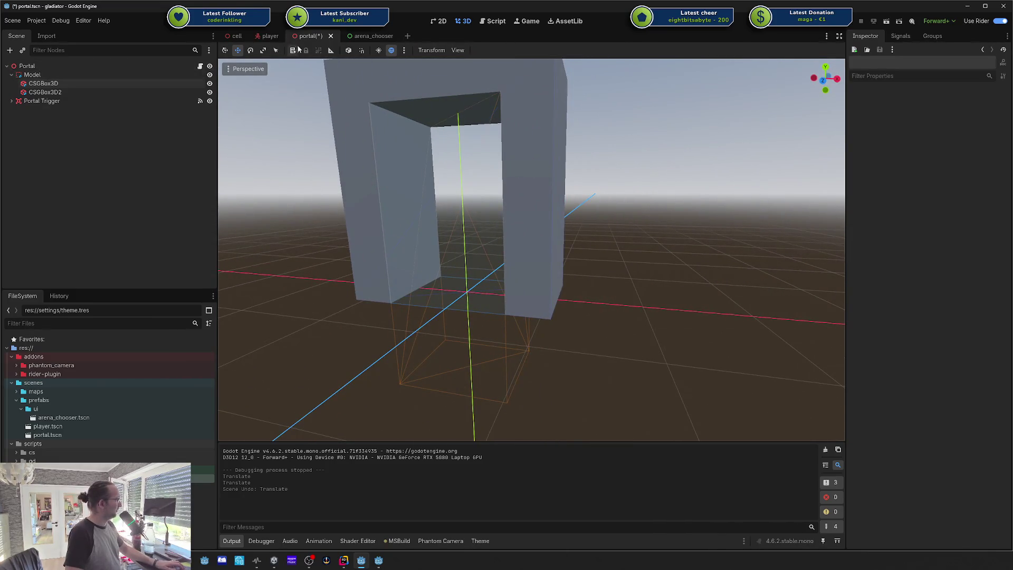
{"action": "left_click", "coordinate": [331, 36]}
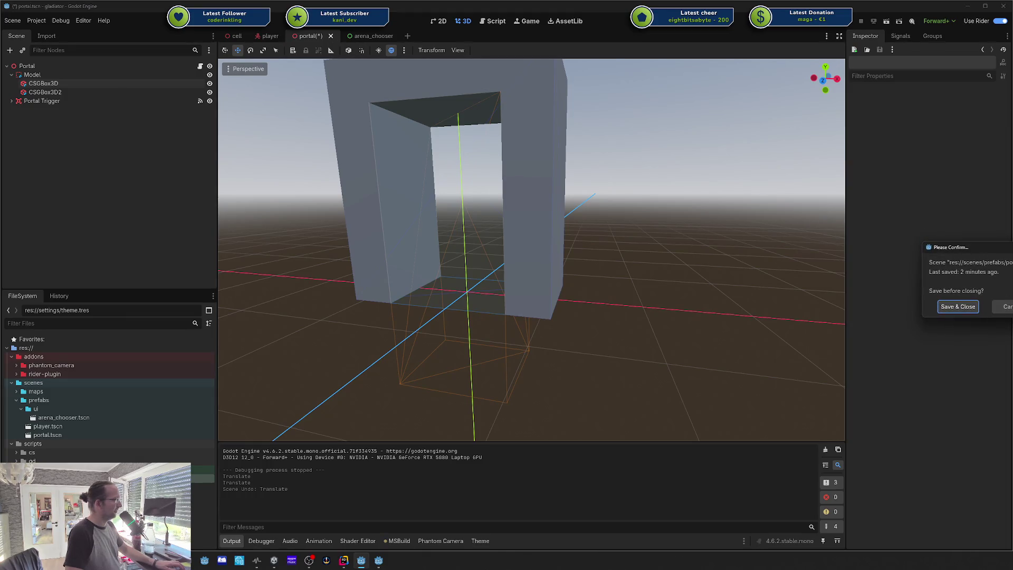
{"action": "key", "text": "Return"}
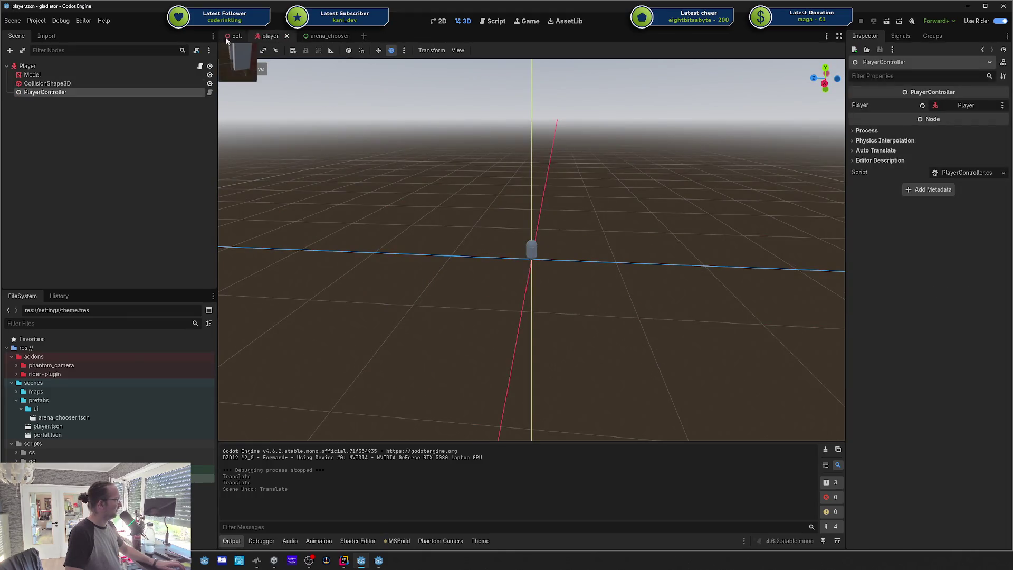
Step: Switch to the cell arena scene, orbit over it, run with F5 and view the Game workspace
{"action": "left_click", "coordinate": [237, 36]}
{"action": "mouse_move", "coordinate": [528, 248]}
{"action": "left_mouse_down"}
{"action": "mouse_move", "coordinate": [649, 196]}
{"action": "mouse_move", "coordinate": [707, 128]}
{"action": "left_mouse_up"}
{"action": "left_click", "coordinate": [713, 80]}
{"action": "mouse_move", "coordinate": [714, 81]}
{"action": "left_mouse_down"}
{"action": "mouse_move", "coordinate": [633, 158]}
{"action": "mouse_move", "coordinate": [673, 5]}
{"action": "left_mouse_up"}
{"action": "key", "text": "F5"}
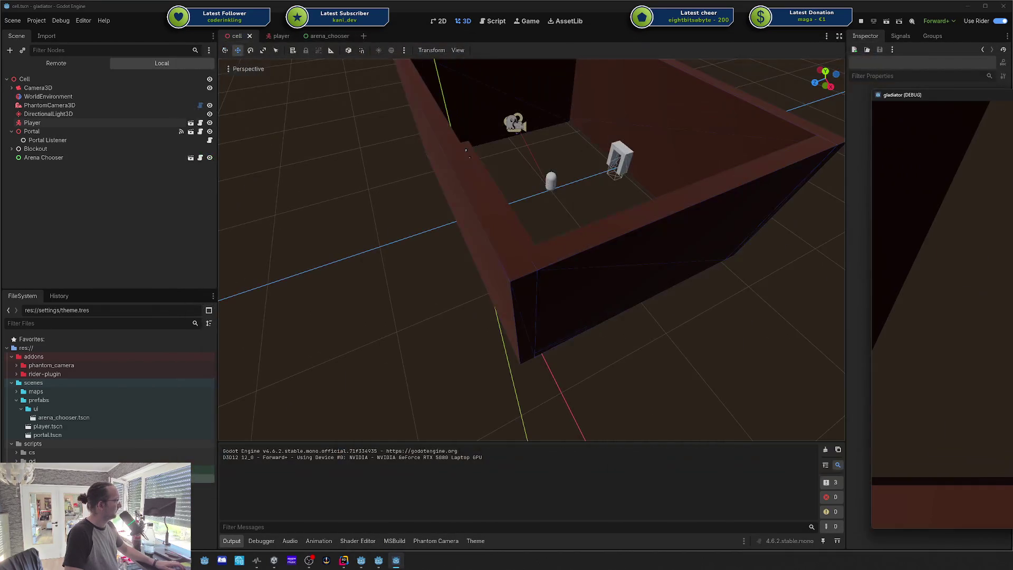
{"action": "left_click", "coordinate": [529, 22]}
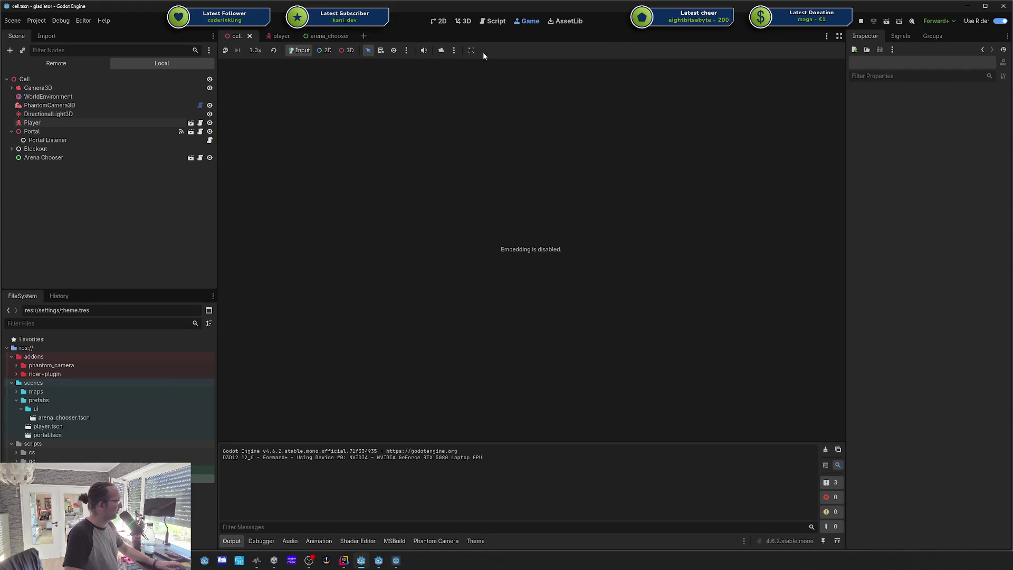
Step: Change the game embedding options and restart the arena game in a separate window
{"action": "left_click", "coordinate": [464, 51]}
{"action": "left_click", "coordinate": [476, 64]}
{"action": "left_click", "coordinate": [471, 51]}
{"action": "left_click", "coordinate": [483, 73]}
{"action": "left_click", "coordinate": [860, 21]}
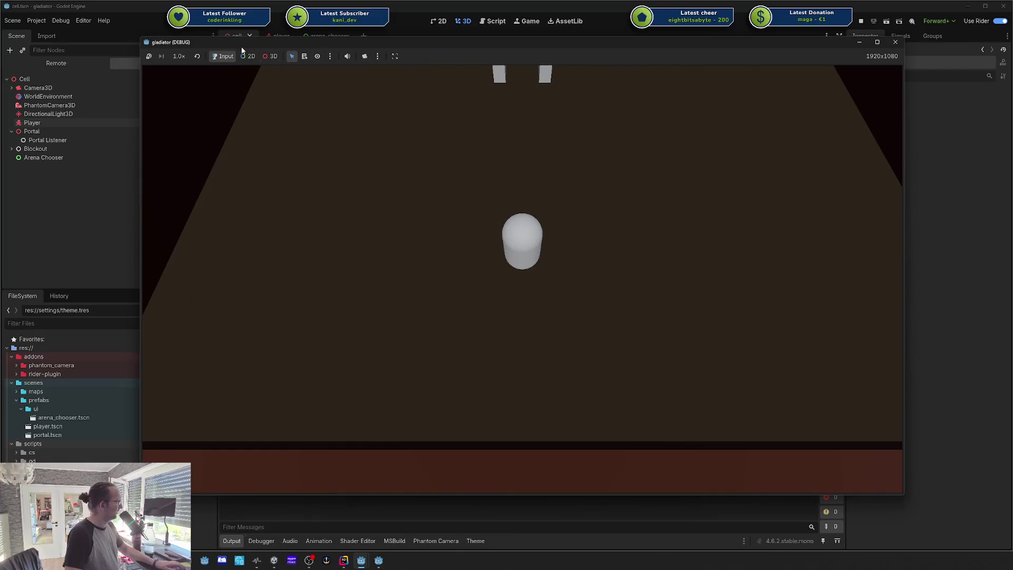
Step: Enable 3D picking and the free camera override, then select the player capsule in-game
{"action": "left_click", "coordinate": [270, 55]}
{"action": "left_click", "coordinate": [365, 55]}
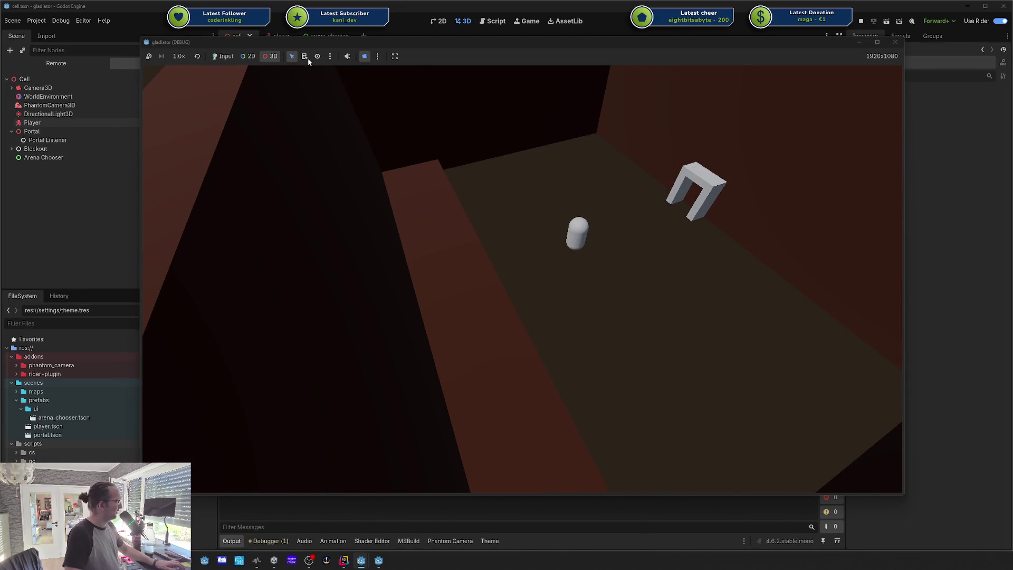
{"action": "left_click", "coordinate": [569, 244]}
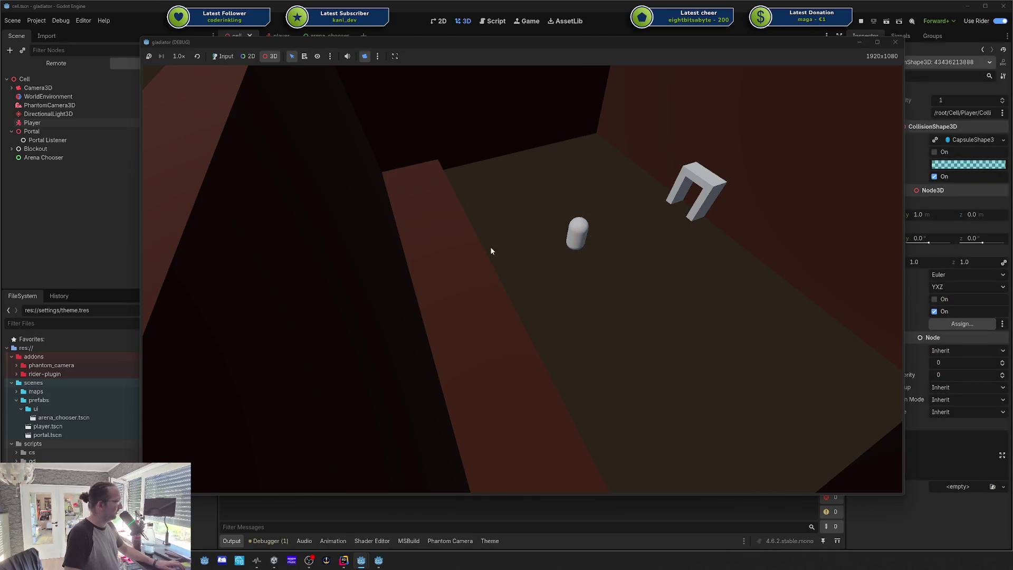
{"action": "left_click", "coordinate": [491, 250]}
{"action": "left_click", "coordinate": [589, 237]}
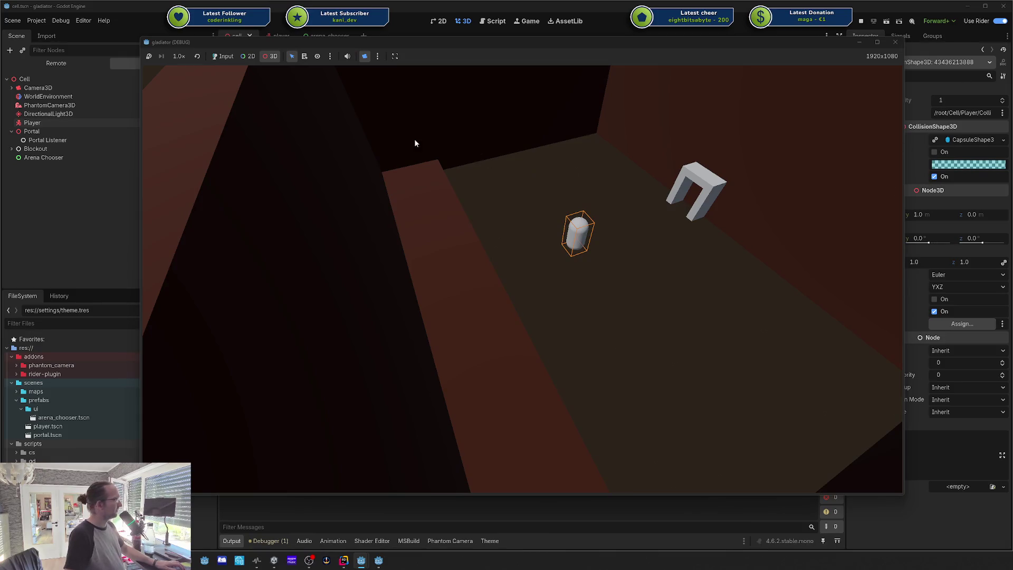
Step: Return input to the game, restore its own camera and close the game window
{"action": "left_click", "coordinate": [223, 56]}
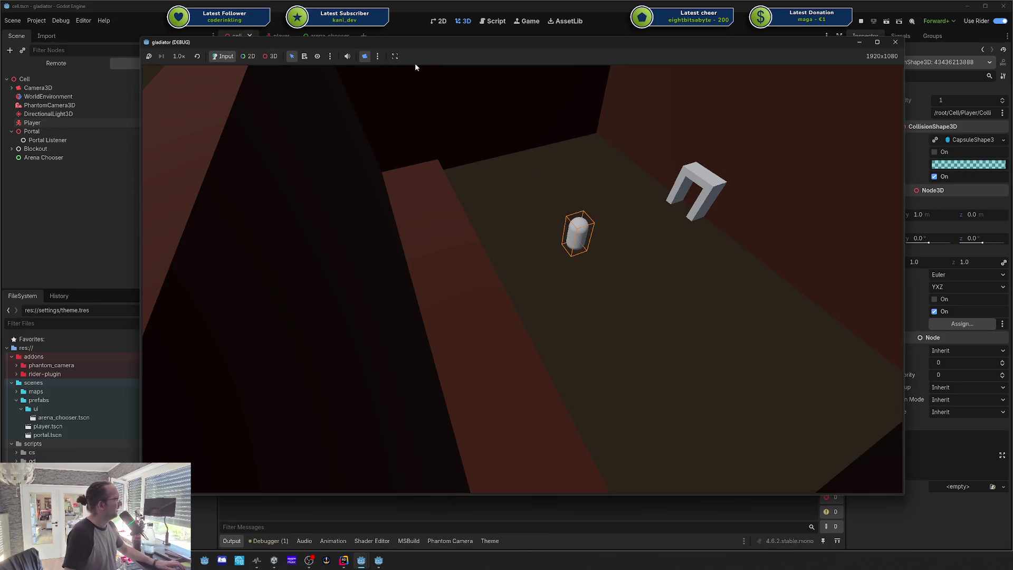
{"action": "left_click", "coordinate": [365, 57]}
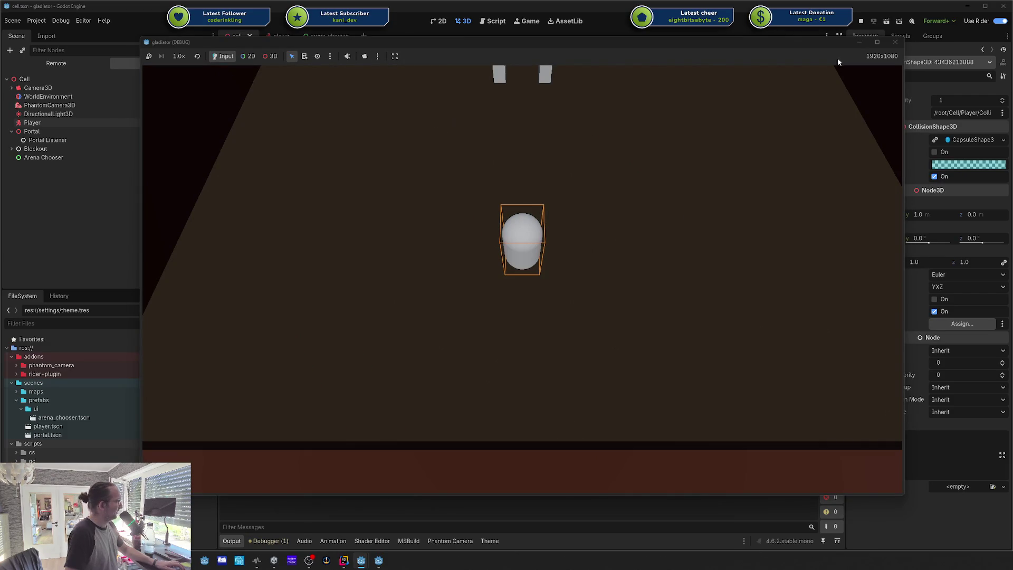
{"action": "left_click", "coordinate": [895, 42]}
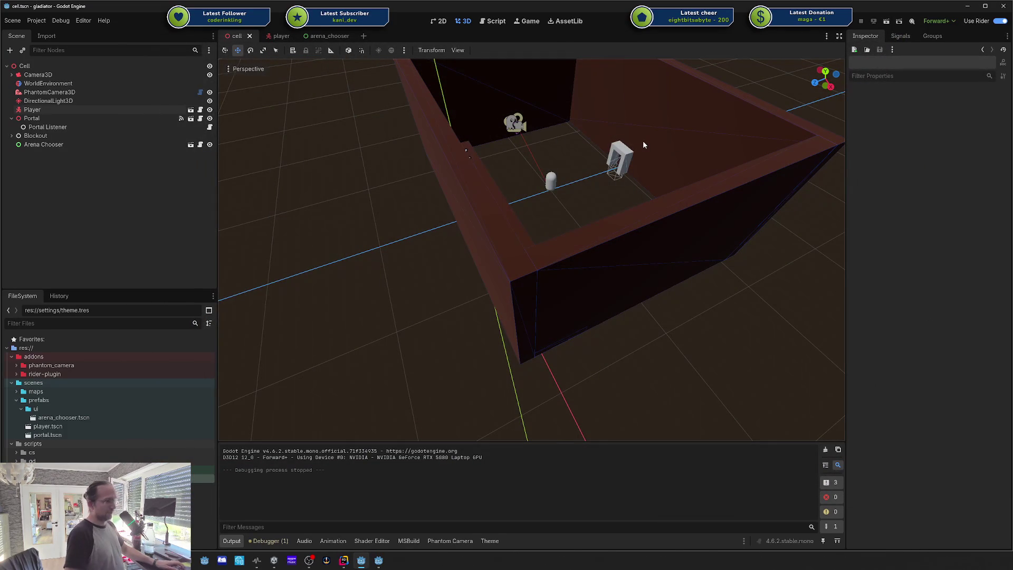
Step: Fly the 3D view across the arena toward the player capsule and portal archway
{"action": "left_click_drag", "start_coordinate": [598, 140], "coordinate": [454, 185]}
{"action": "left_click_drag", "start_coordinate": [515, 188], "coordinate": [504, 201]}
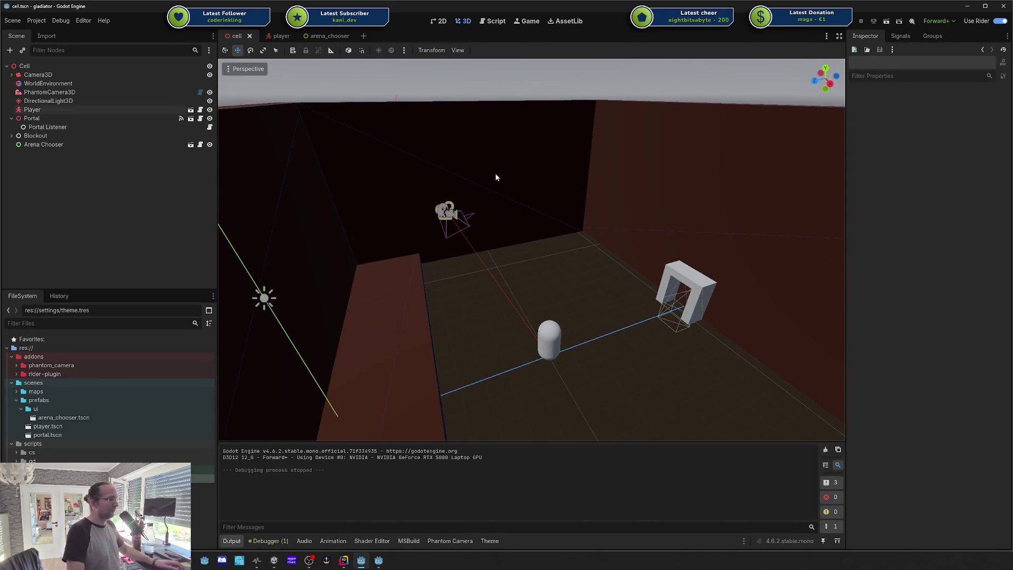
{"action": "left_click_drag", "start_coordinate": [505, 200], "coordinate": [501, 204]}
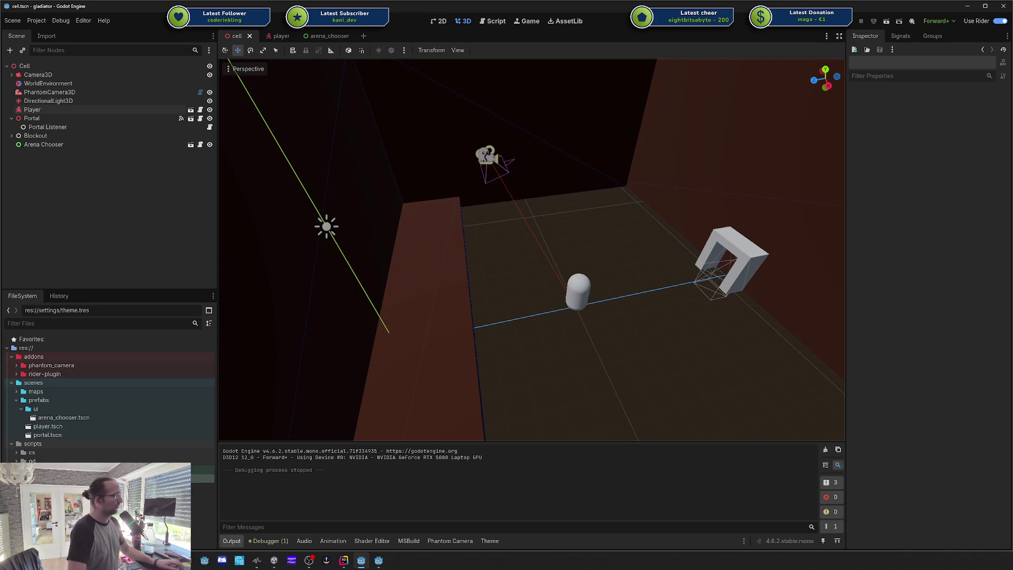
{"action": "mouse_move", "coordinate": [501, 175]}
{"action": "left_mouse_down"}
{"action": "mouse_move", "coordinate": [513, 153]}
{"action": "mouse_move", "coordinate": [553, 160]}
{"action": "left_mouse_up"}
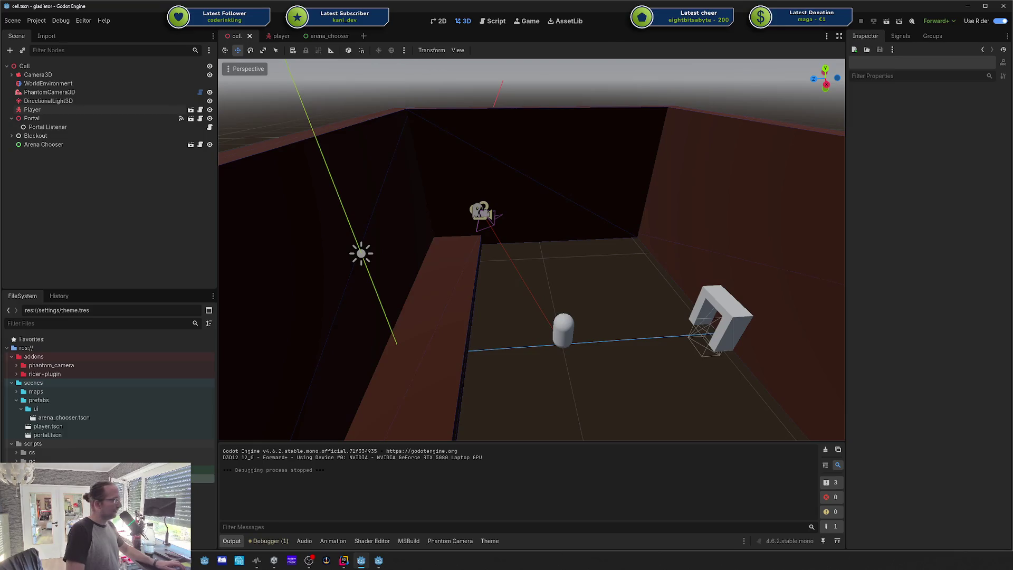
{"action": "key", "text": "w"}
{"action": "key", "text": "s"}
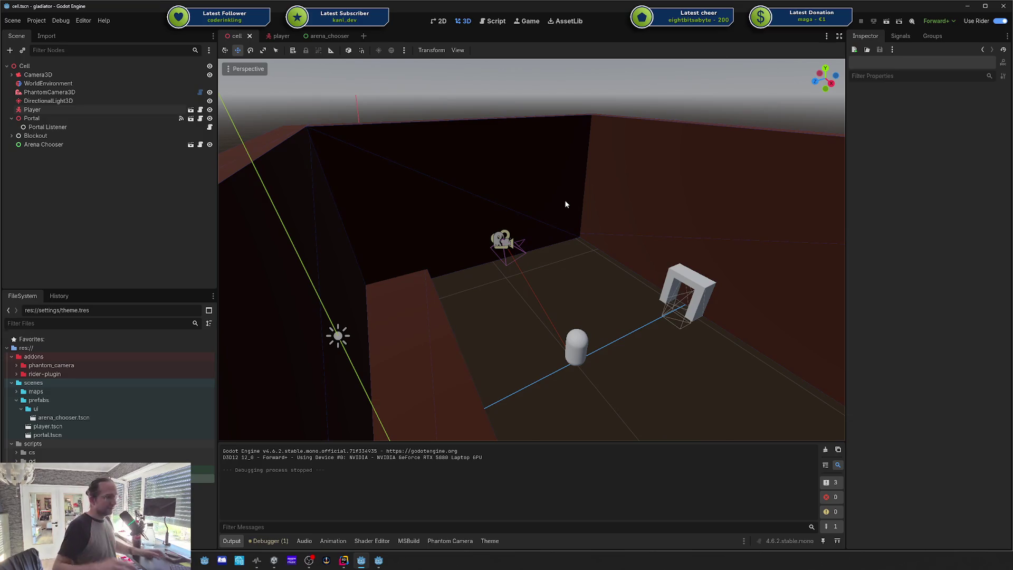
Step: Freelook with WASD around the capsule, portal and wall, then run the project with F5
{"action": "right_click", "coordinate": [534, 203]}
{"action": "key", "text": "w"}
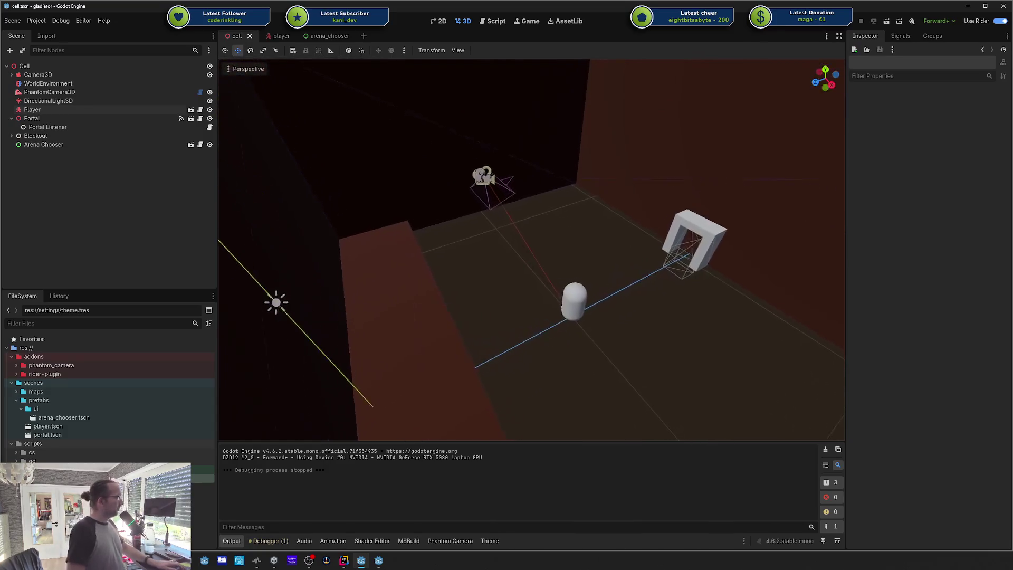
{"action": "key", "text": "w"}
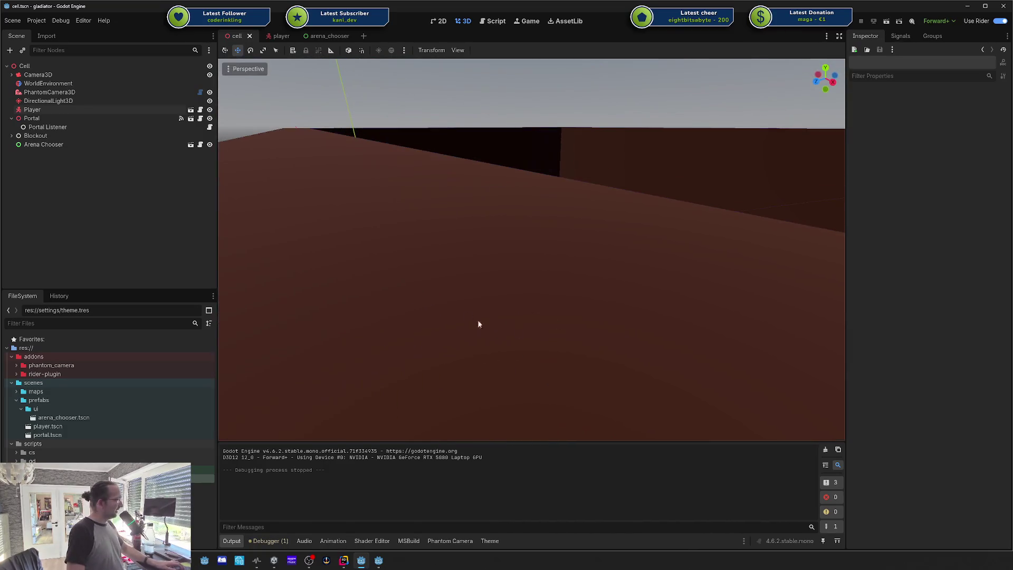
{"action": "key", "text": "s"}
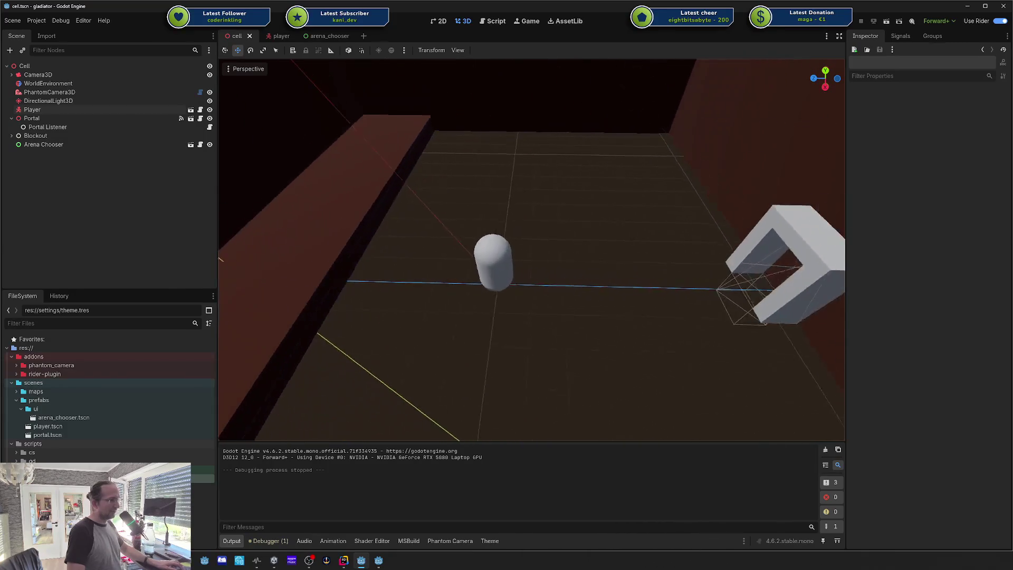
{"action": "key", "text": "a"}
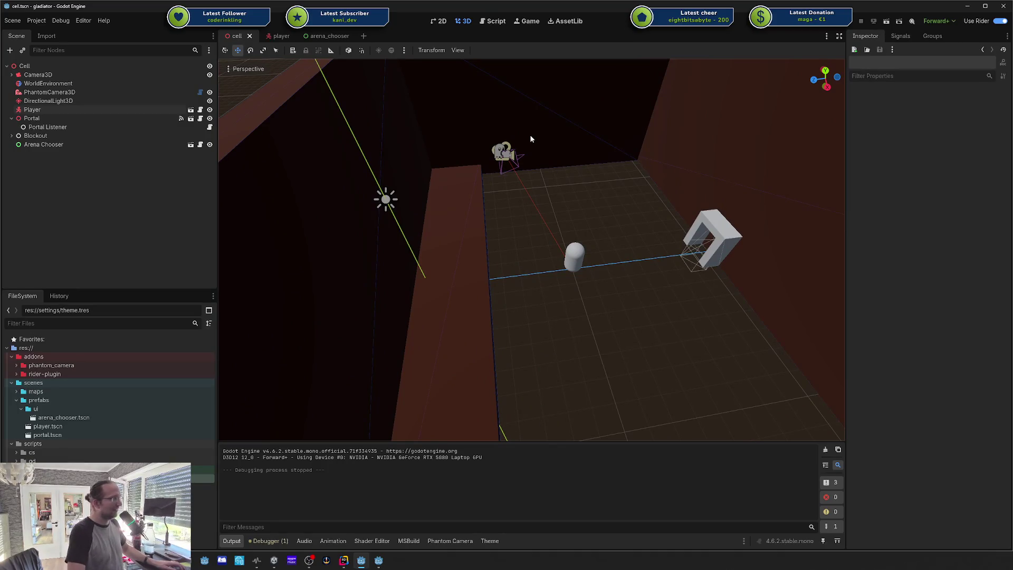
{"action": "key", "text": "d"}
{"action": "key", "text": "w"}
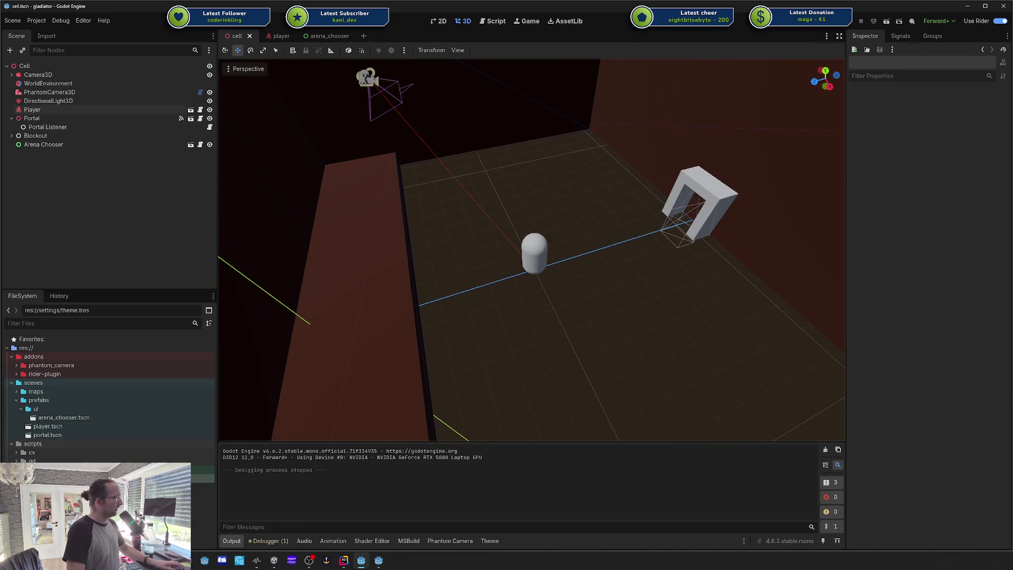
{"action": "key", "text": "F5"}
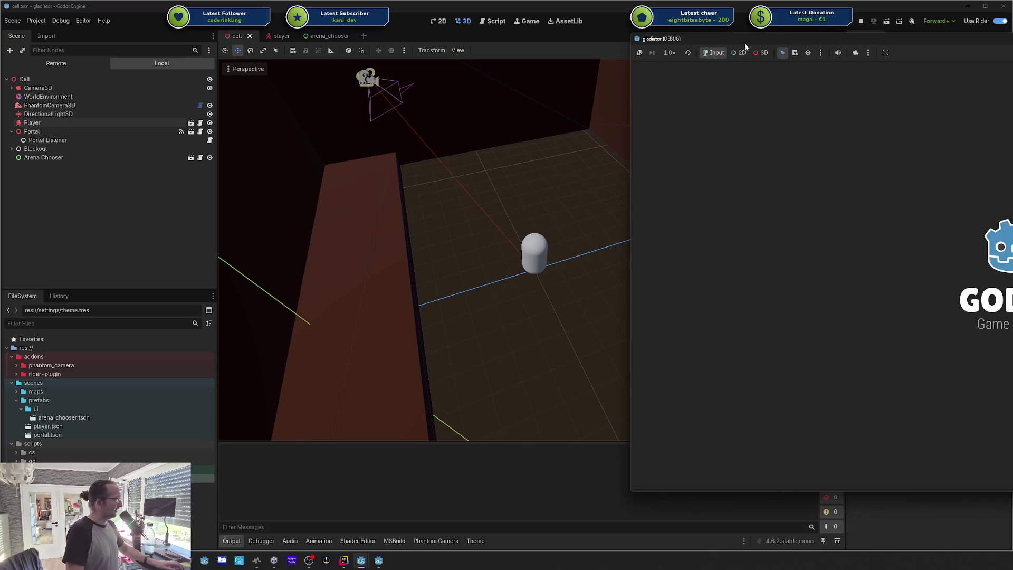
Step: Bring the game window into view and orbit the overriding debug camera over the arena
{"action": "left_click_drag", "start_coordinate": [710, 40], "coordinate": [288, 45]}
{"action": "left_click", "coordinate": [433, 57]}
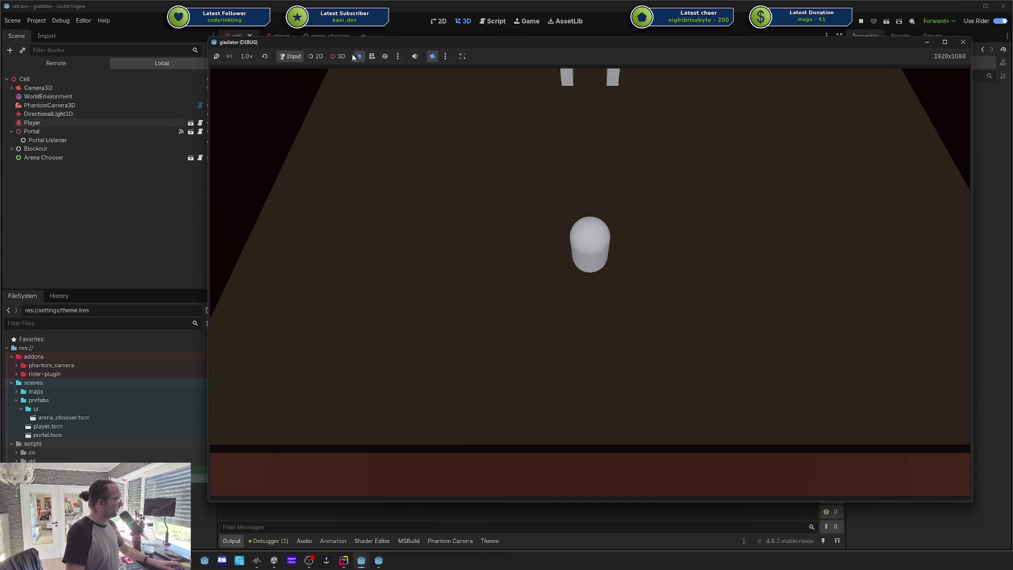
{"action": "left_click", "coordinate": [345, 57]}
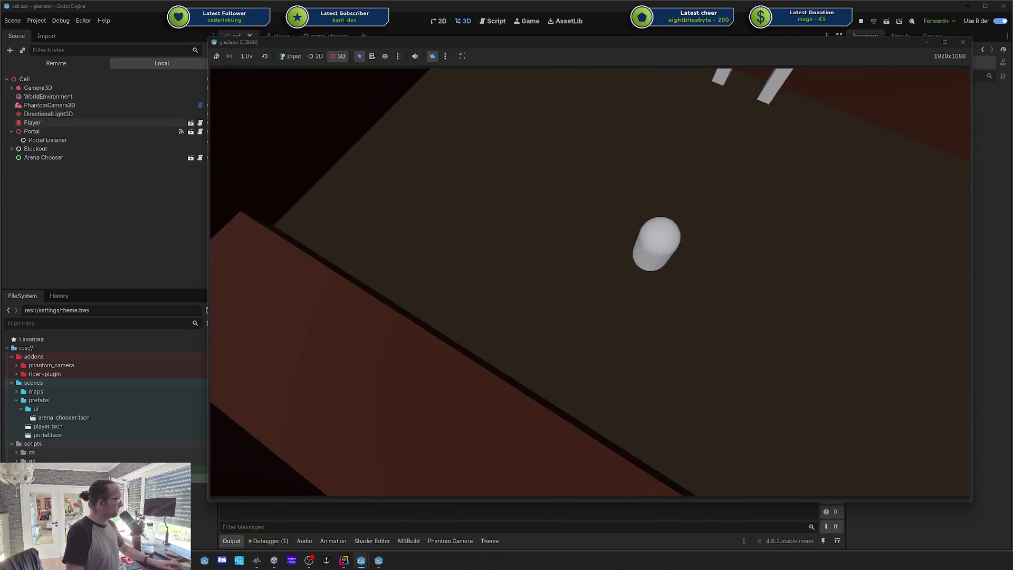
{"action": "left_click_drag", "start_coordinate": [623, 221], "coordinate": [663, 211]}
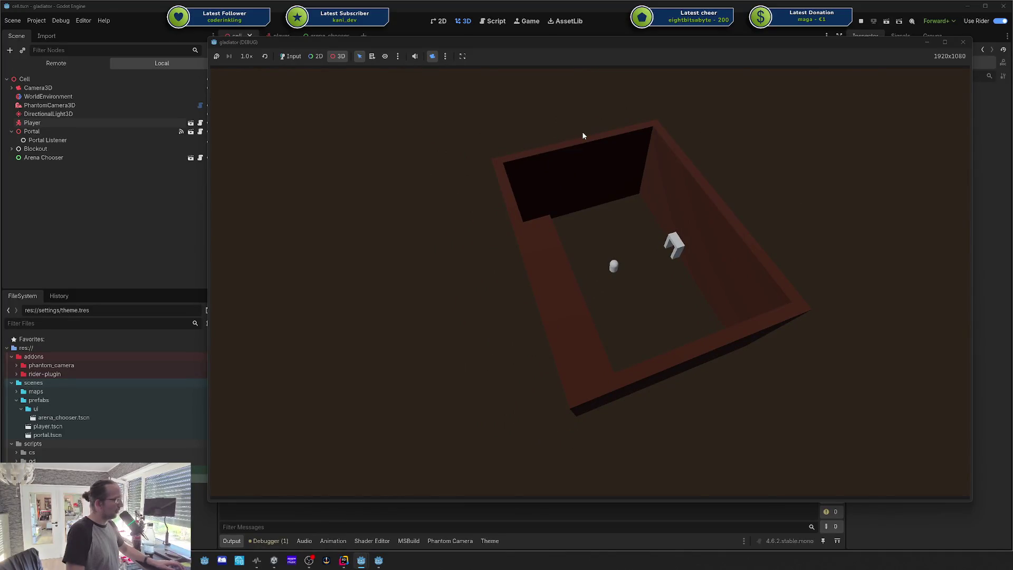
{"action": "mouse_move", "coordinate": [605, 166]}
{"action": "left_mouse_down"}
{"action": "mouse_move", "coordinate": [620, 182]}
{"action": "mouse_move", "coordinate": [639, 151]}
{"action": "mouse_move", "coordinate": [498, 99]}
{"action": "left_mouse_up"}
{"action": "scroll", "coordinate": [544, 116], "scroll_direction": "up", "scroll_amount": 5}
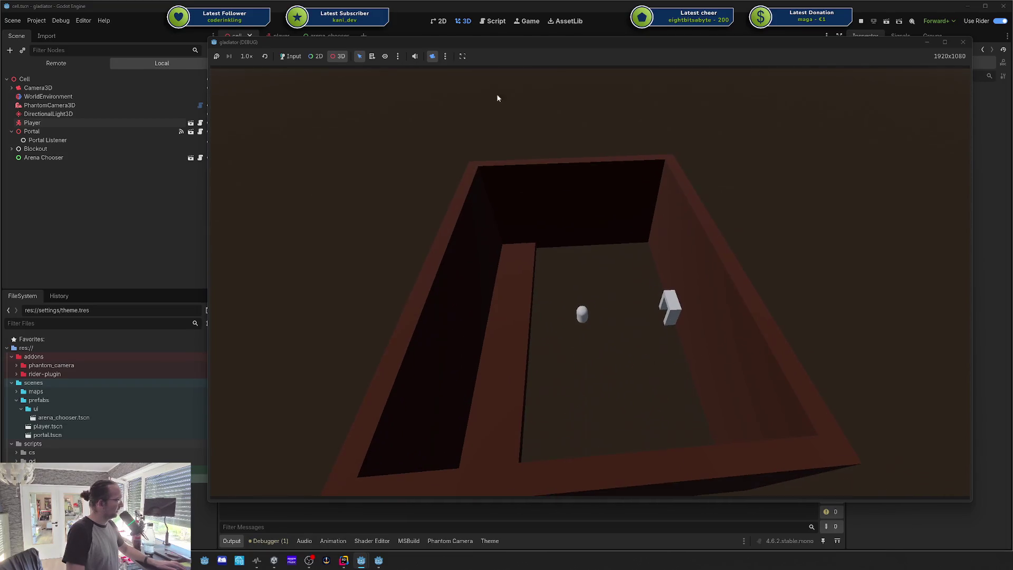
Step: Orbit the debug camera once more, stop the running game and orbit the editor's cell view
{"action": "left_click", "coordinate": [397, 56]}
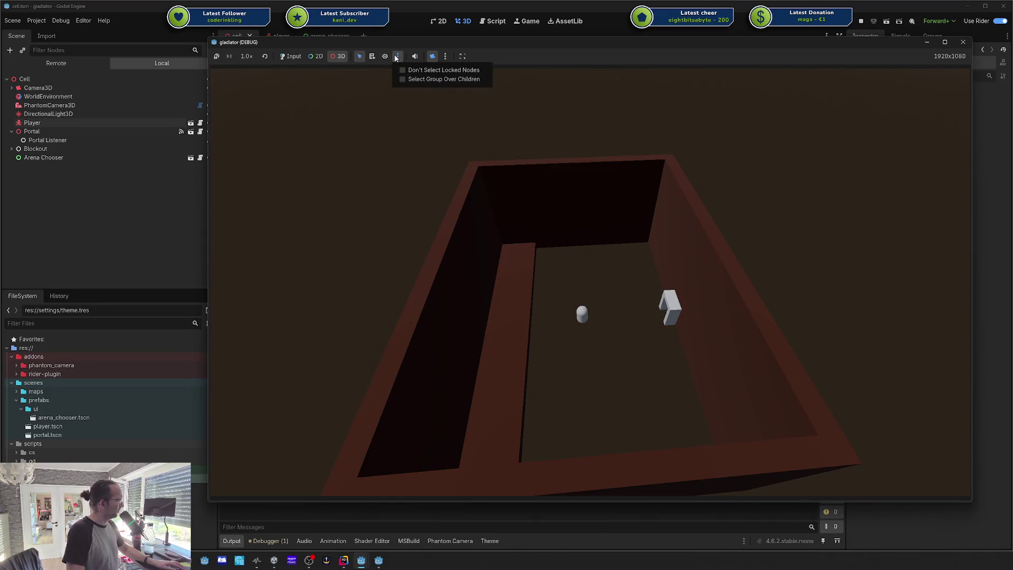
{"action": "mouse_move", "coordinate": [523, 201]}
{"action": "left_mouse_down"}
{"action": "mouse_move", "coordinate": [575, 201]}
{"action": "mouse_move", "coordinate": [568, 205]}
{"action": "left_mouse_up"}
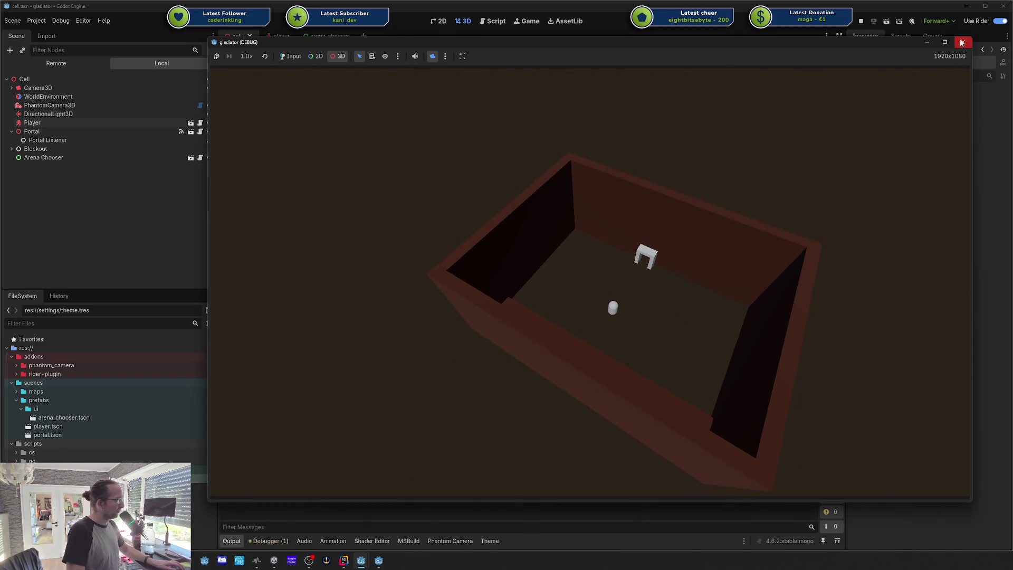
{"action": "left_click", "coordinate": [964, 42]}
{"action": "left_click_drag", "start_coordinate": [675, 170], "coordinate": [483, 172]}
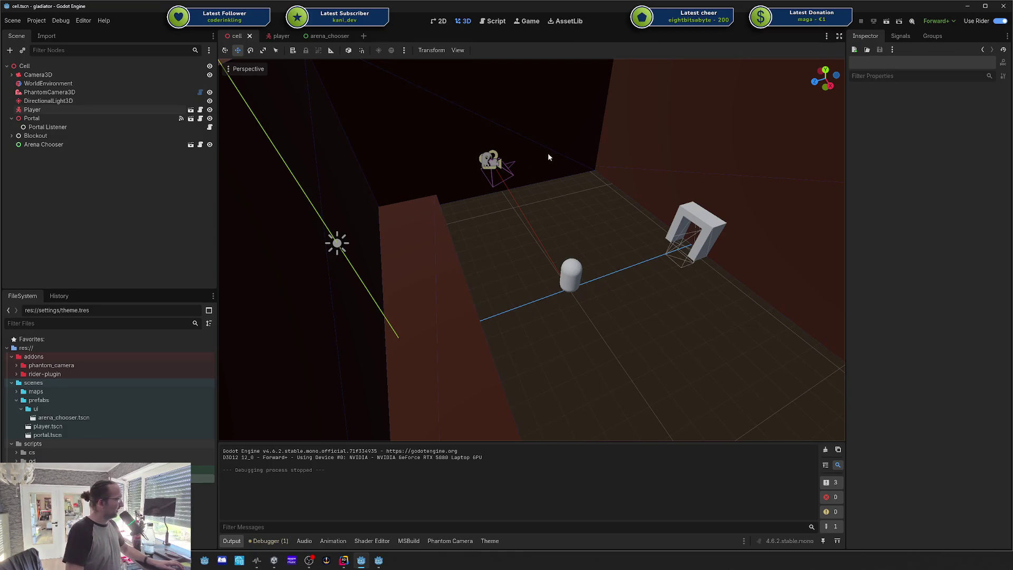
Step: Bring the anti-virus project's Godot window with lab.tscn to the front
{"action": "mouse_move", "coordinate": [379, 561]}
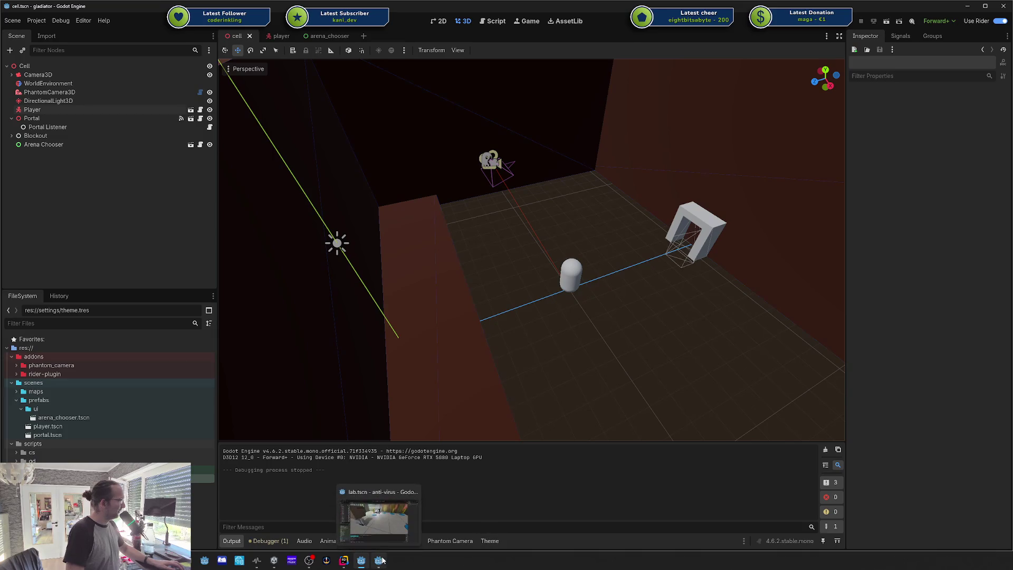
{"action": "left_click", "coordinate": [394, 514]}
{"action": "scroll", "coordinate": [636, 266], "scroll_direction": "down", "scroll_amount": 5}
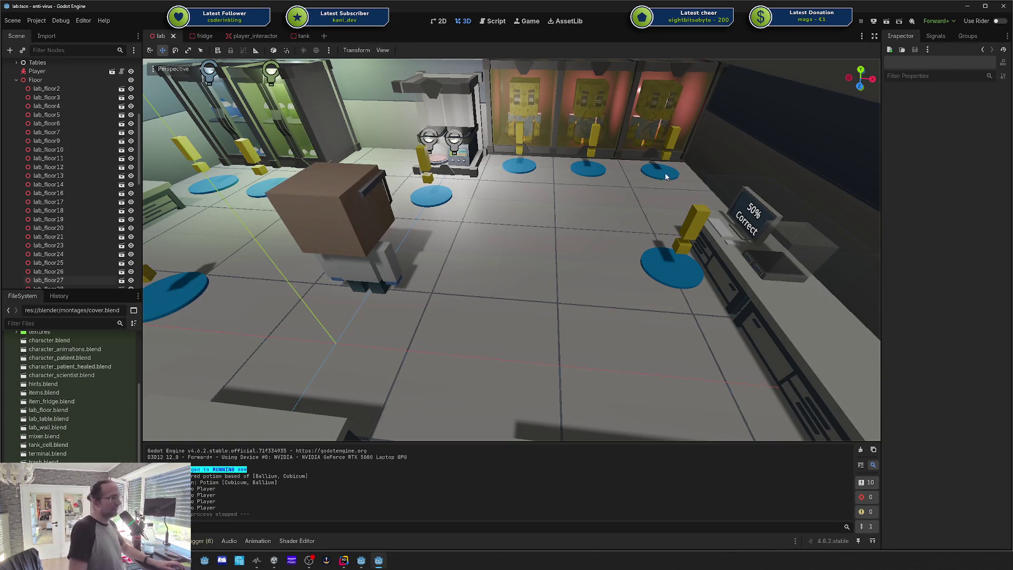
Step: Select the Fridge (Cubicum) node in the lab scene and focus the view on it
{"action": "left_click_drag", "start_coordinate": [647, 172], "coordinate": [596, 222]}
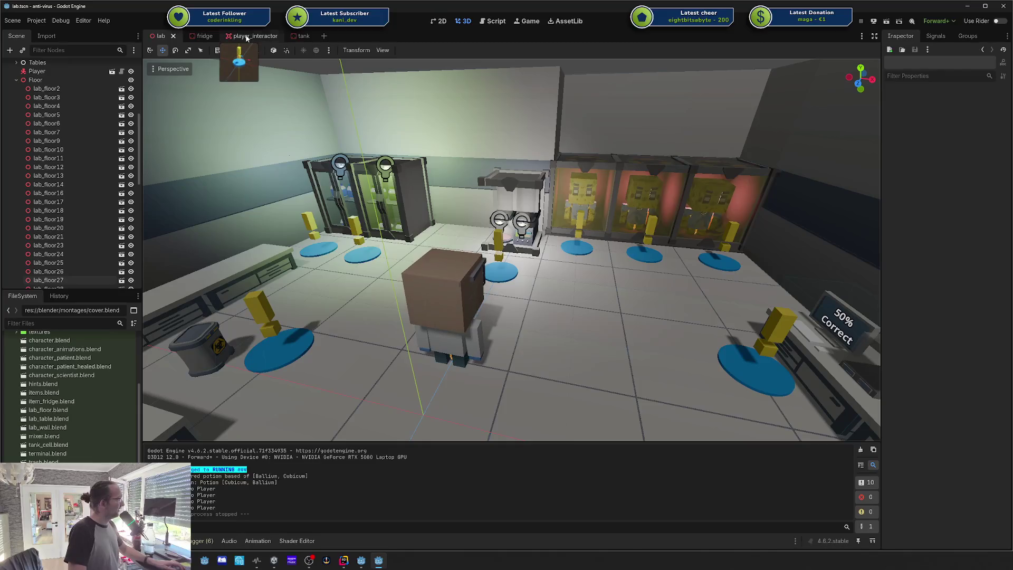
{"action": "left_click", "coordinate": [378, 198]}
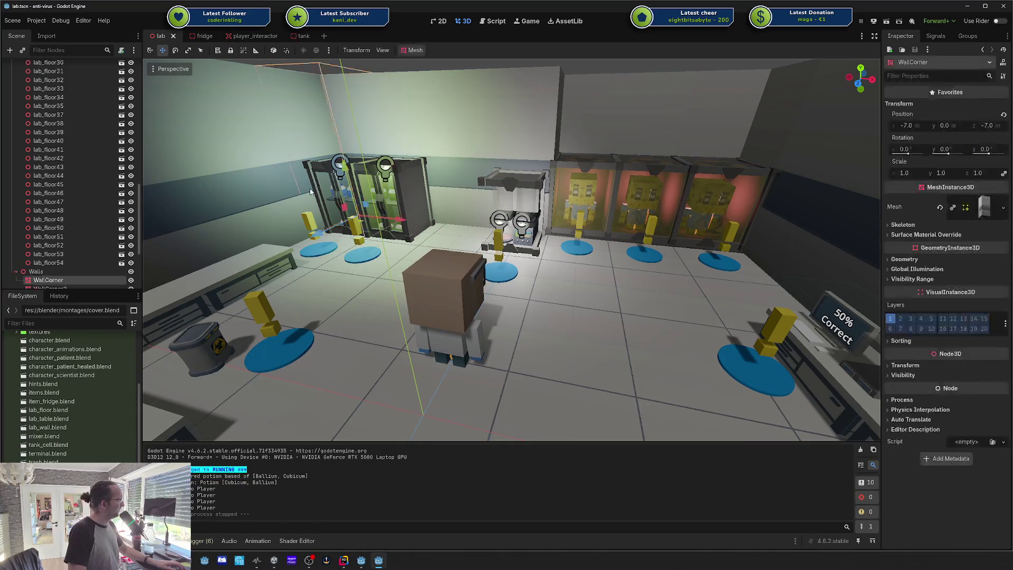
{"action": "left_click", "coordinate": [379, 198]}
{"action": "key", "text": "f"}
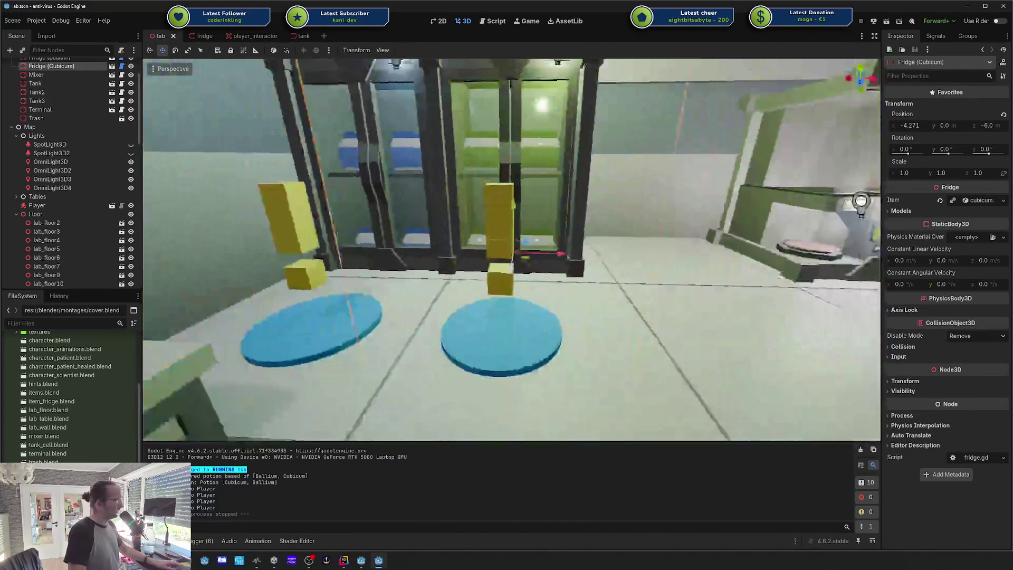
{"action": "left_click_drag", "start_coordinate": [862, 208], "coordinate": [684, 136]}
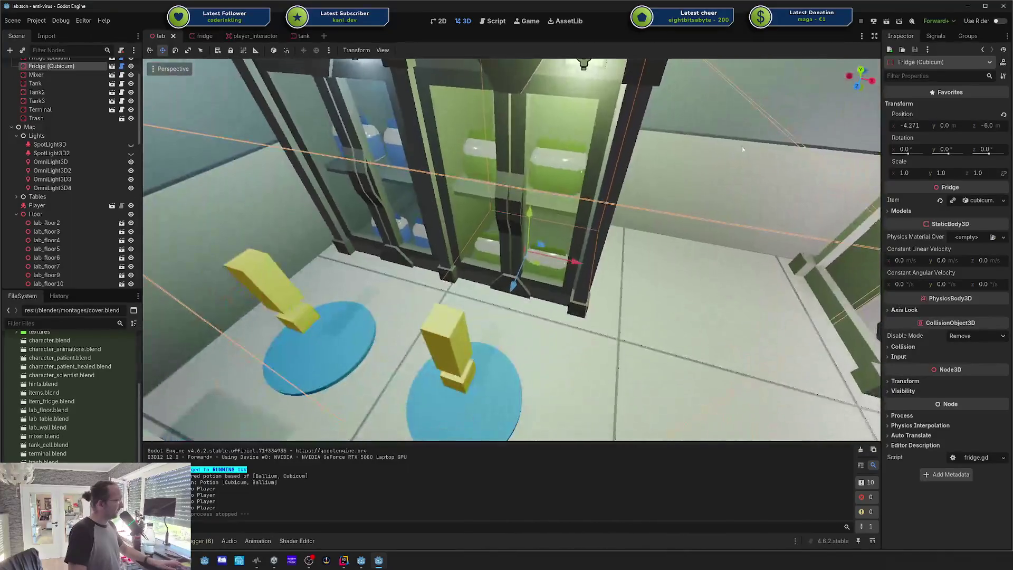
Step: Clear the fridge's Item and assign the Ballium item instead
{"action": "left_click", "coordinate": [979, 200]}
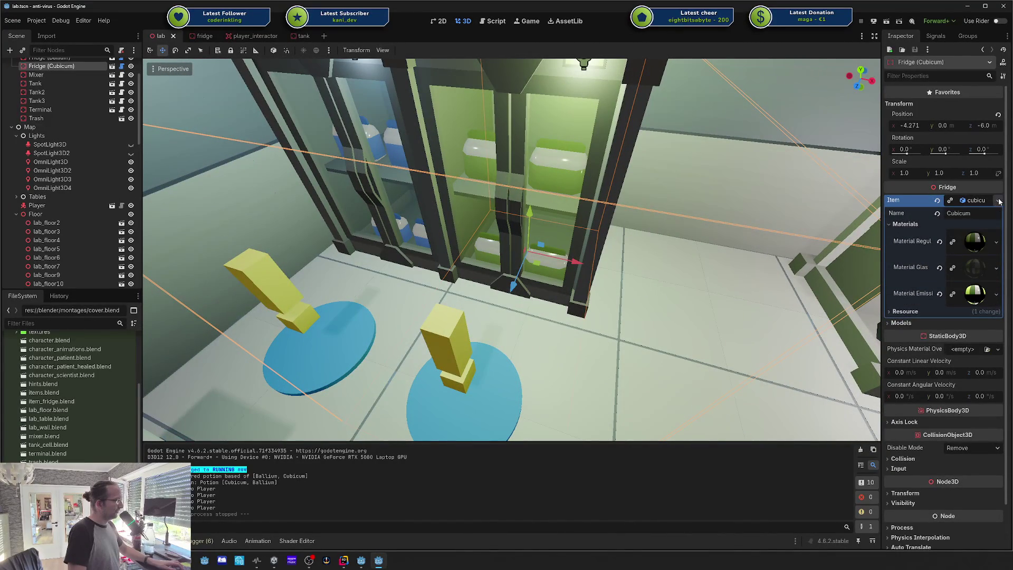
{"action": "left_click", "coordinate": [997, 200]}
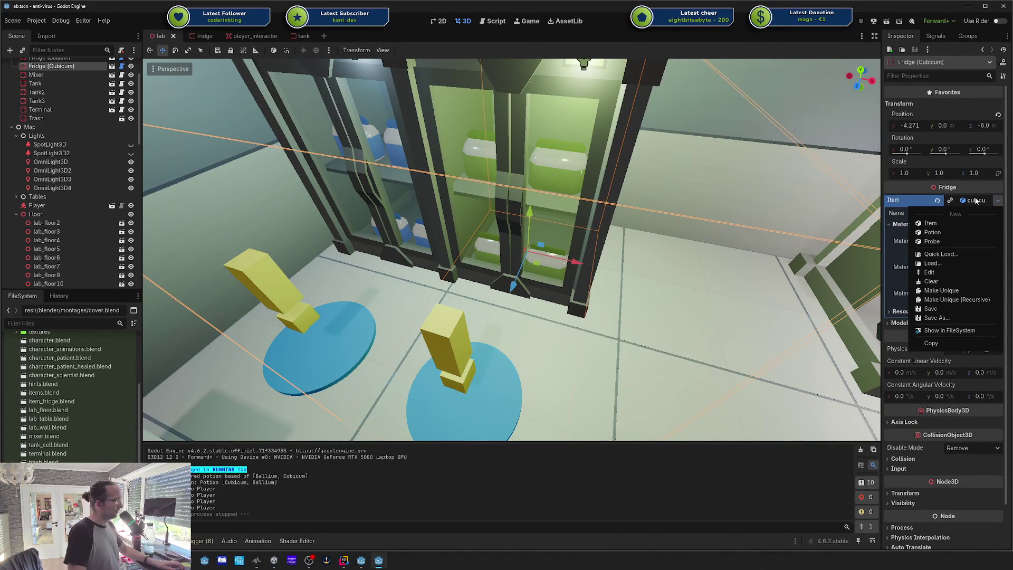
{"action": "left_click", "coordinate": [933, 241]}
{"action": "left_click", "coordinate": [938, 201]}
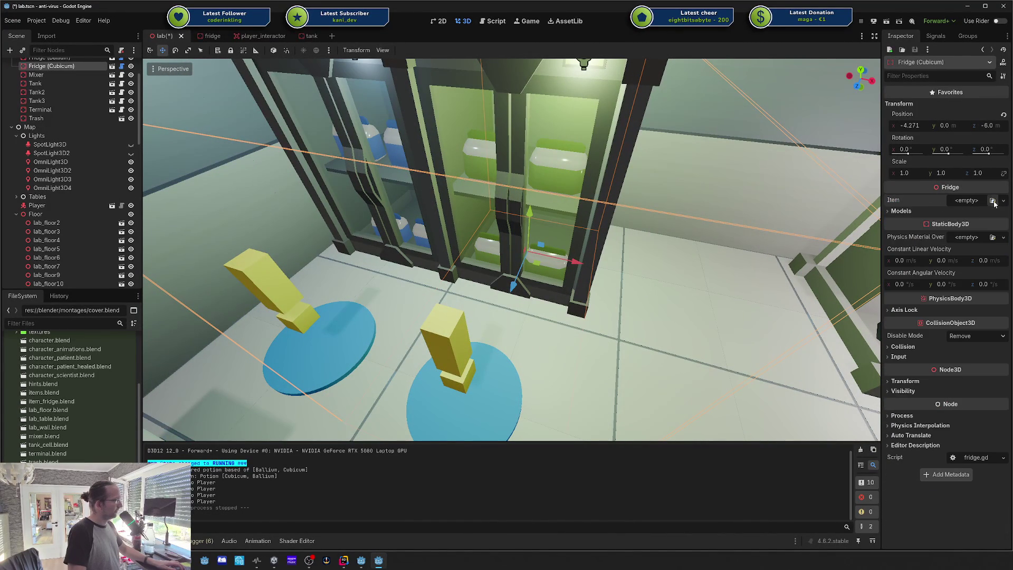
{"action": "left_click", "coordinate": [993, 201]}
{"action": "left_click", "coordinate": [909, 213]}
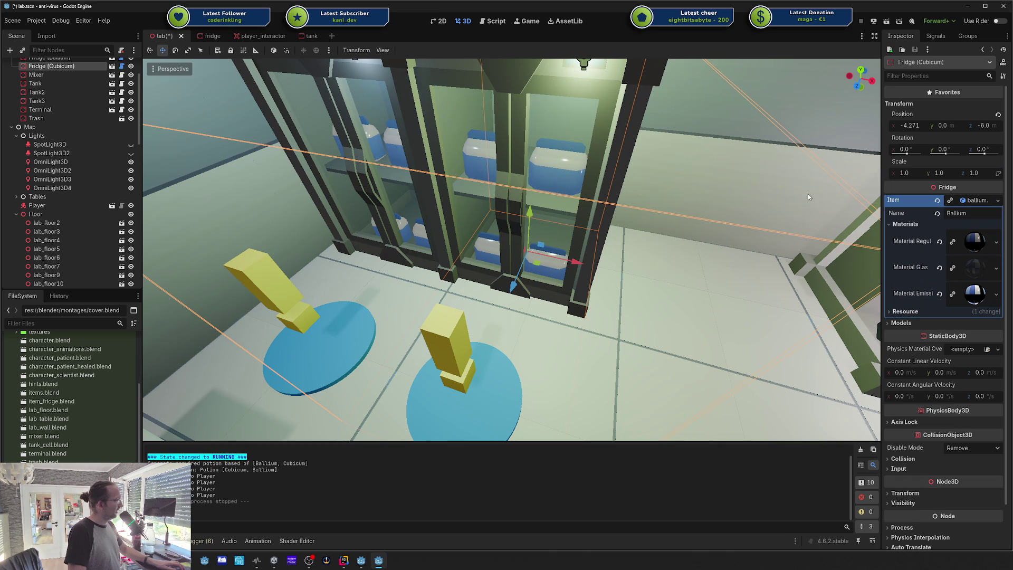
Step: Clear the Item again and quick-load cubicum.tres as the fridge's item
{"action": "left_click", "coordinate": [937, 201]}
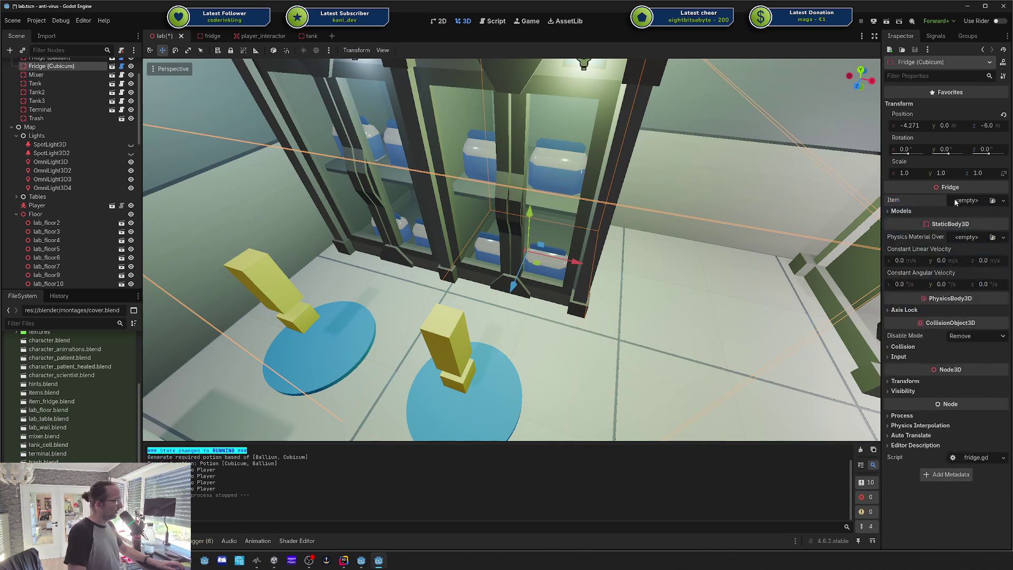
{"action": "left_click", "coordinate": [1004, 201]}
{"action": "left_click", "coordinate": [977, 254]}
{"action": "double_click", "coordinate": [903, 206]}
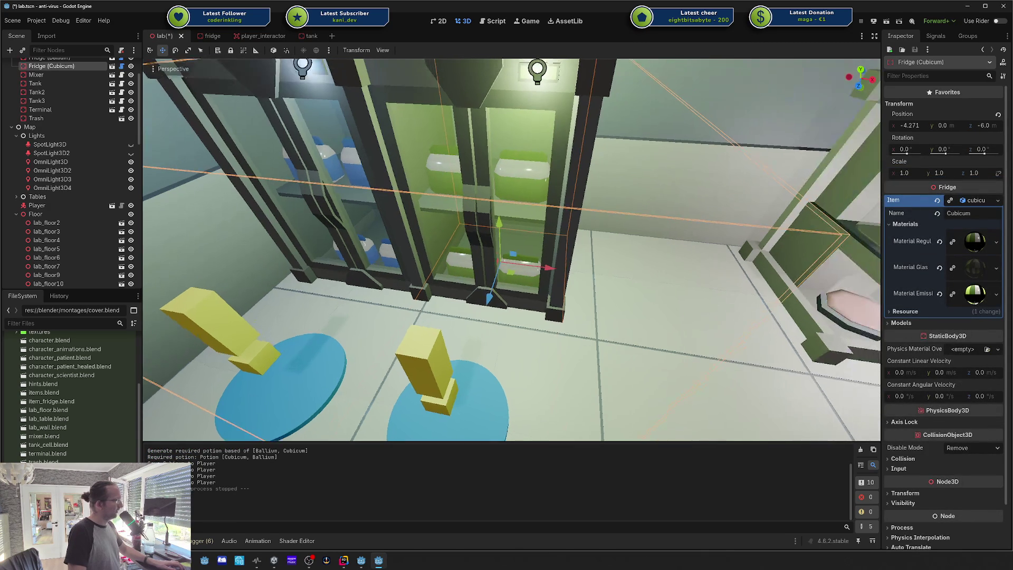
{"action": "scroll", "coordinate": [622, 200], "scroll_direction": "down", "scroll_amount": 10}
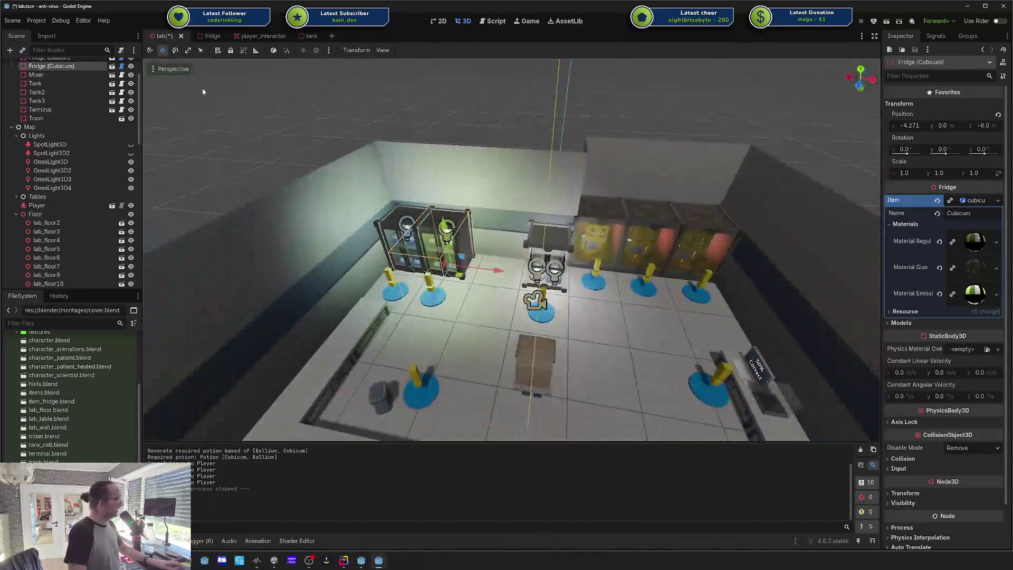
Step: Close the lab scene, answer the save prompt, and minimize the lab project window
{"action": "right_click", "coordinate": [153, 37]}
{"action": "left_click", "coordinate": [174, 117]}
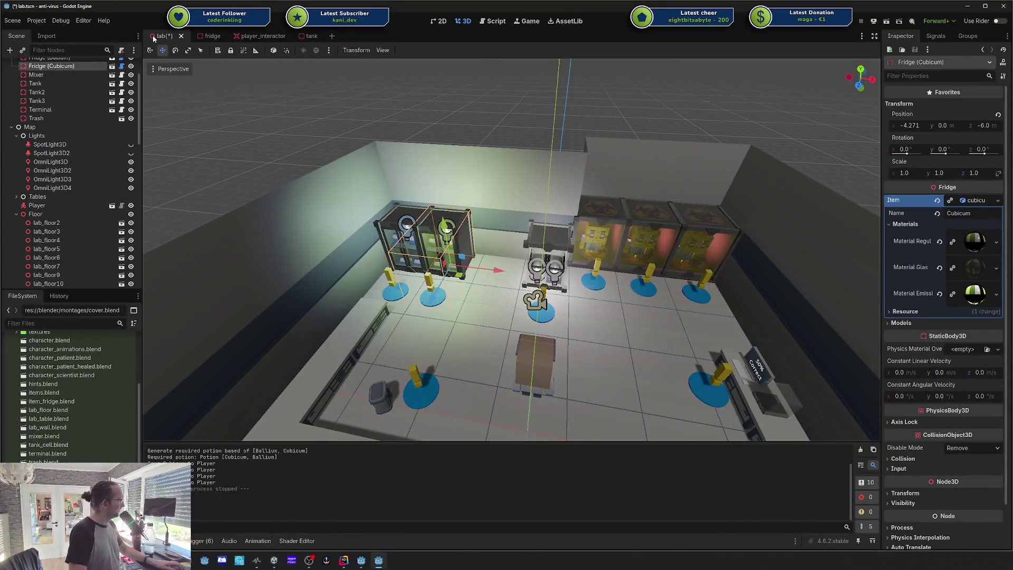
{"action": "key", "text": "Return"}
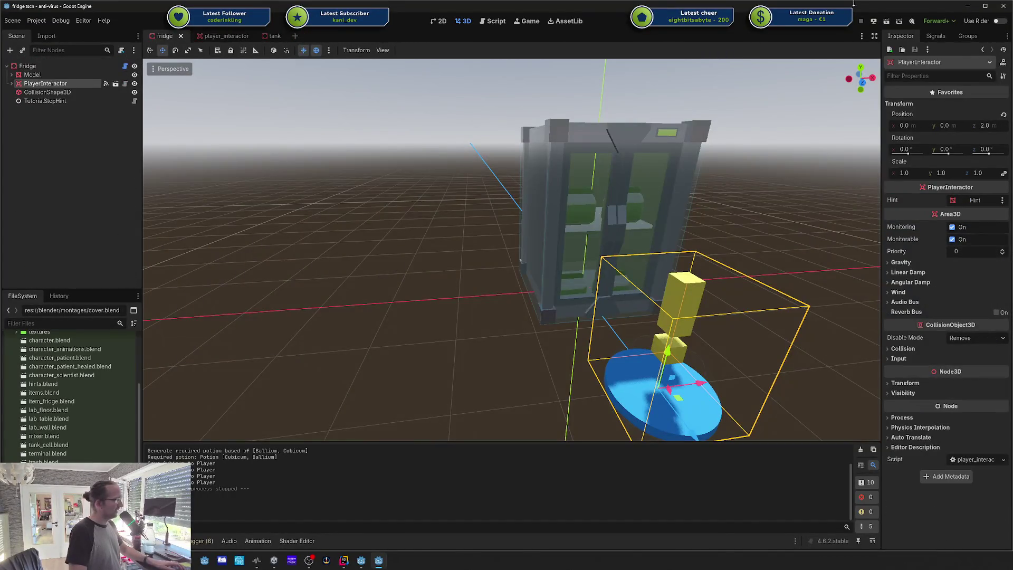
{"action": "left_click", "coordinate": [966, 6]}
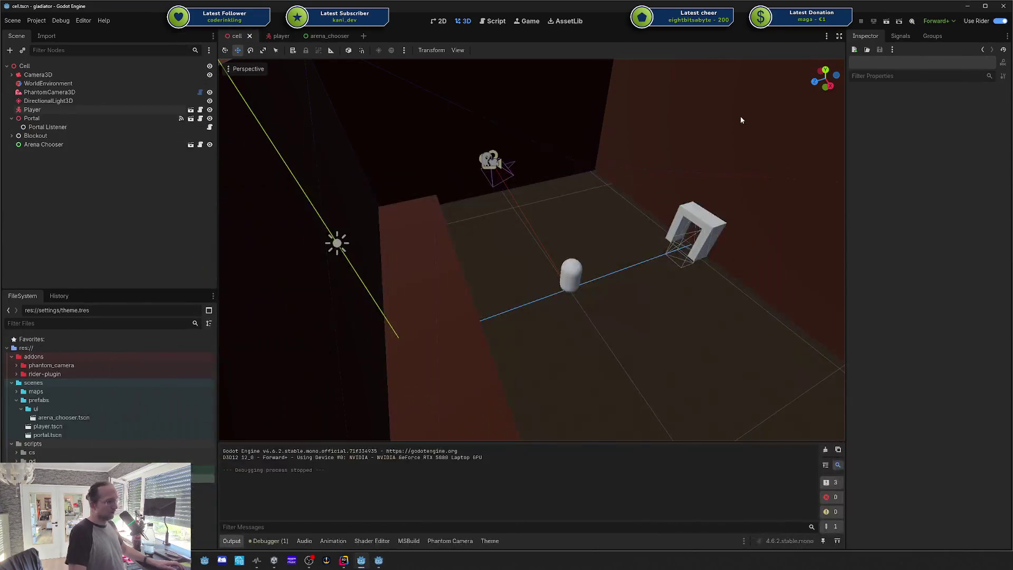
{"action": "left_click_drag", "start_coordinate": [527, 248], "coordinate": [633, 266]}
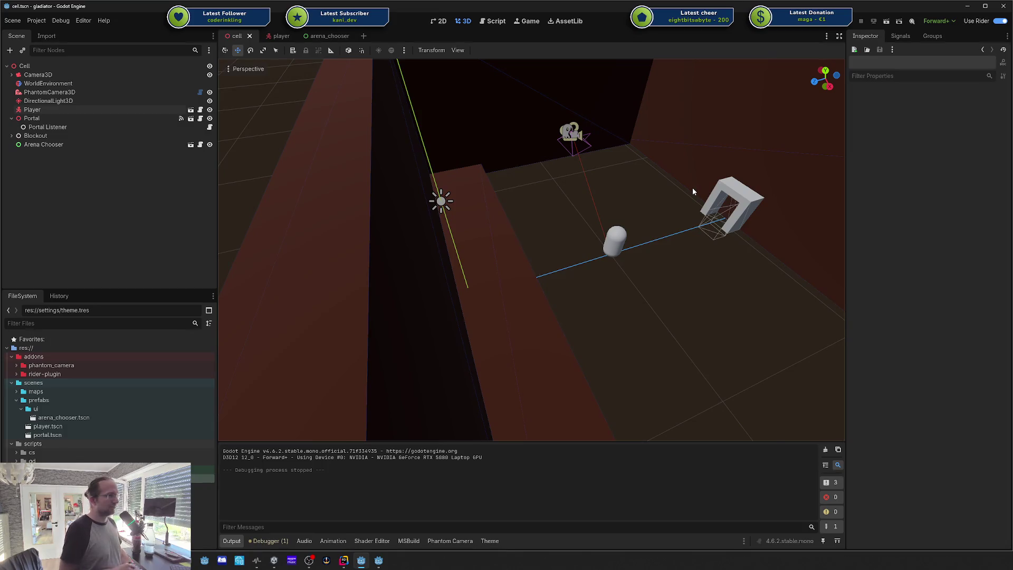
{"action": "mouse_move", "coordinate": [693, 192]}
{"action": "left_mouse_down"}
{"action": "mouse_move", "coordinate": [721, 197]}
{"action": "mouse_move", "coordinate": [533, 145]}
{"action": "mouse_move", "coordinate": [515, 182]}
{"action": "mouse_move", "coordinate": [506, 169]}
{"action": "mouse_move", "coordinate": [509, 185]}
{"action": "mouse_move", "coordinate": [559, 194]}
{"action": "left_mouse_up"}
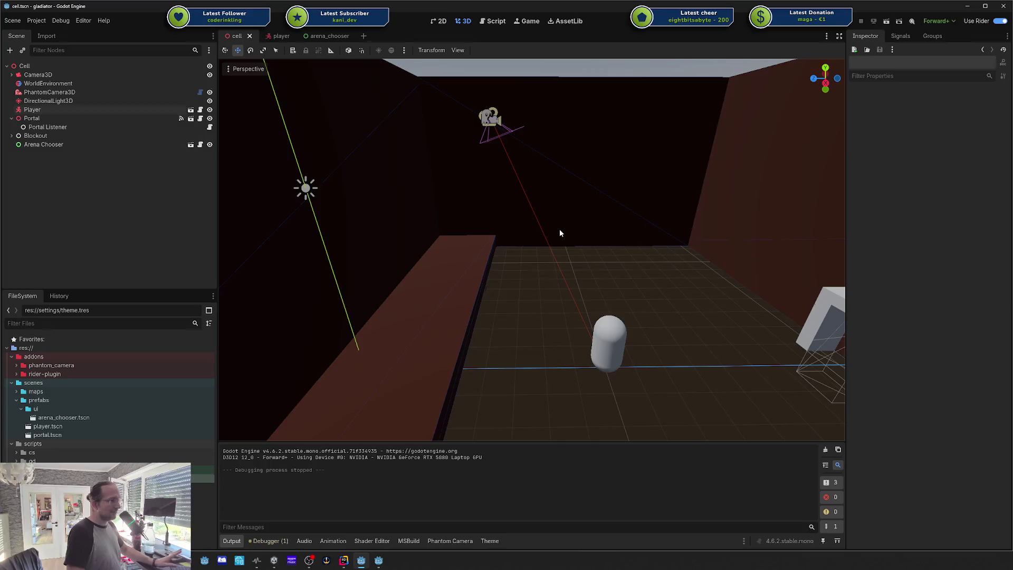
{"action": "mouse_move", "coordinate": [575, 230]}
{"action": "left_mouse_down"}
{"action": "mouse_move", "coordinate": [578, 280]}
{"action": "mouse_move", "coordinate": [631, 308]}
{"action": "left_mouse_up"}
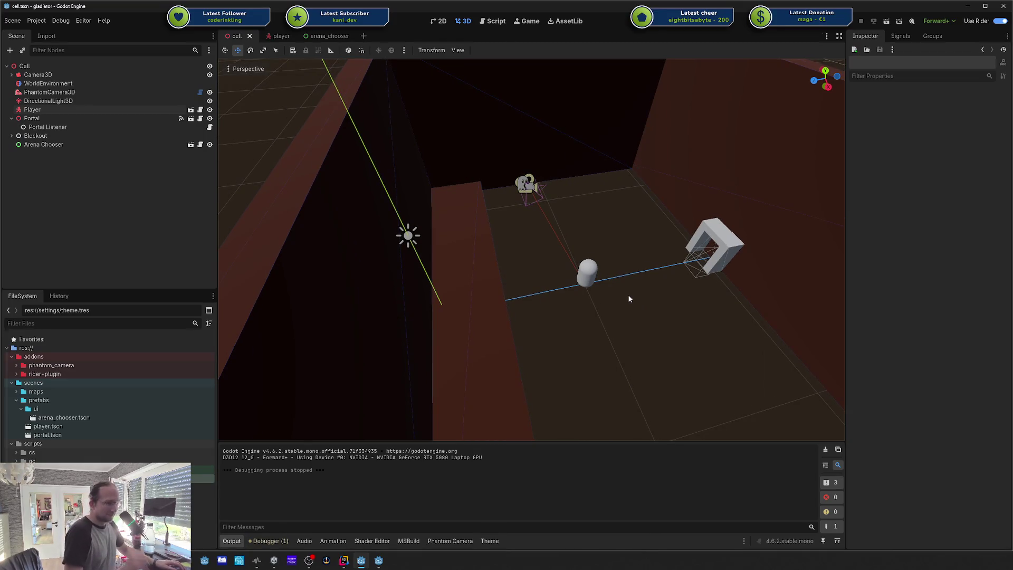
{"action": "left_click_drag", "start_coordinate": [643, 309], "coordinate": [634, 314]}
{"action": "scroll", "coordinate": [656, 308], "scroll_direction": "up", "scroll_amount": 2}
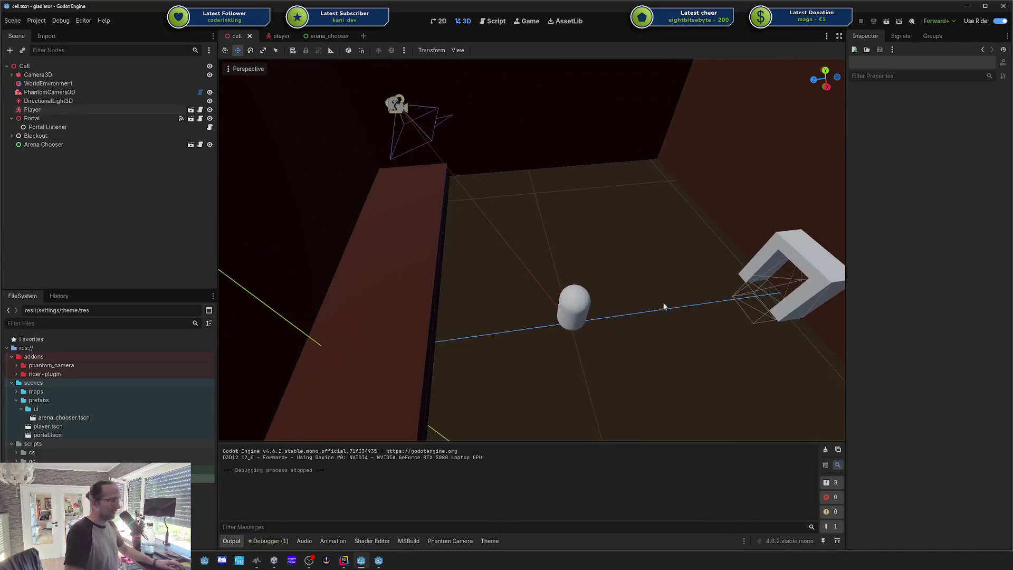
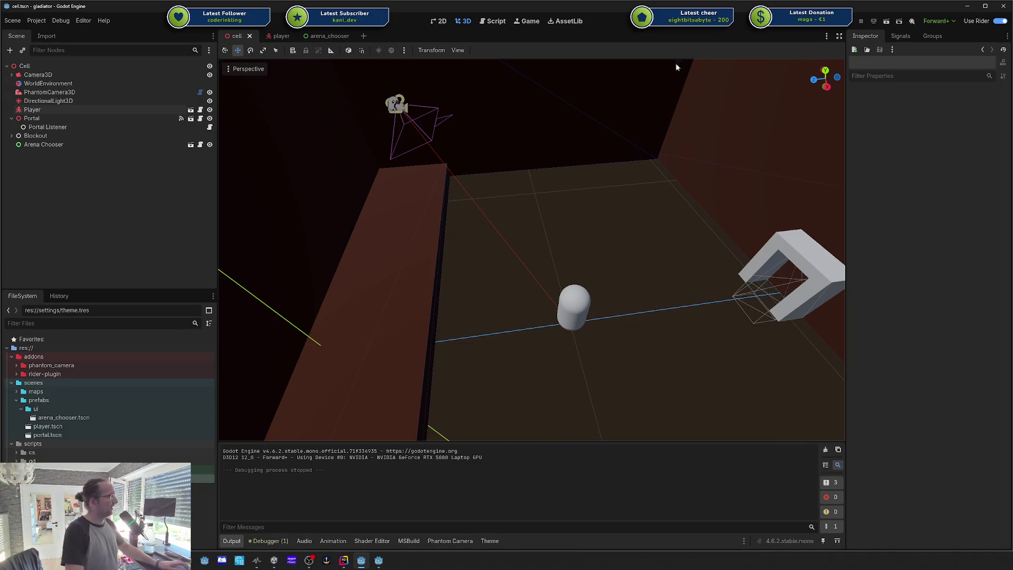
Step: Fly the editor camera around the room to view the phantom camera, capsule player and portal
{"action": "key", "text": "w"}
{"action": "key", "text": "s"}
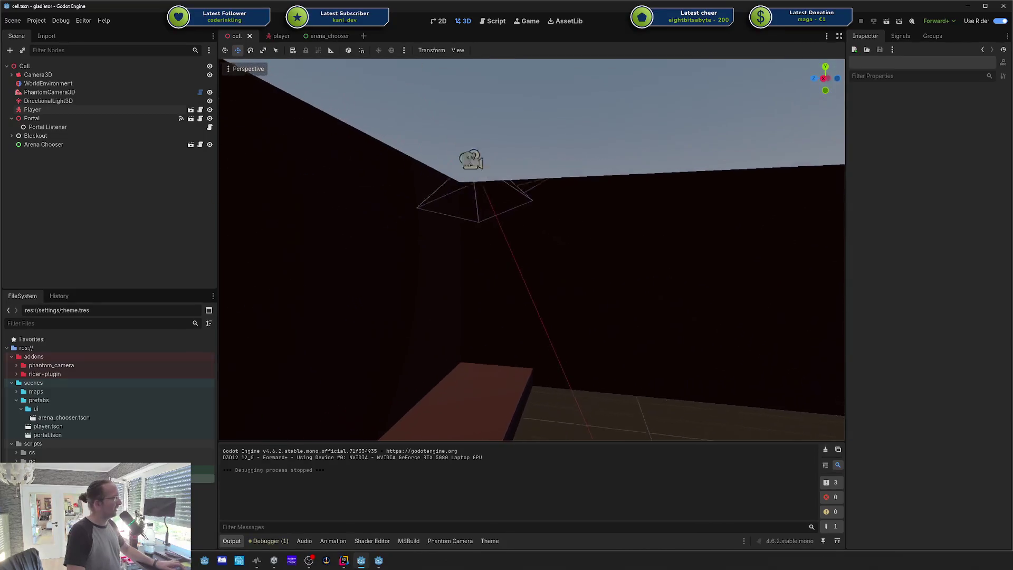
{"action": "key", "text": "s"}
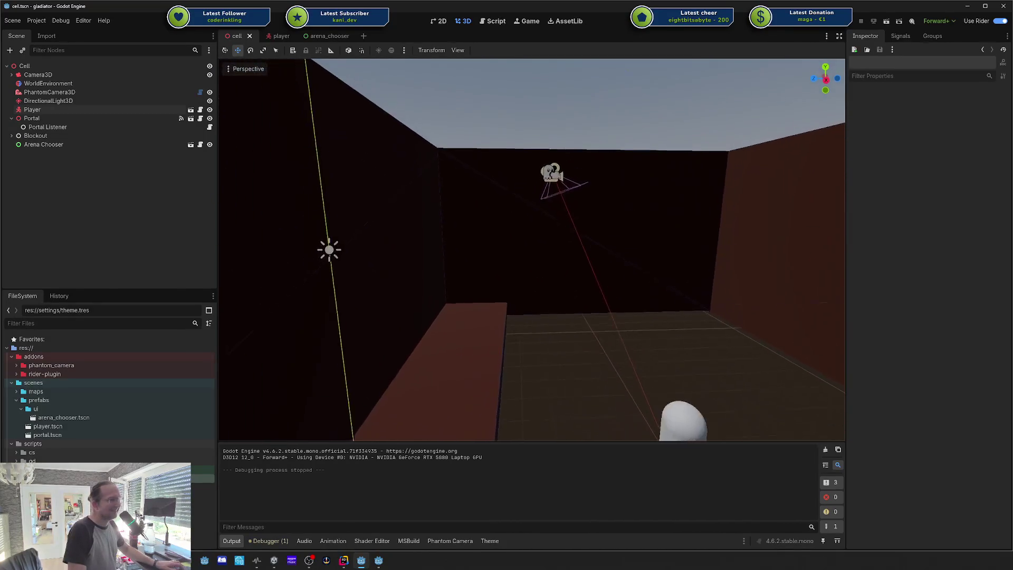
{"action": "key", "text": "w"}
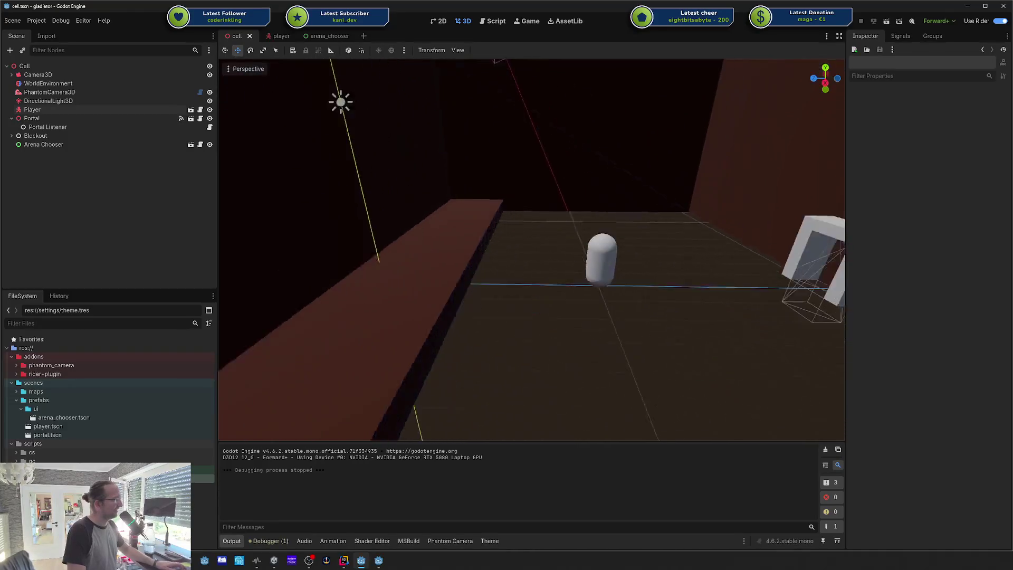
{"action": "key", "text": "s"}
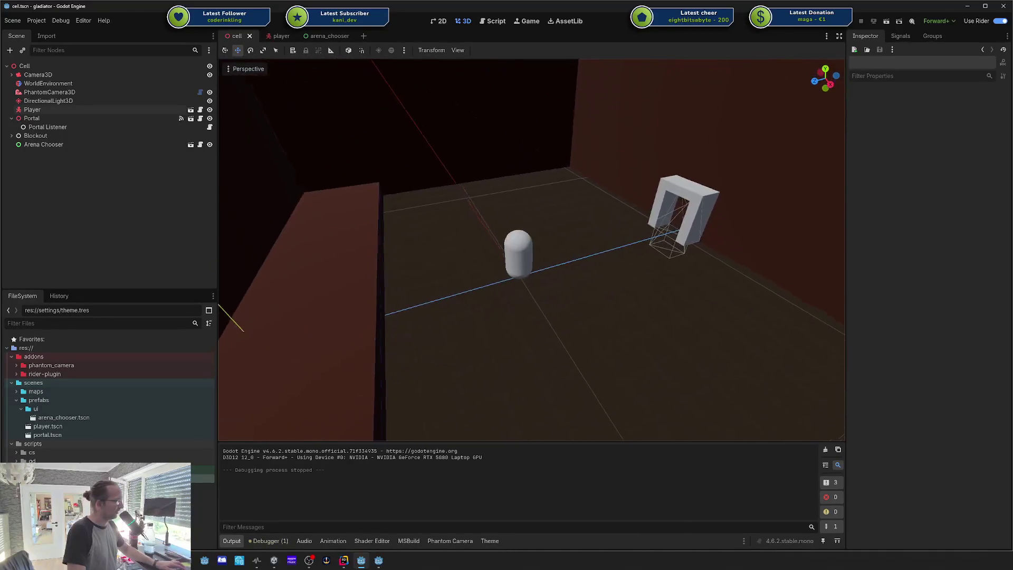
{"action": "key", "text": "e"}
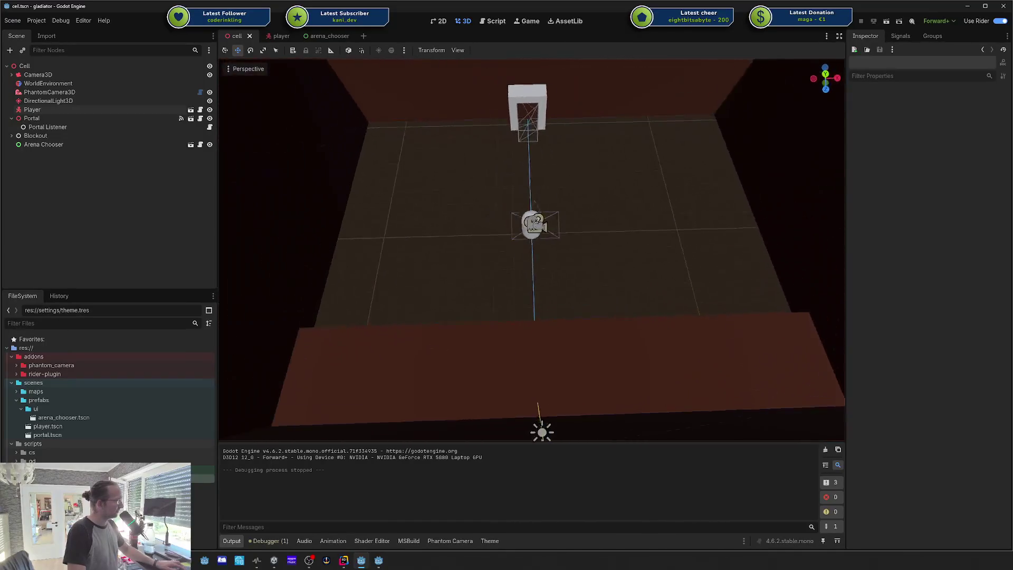
{"action": "key", "text": "a"}
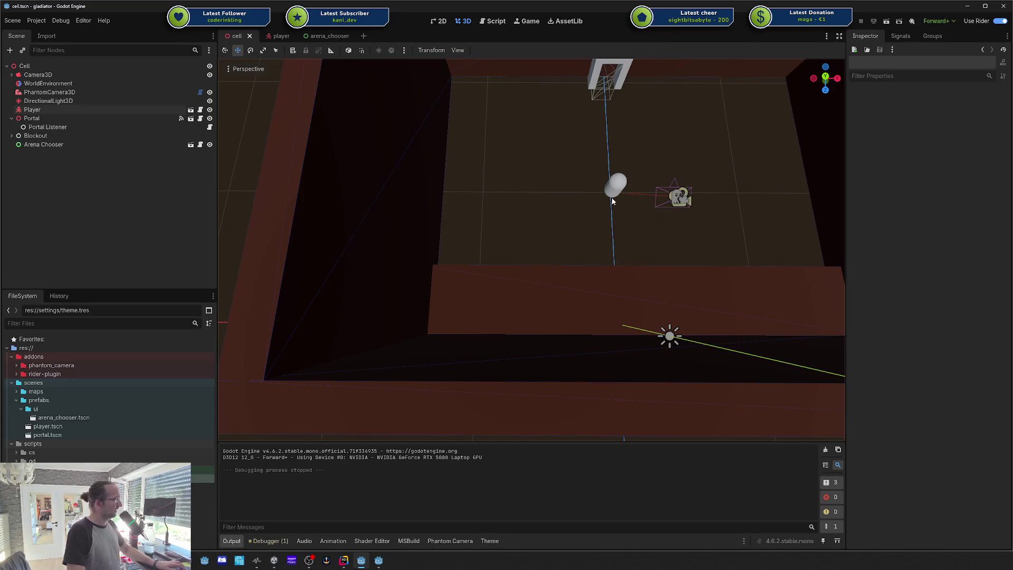
{"action": "key", "text": "q"}
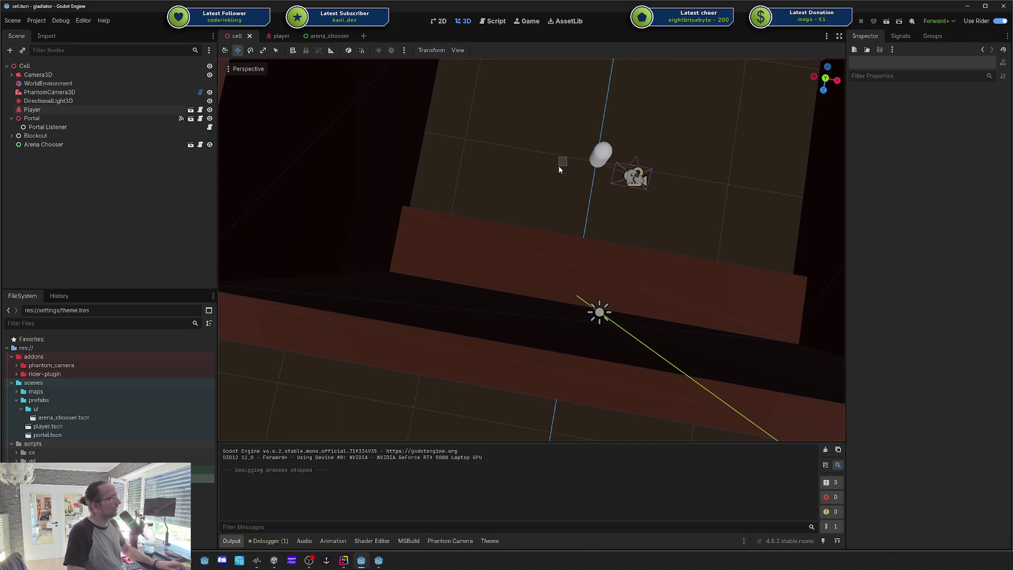
Step: Orbit and move the view to look over the walls, then frame the whole room box
{"action": "mouse_move", "coordinate": [560, 169]}
{"action": "left_mouse_down"}
{"action": "mouse_move", "coordinate": [496, 182]}
{"action": "mouse_move", "coordinate": [486, 154]}
{"action": "left_mouse_up"}
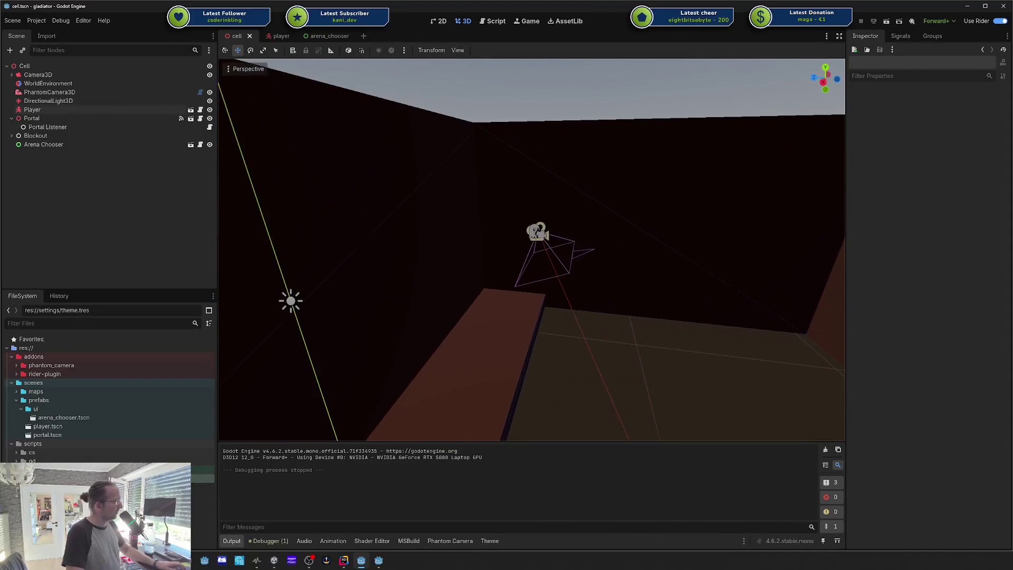
{"action": "left_click_drag", "start_coordinate": [644, 167], "coordinate": [633, 171]}
{"action": "left_click_drag", "start_coordinate": [532, 248], "coordinate": [483, 238]}
{"action": "mouse_move", "coordinate": [708, 156]}
{"action": "left_mouse_down"}
{"action": "mouse_move", "coordinate": [678, 141]}
{"action": "mouse_move", "coordinate": [501, 164]}
{"action": "mouse_move", "coordinate": [212, 174]}
{"action": "left_mouse_up"}
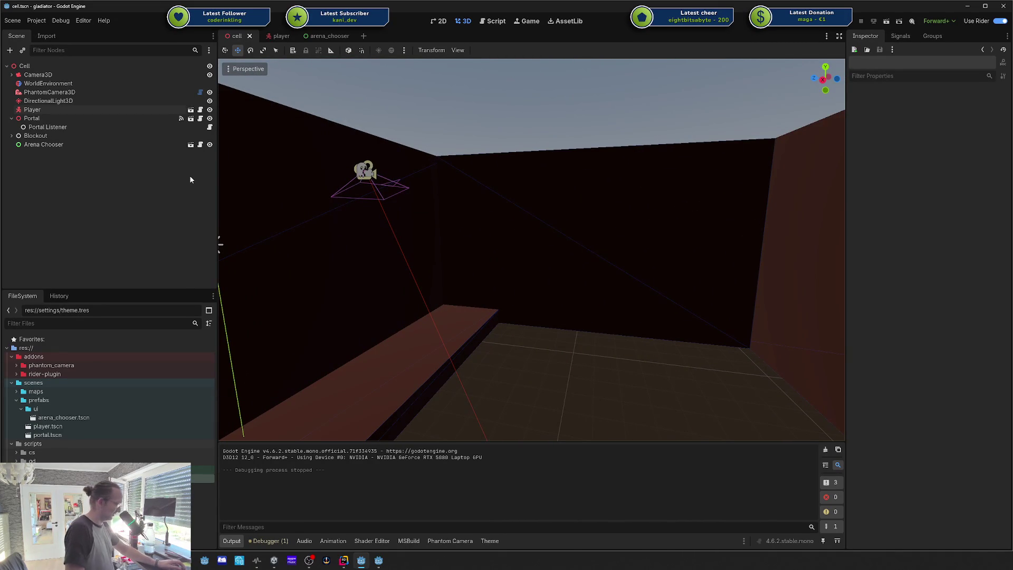
{"action": "mouse_move", "coordinate": [238, 181]}
{"action": "left_mouse_down"}
{"action": "mouse_move", "coordinate": [300, 185]}
{"action": "mouse_move", "coordinate": [346, 215]}
{"action": "mouse_move", "coordinate": [377, 220]}
{"action": "mouse_move", "coordinate": [336, 221]}
{"action": "mouse_move", "coordinate": [377, 221]}
{"action": "mouse_move", "coordinate": [372, 245]}
{"action": "mouse_move", "coordinate": [417, 246]}
{"action": "left_mouse_up"}
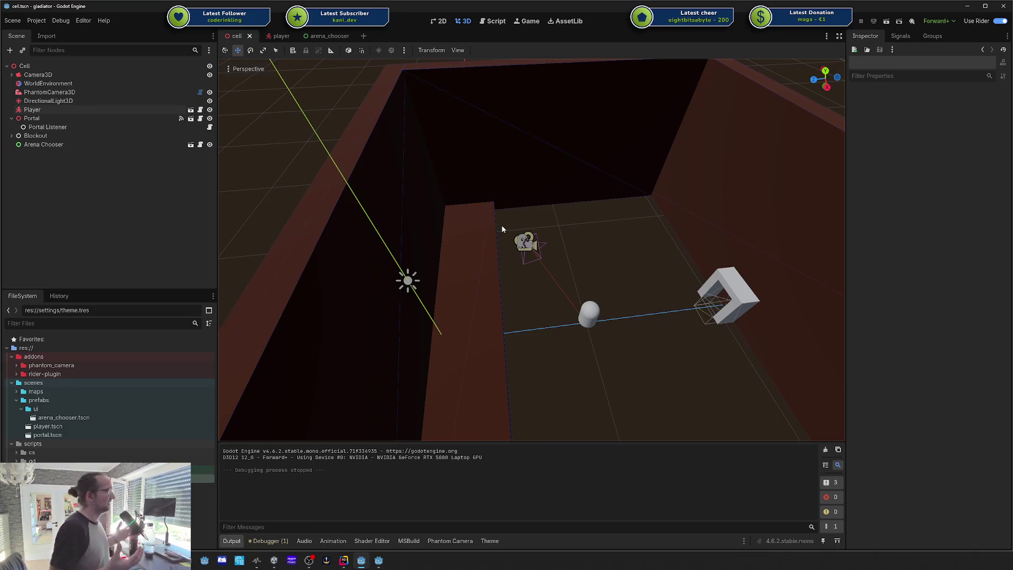
{"action": "left_click_drag", "start_coordinate": [503, 229], "coordinate": [515, 227]}
{"action": "key", "text": "s"}
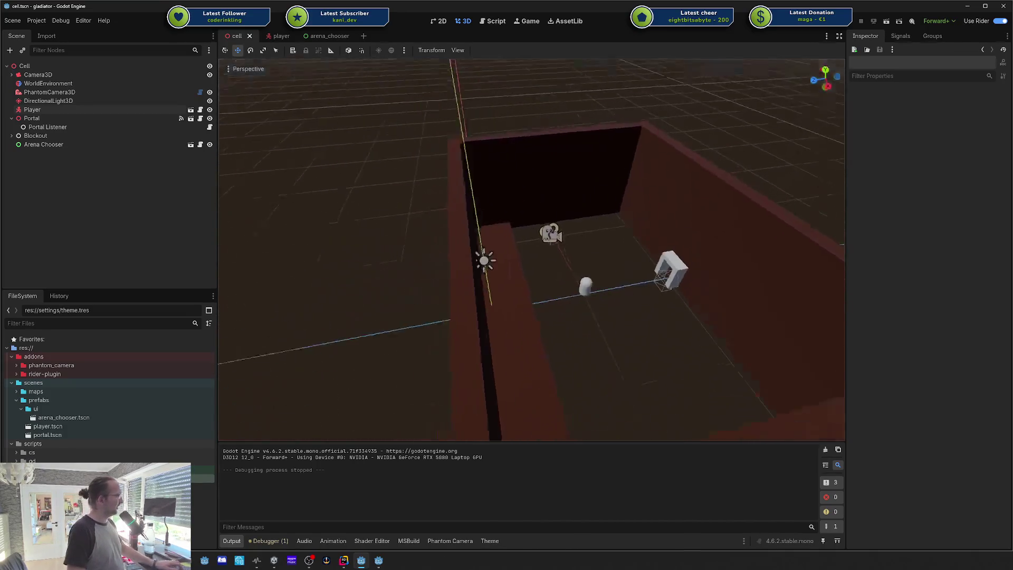
{"action": "key", "text": "w"}
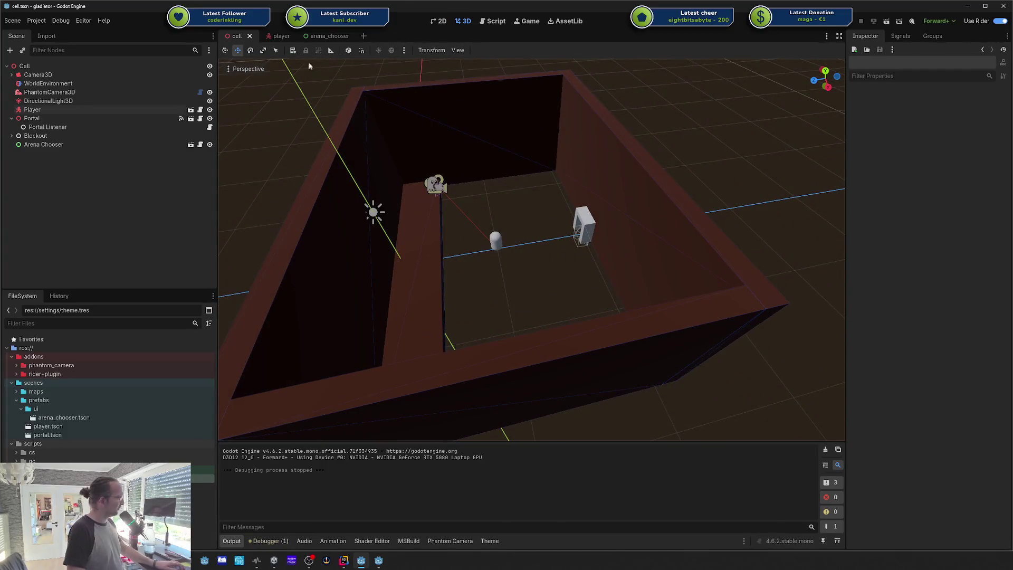
{"action": "key", "text": "w"}
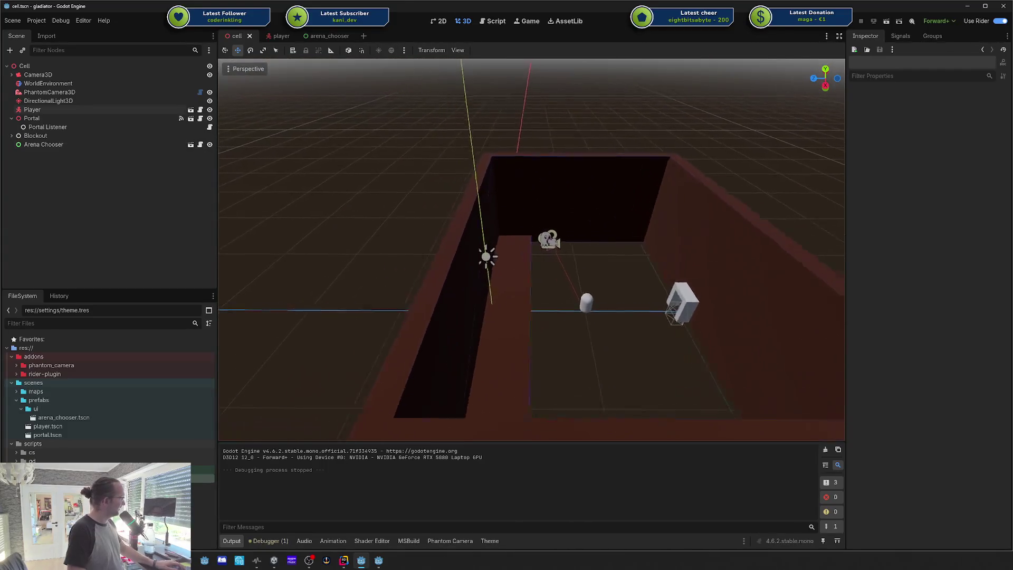
{"action": "key", "text": "s"}
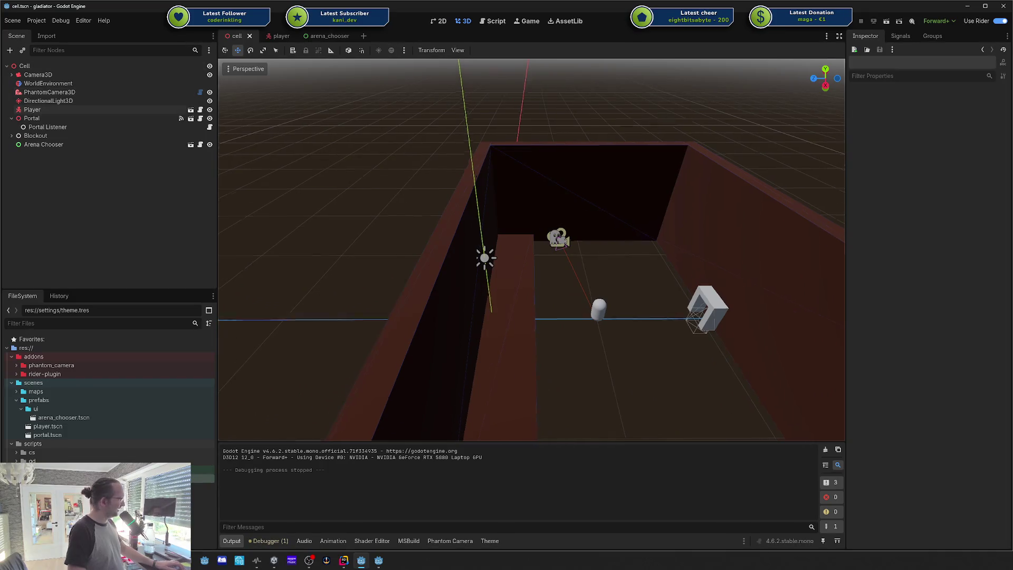
{"action": "key", "text": "w"}
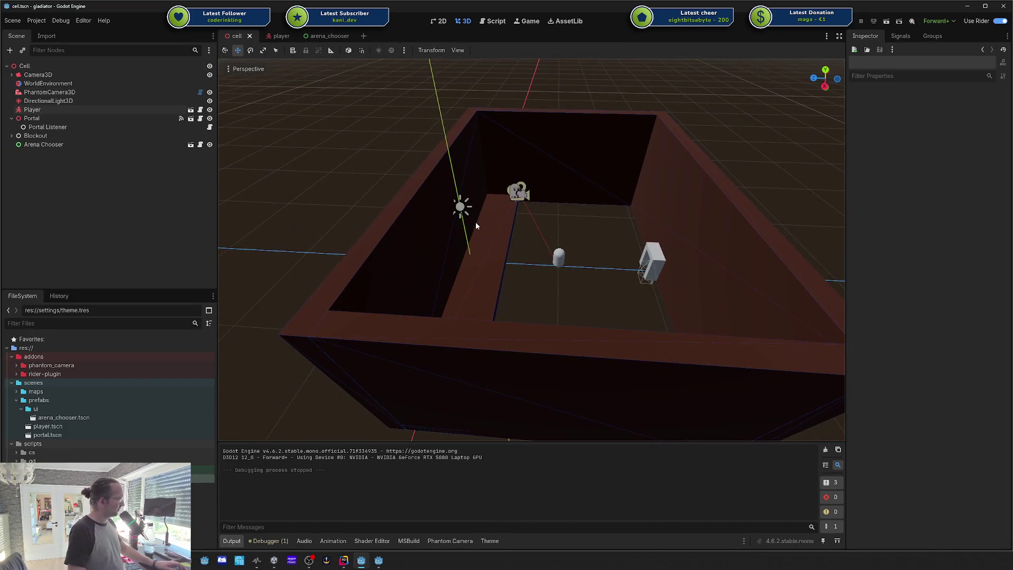
Step: Check the embedded Game view in input mode, then return to the 3D view of the box
{"action": "left_click", "coordinate": [523, 22]}
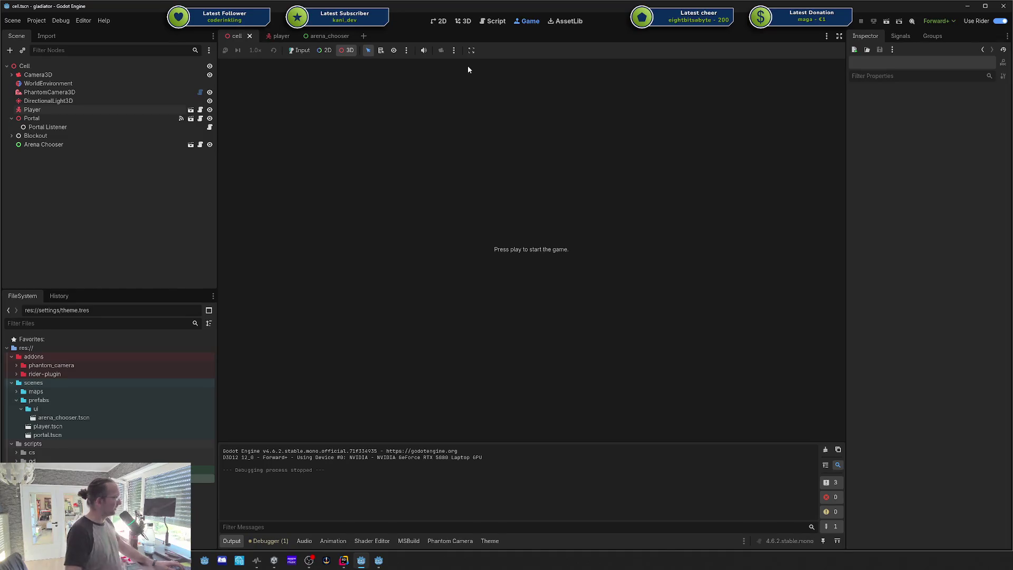
{"action": "left_click", "coordinate": [351, 50]}
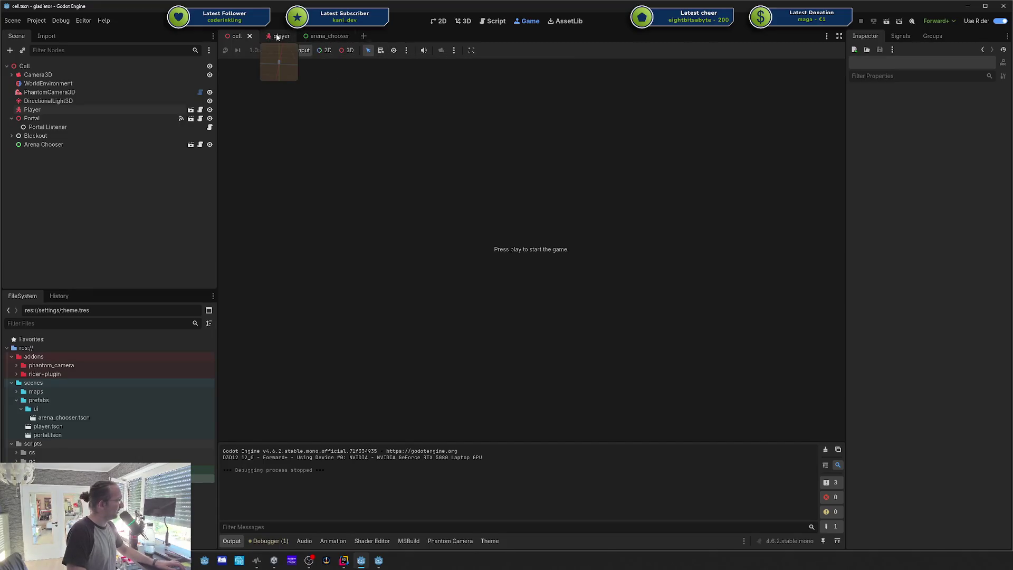
{"action": "left_click", "coordinate": [465, 21]}
{"action": "scroll", "coordinate": [532, 249], "scroll_direction": "down", "scroll_amount": 5}
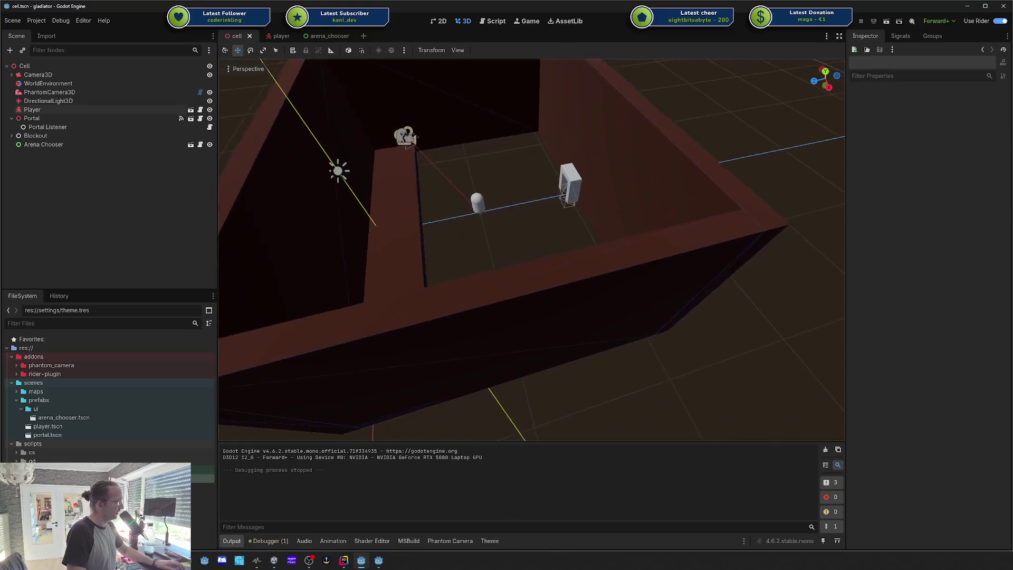
{"action": "scroll", "coordinate": [531, 250], "scroll_direction": "up", "scroll_amount": 3}
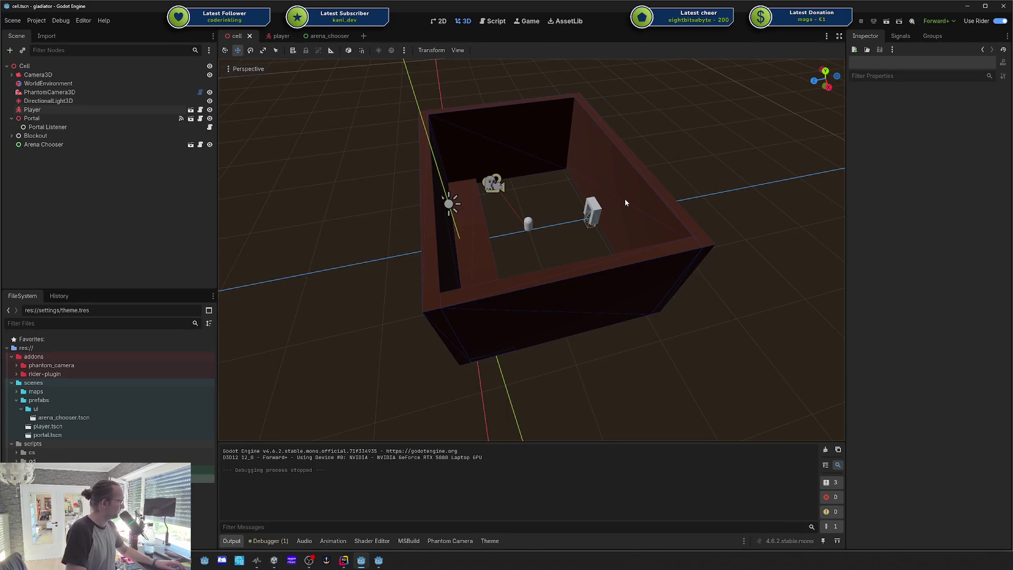
{"action": "mouse_move", "coordinate": [625, 203]}
{"action": "left_mouse_down"}
{"action": "mouse_move", "coordinate": [565, 220]}
{"action": "mouse_move", "coordinate": [388, 193]}
{"action": "left_mouse_up"}
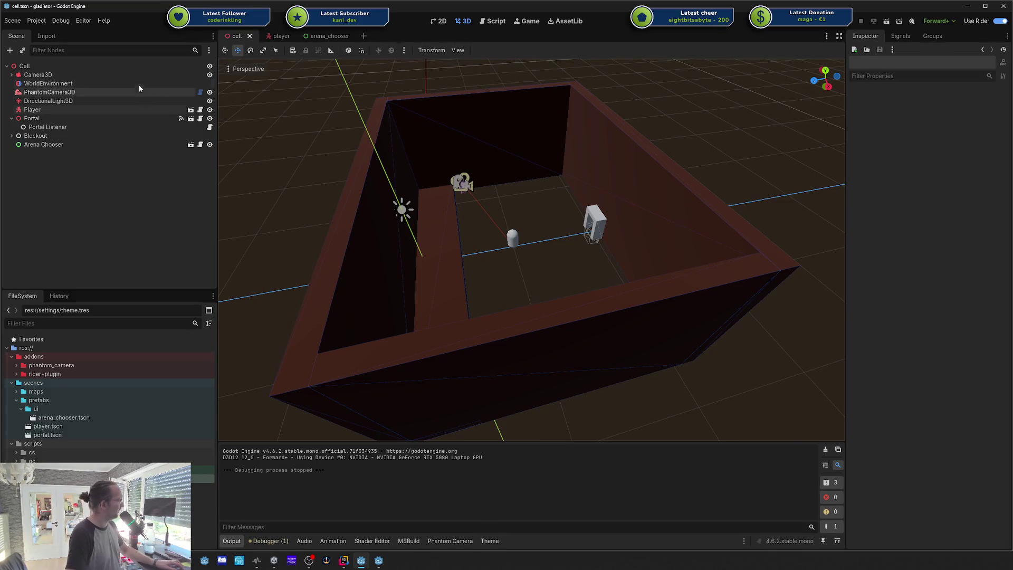
Step: Inspect Portal, DirectionalLight3D, Arena Chooser and Player (Move Speed 5.0), then run the game
{"action": "left_click", "coordinate": [96, 119]}
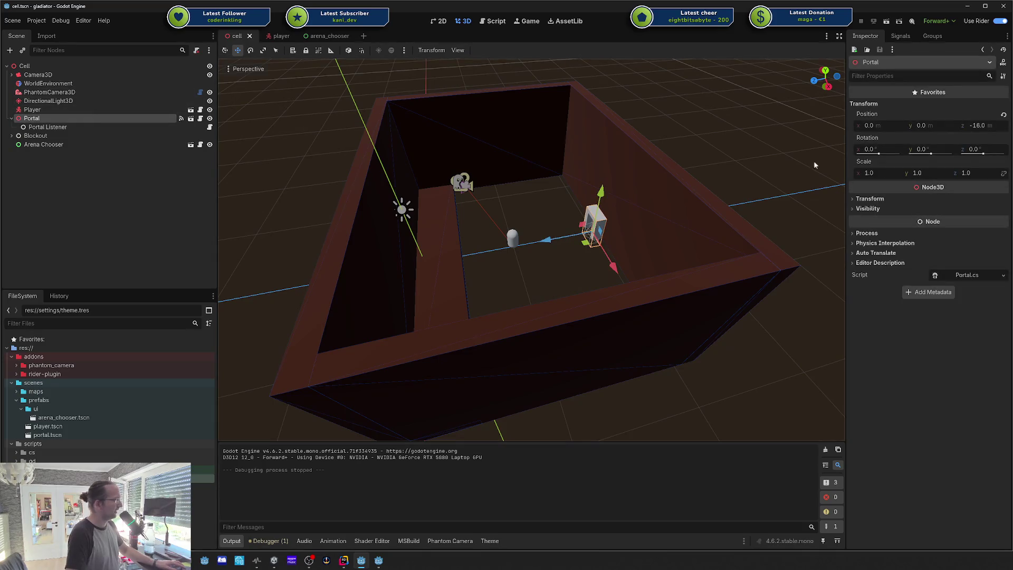
{"action": "left_click", "coordinate": [49, 100]}
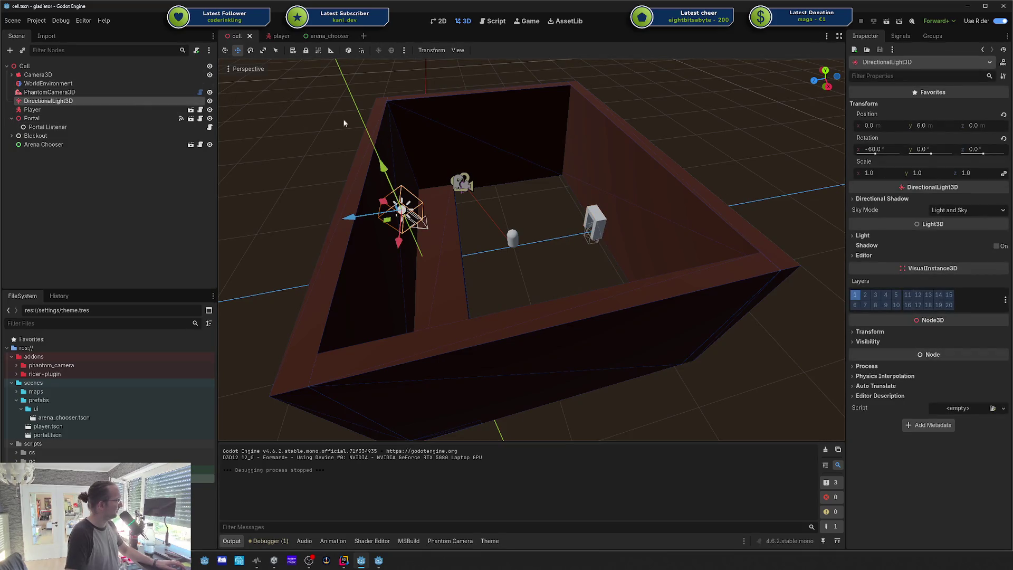
{"action": "left_click", "coordinate": [140, 119]}
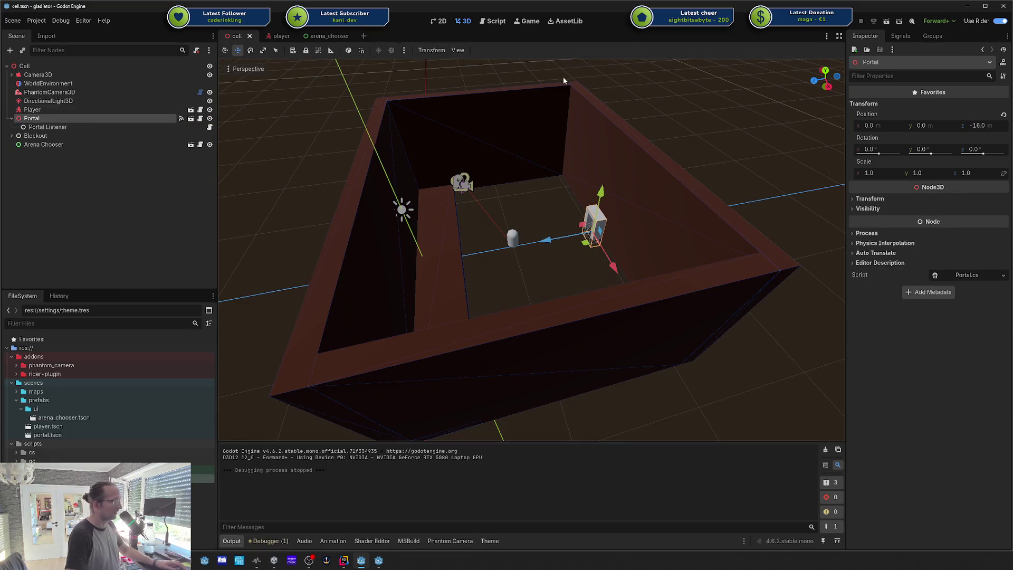
{"action": "left_click", "coordinate": [43, 144]}
{"action": "left_click", "coordinate": [43, 120]}
{"action": "left_click", "coordinate": [32, 109]}
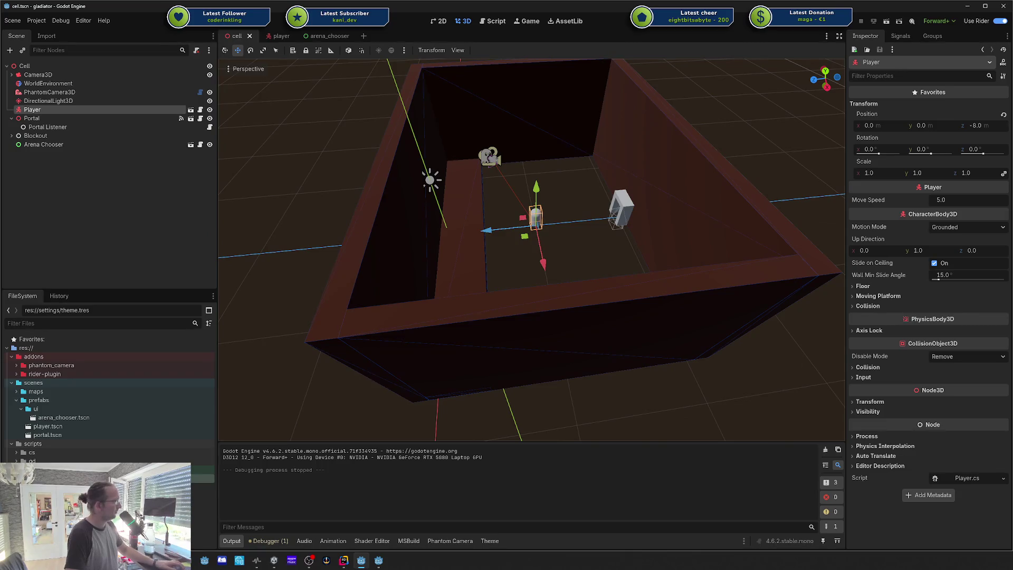
{"action": "key", "text": "F5"}
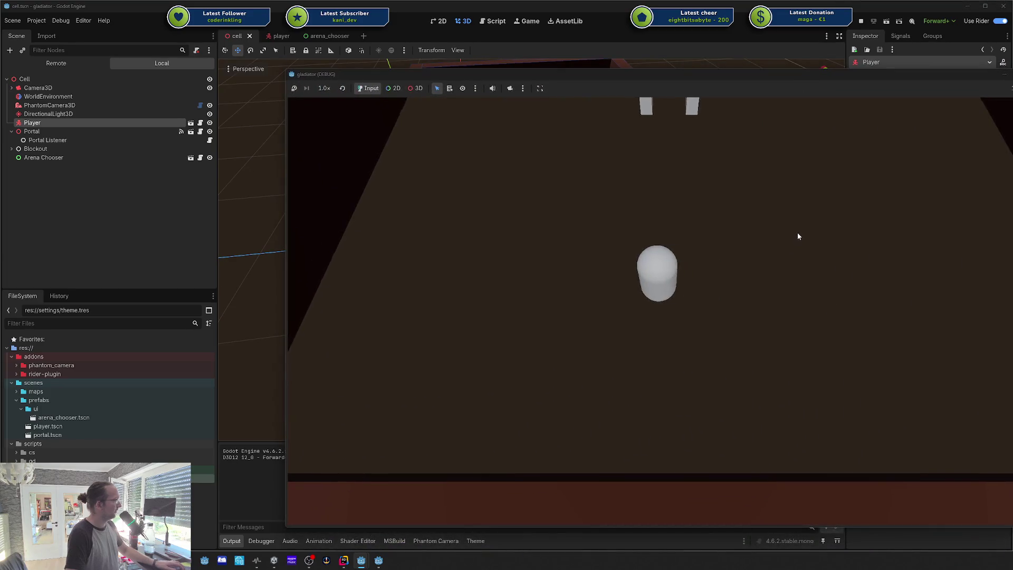
Step: Walk the capsule right and forward toward the portal arch, then stop the game
{"action": "key", "text": "d"}
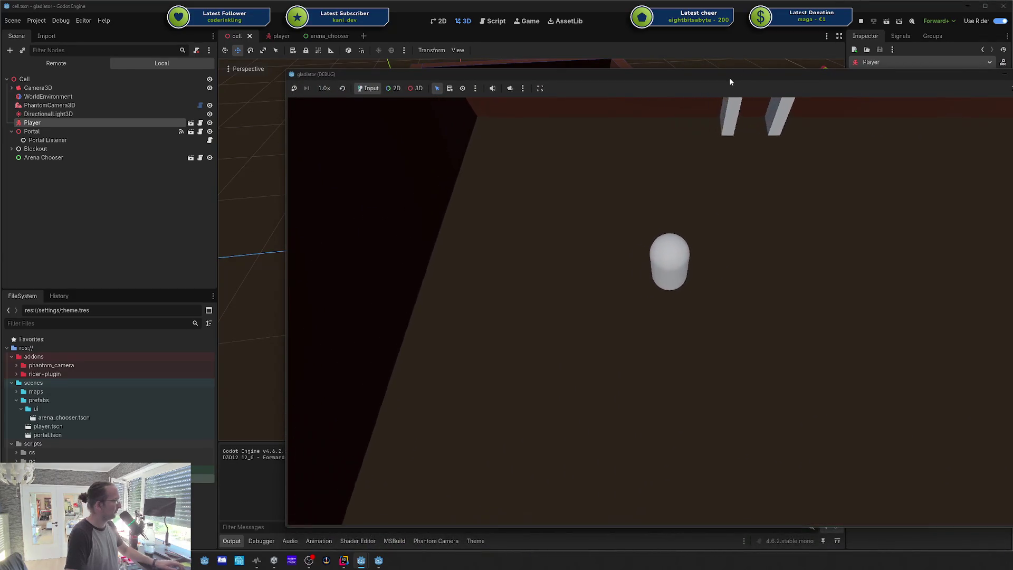
{"action": "key", "text": "w"}
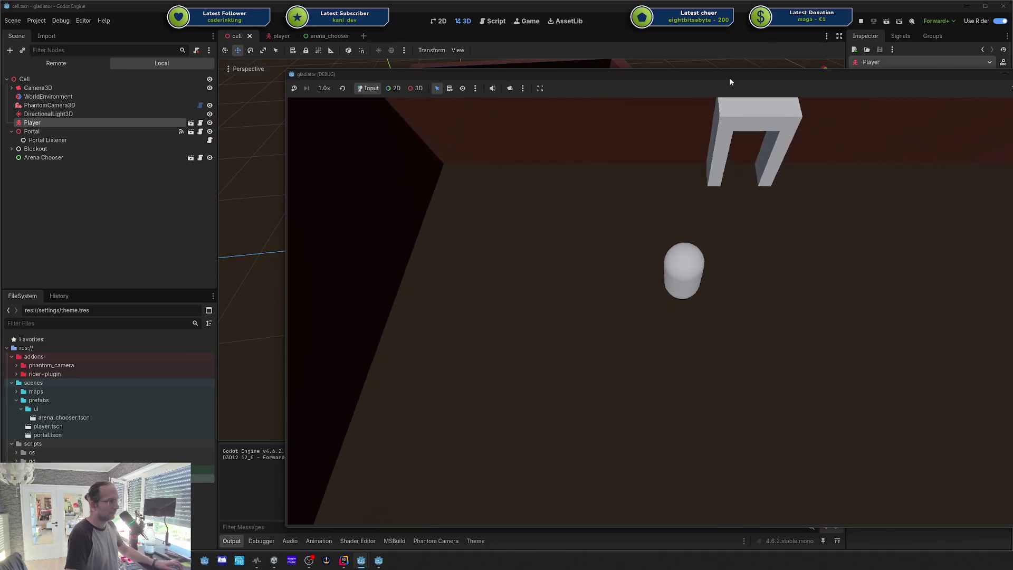
{"action": "key", "text": "F8"}
Step: Lower the Player's Move Speed to 1.0 and test-run the game again
{"action": "left_click", "coordinate": [961, 201]}
{"action": "left_click", "coordinate": [154, 210]}
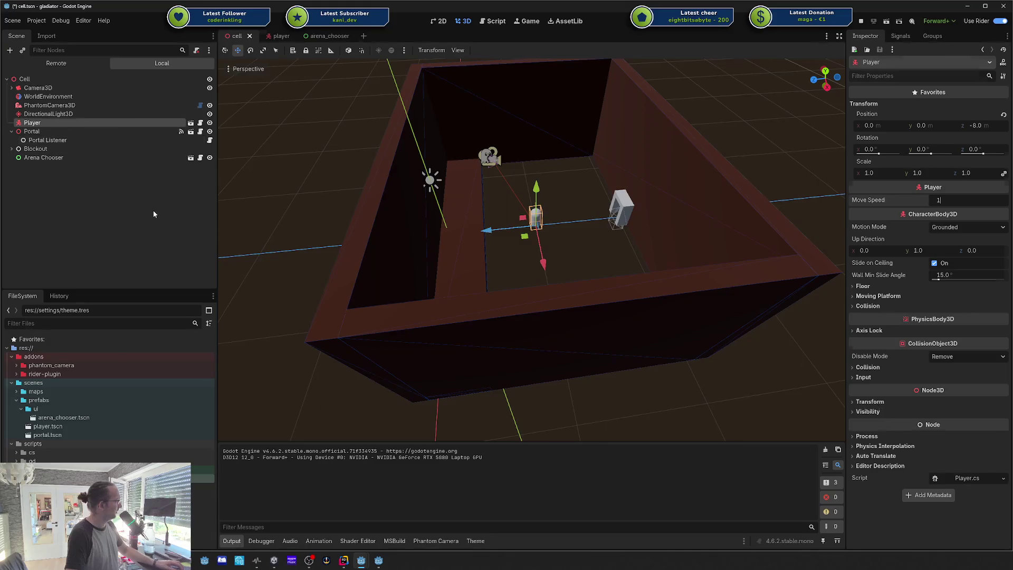
{"action": "key", "text": "F5"}
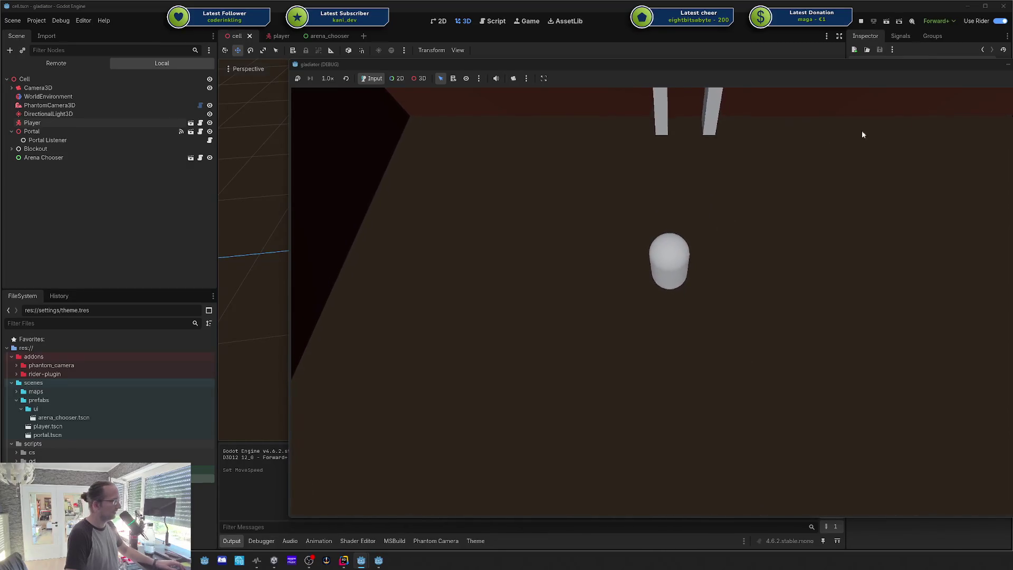
{"action": "key", "text": "F8"}
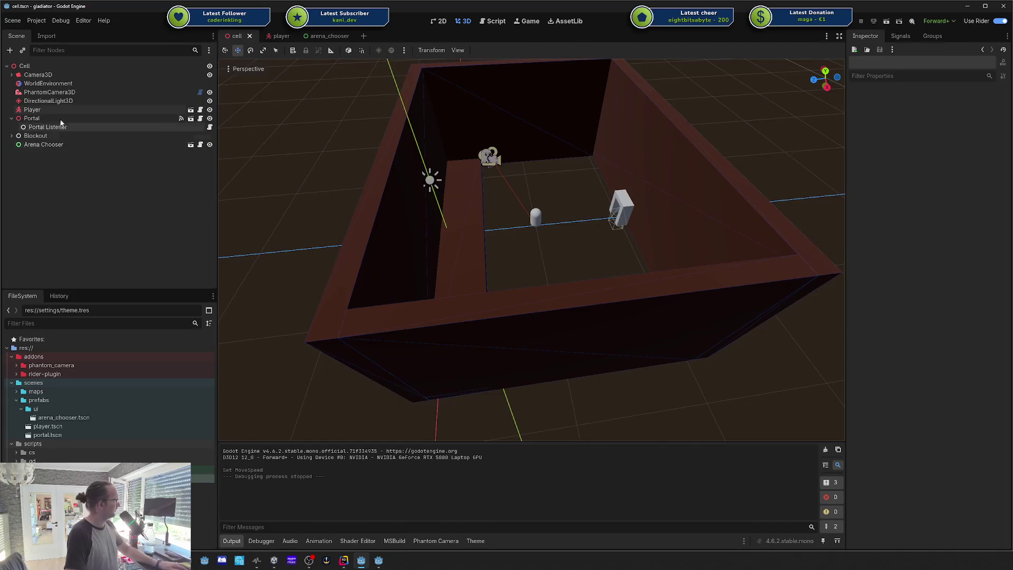
{"action": "left_click", "coordinate": [158, 110]}
{"action": "left_click", "coordinate": [922, 201]}
{"action": "key", "text": "ctrl+s"}
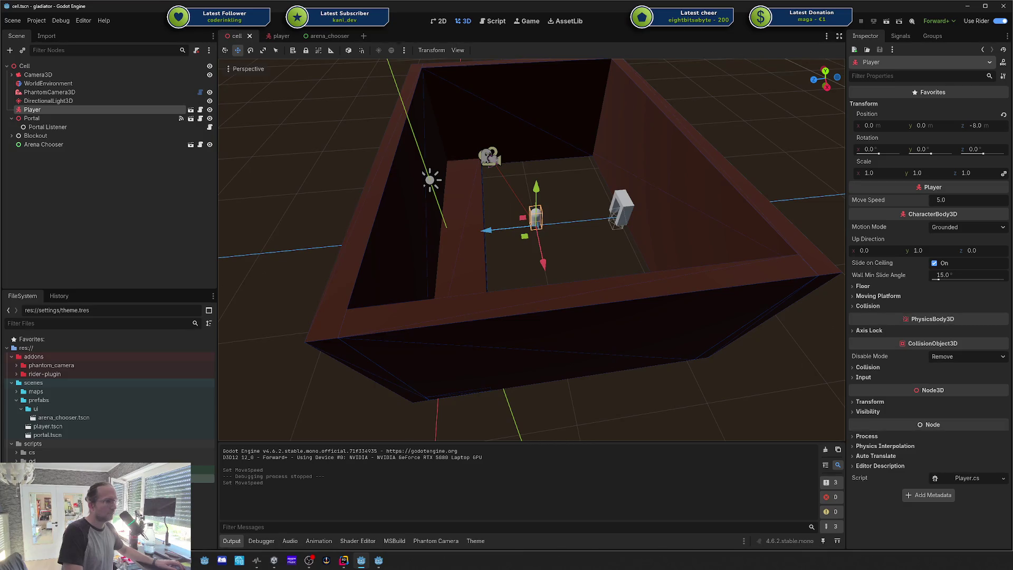
{"action": "scroll", "coordinate": [532, 248], "scroll_direction": "up", "scroll_amount": 2}
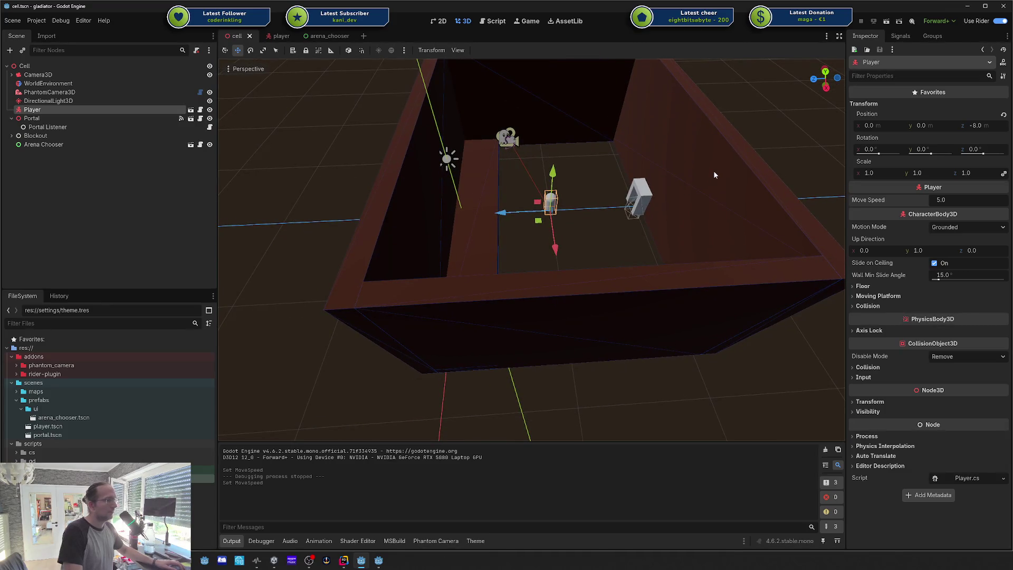
{"action": "left_click_drag", "start_coordinate": [715, 175], "coordinate": [691, 179]}
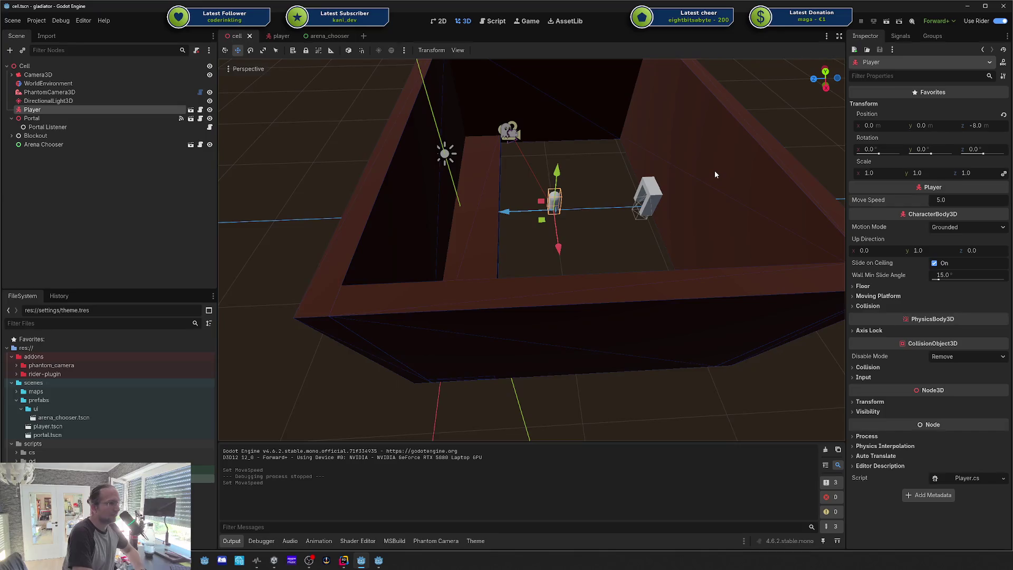
{"action": "left_click_drag", "start_coordinate": [697, 154], "coordinate": [665, 152]}
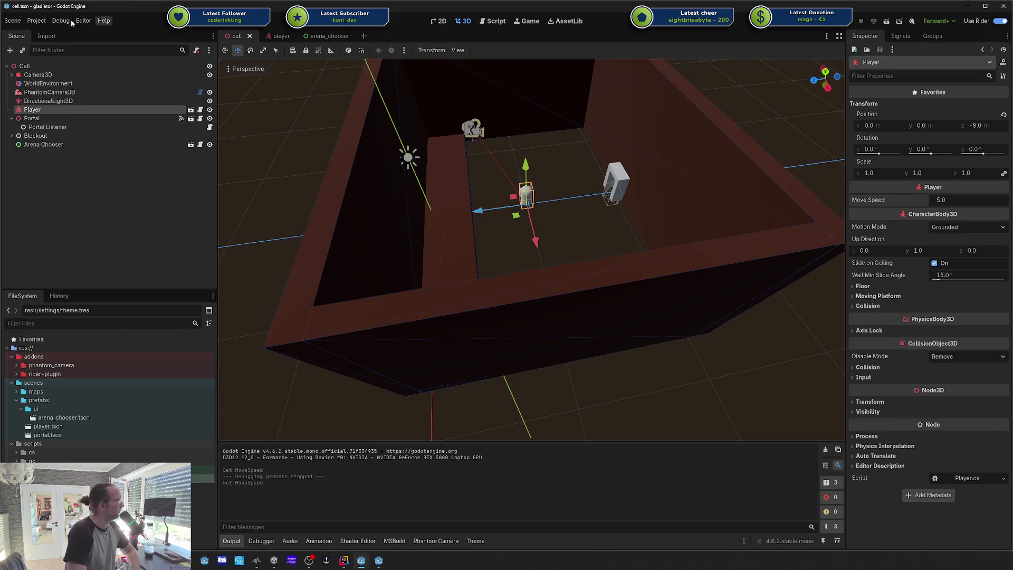
{"action": "left_click", "coordinate": [47, 21]}
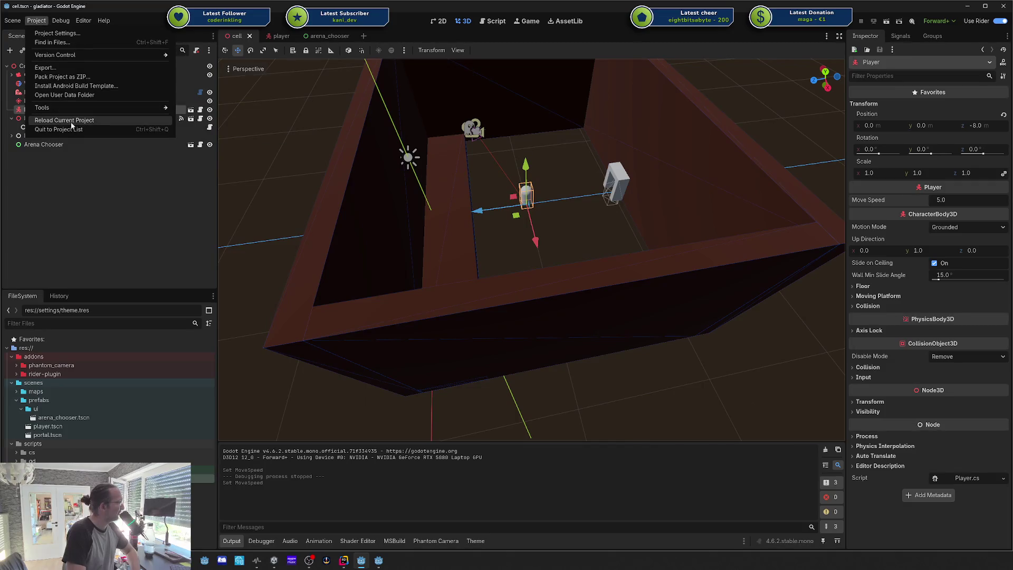
{"action": "left_click", "coordinate": [608, 283]}
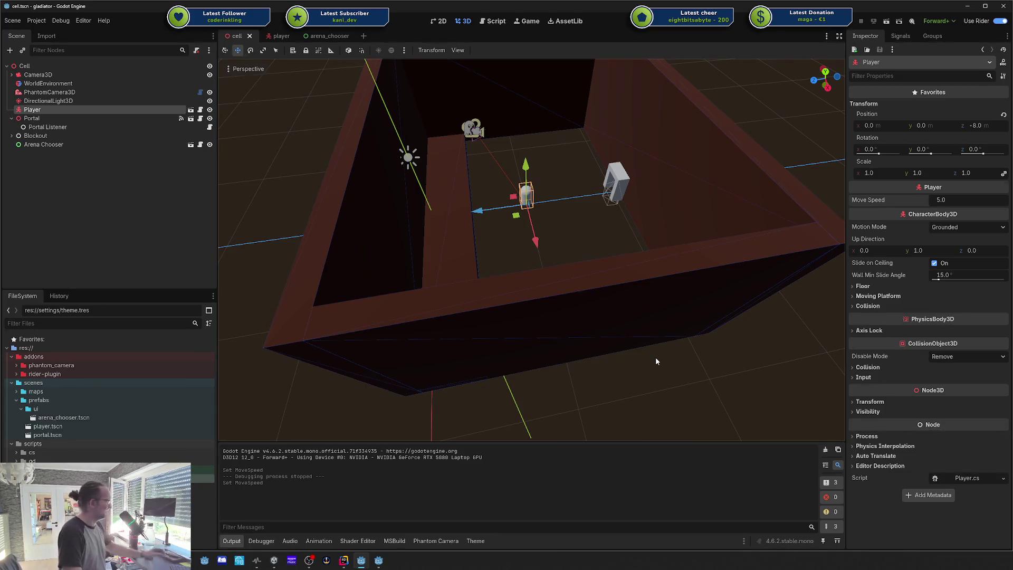
{"action": "left_click_drag", "start_coordinate": [319, 127], "coordinate": [466, 154]}
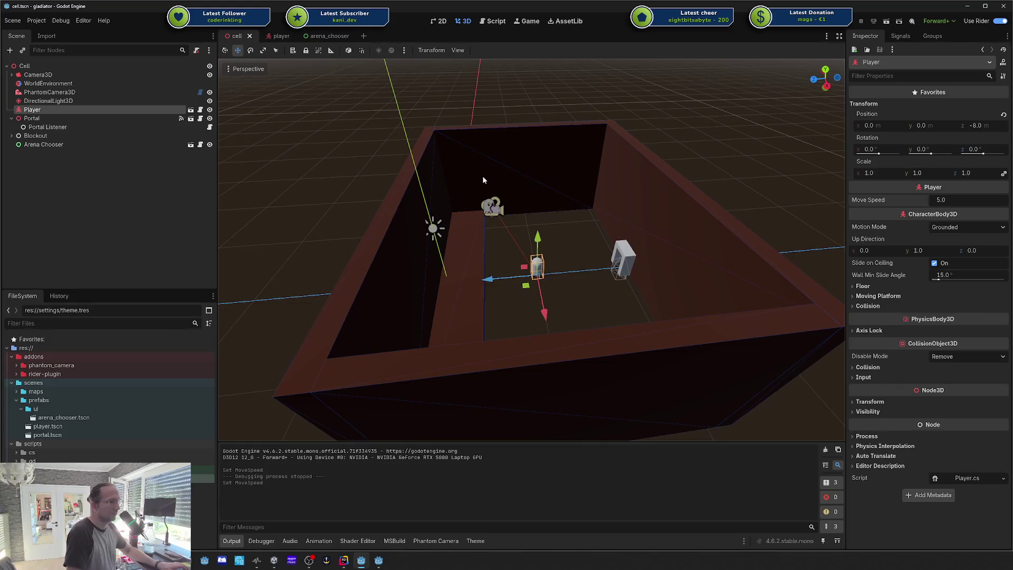
{"action": "mouse_move", "coordinate": [472, 212]}
{"action": "left_mouse_down"}
{"action": "mouse_move", "coordinate": [449, 218]}
{"action": "mouse_move", "coordinate": [493, 229]}
{"action": "left_mouse_up"}
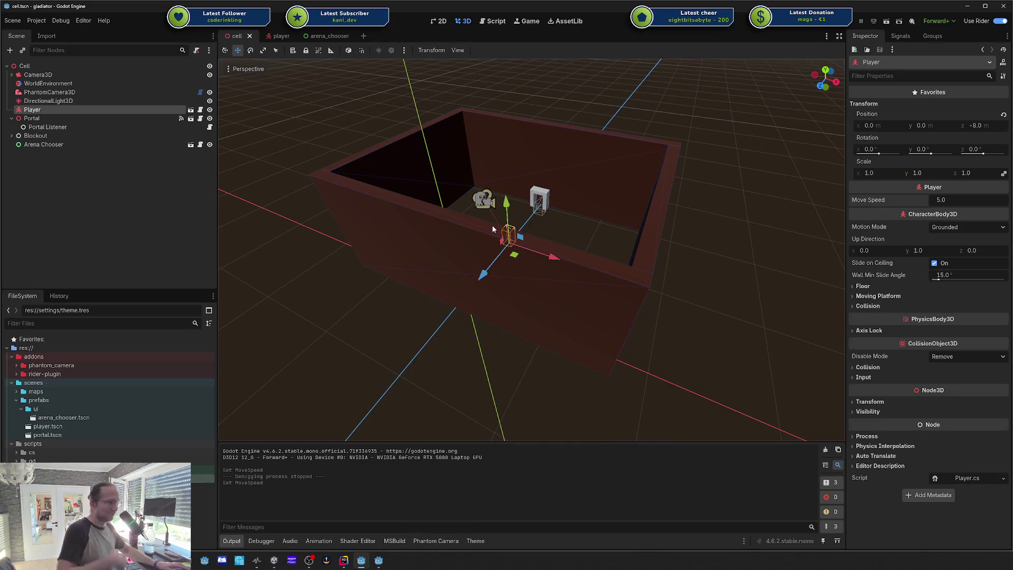
{"action": "scroll", "coordinate": [493, 229], "scroll_direction": "up", "scroll_amount": 5}
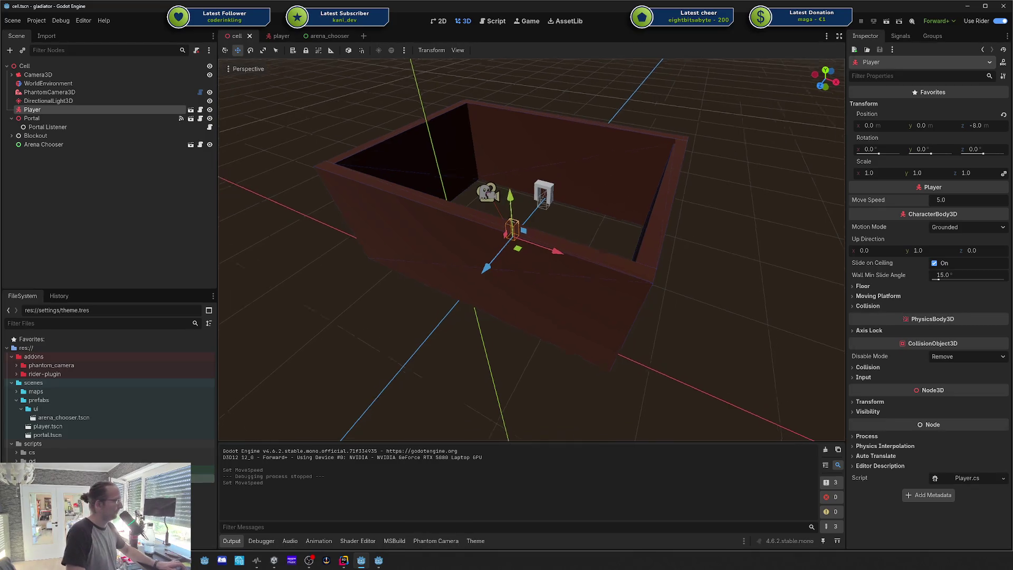
{"action": "scroll", "coordinate": [493, 229], "scroll_direction": "down", "scroll_amount": 5}
{"action": "left_click", "coordinate": [554, 295], "text": "shift"}
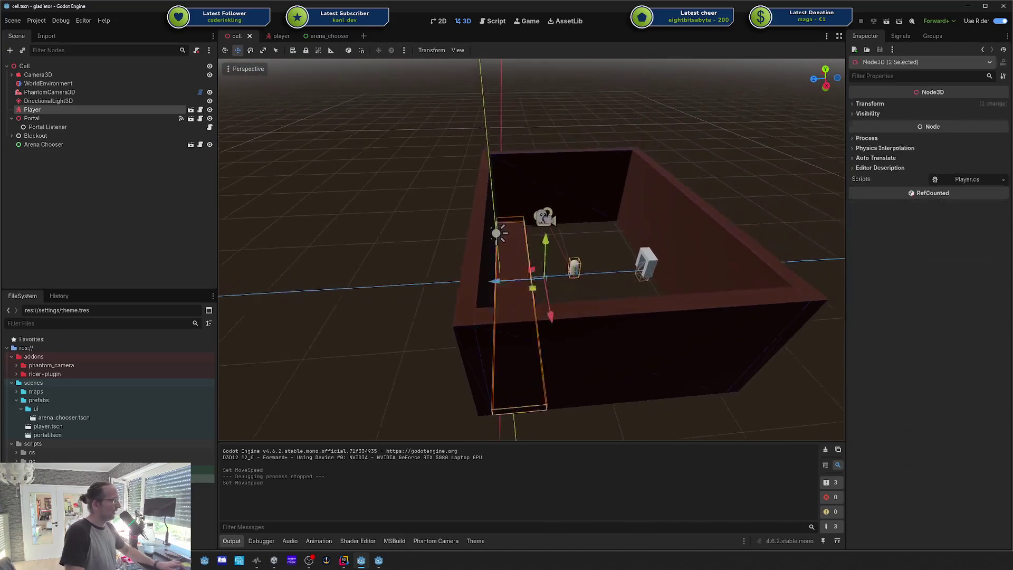
{"action": "left_click", "coordinate": [473, 238]}
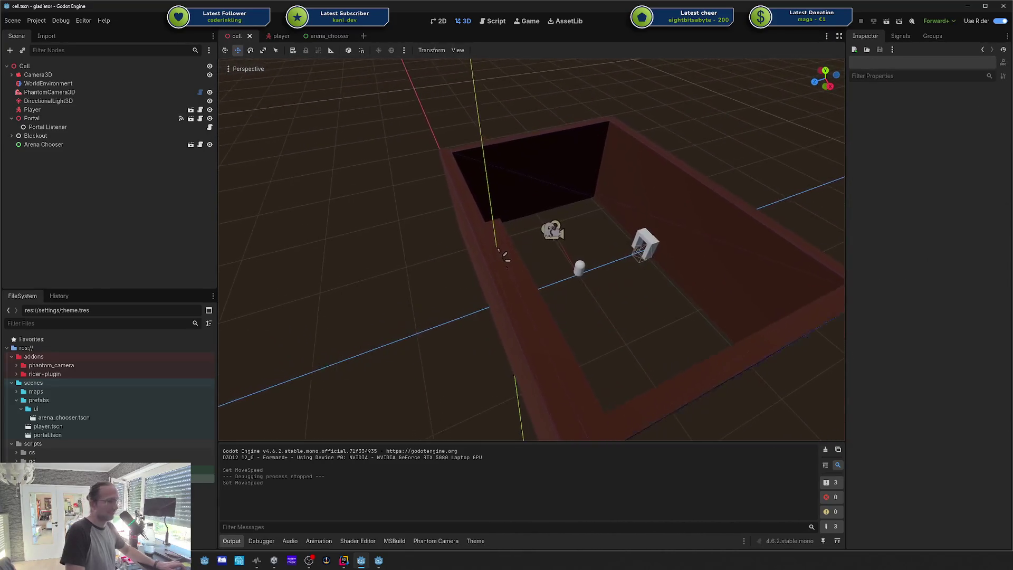
{"action": "left_click", "coordinate": [81, 110]}
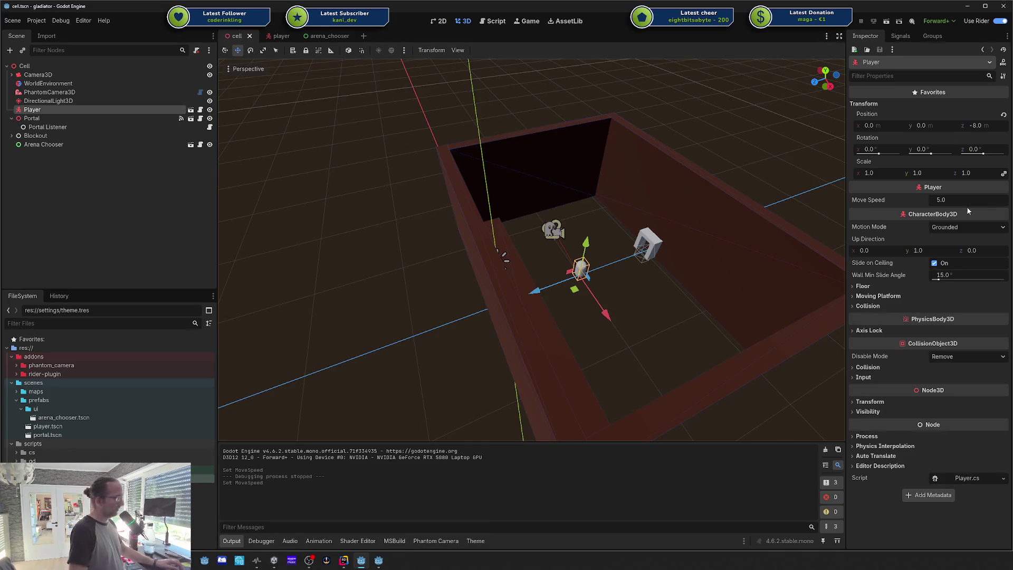
{"action": "left_click", "coordinate": [278, 39]}
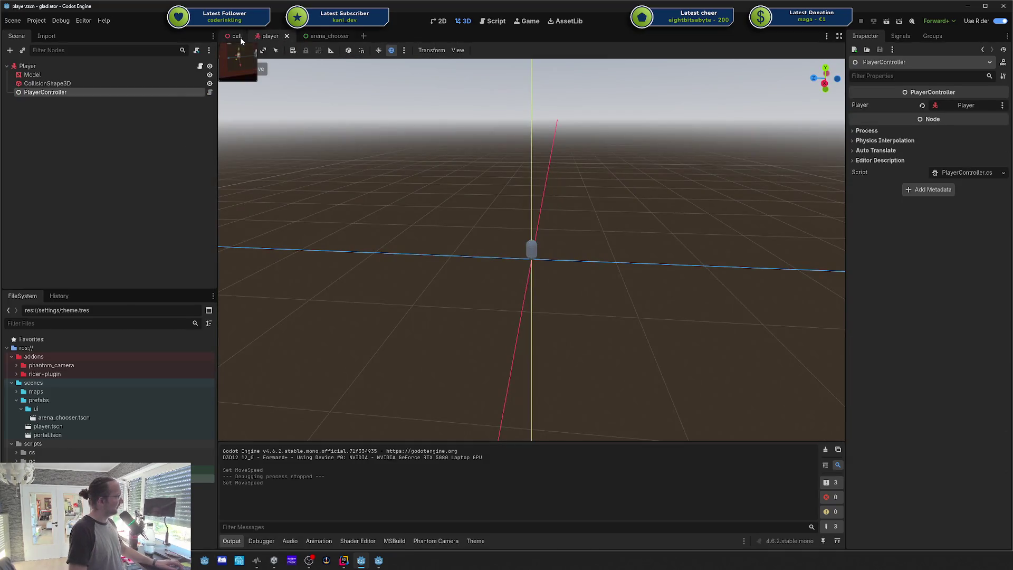
{"action": "left_click", "coordinate": [237, 39]}
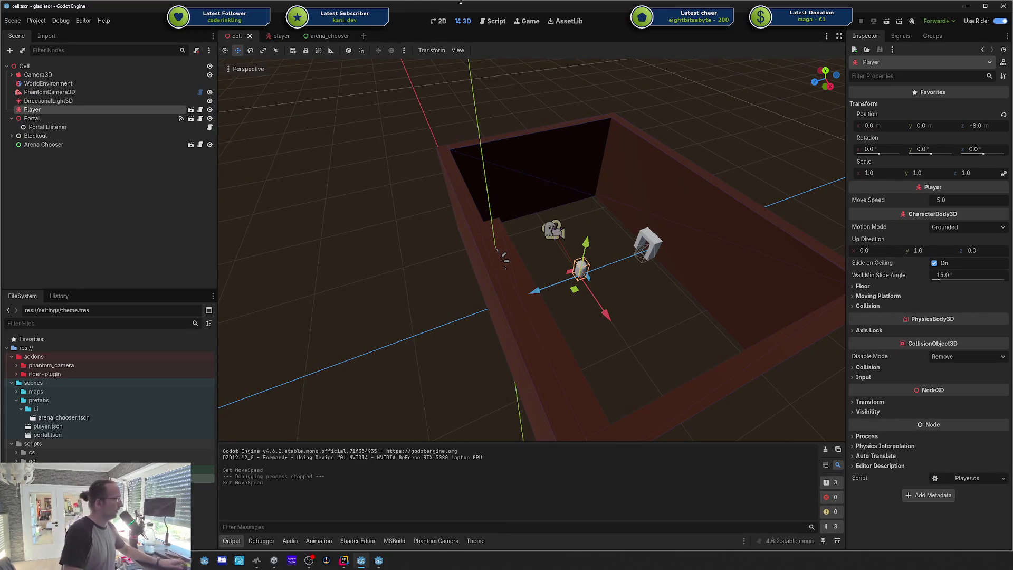
{"action": "left_click", "coordinate": [201, 110]}
{"action": "left_click_drag", "start_coordinate": [317, 161], "coordinate": [416, 138]}
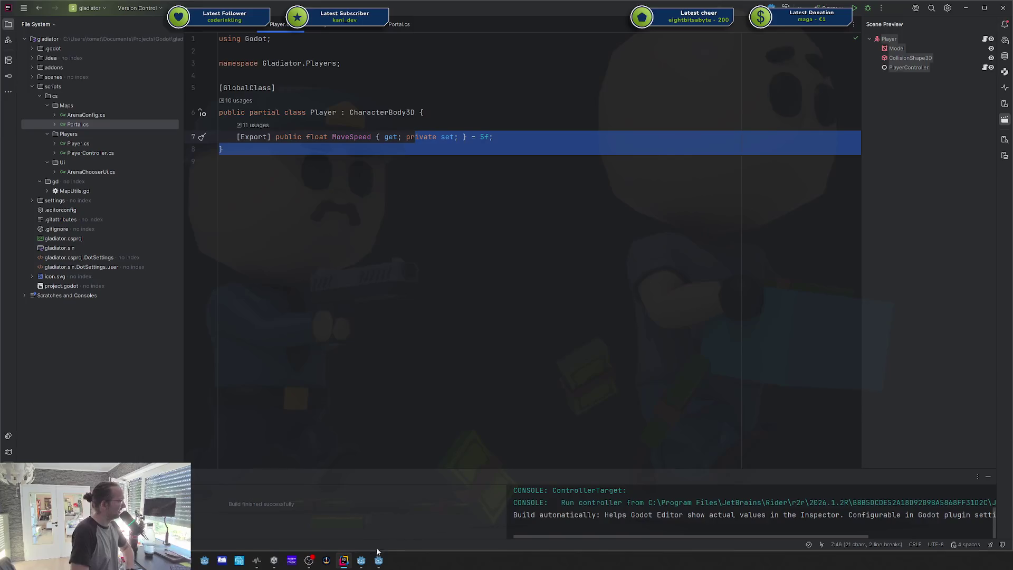
{"action": "left_click", "coordinate": [362, 560]}
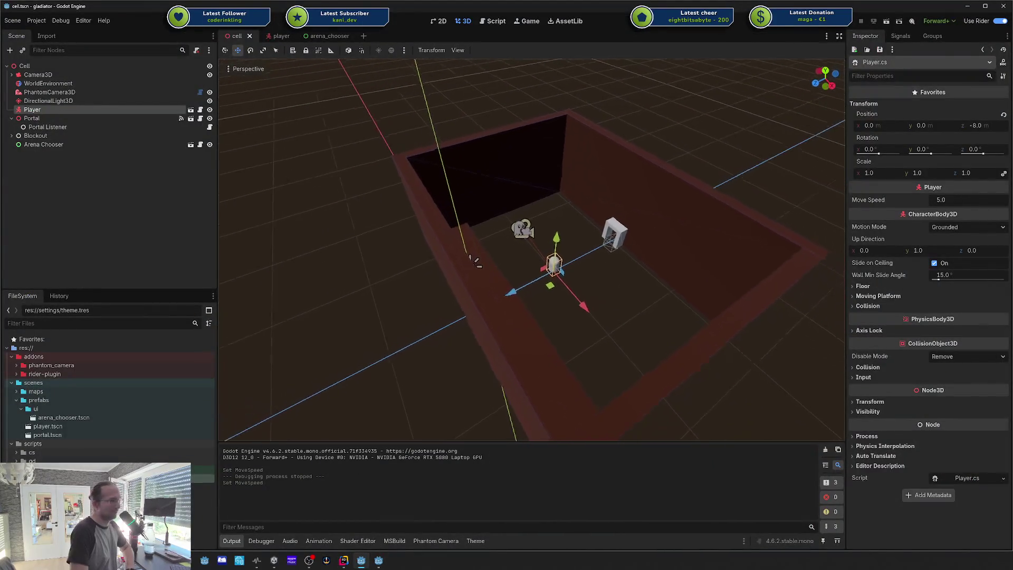
{"action": "left_click", "coordinate": [698, 141]}
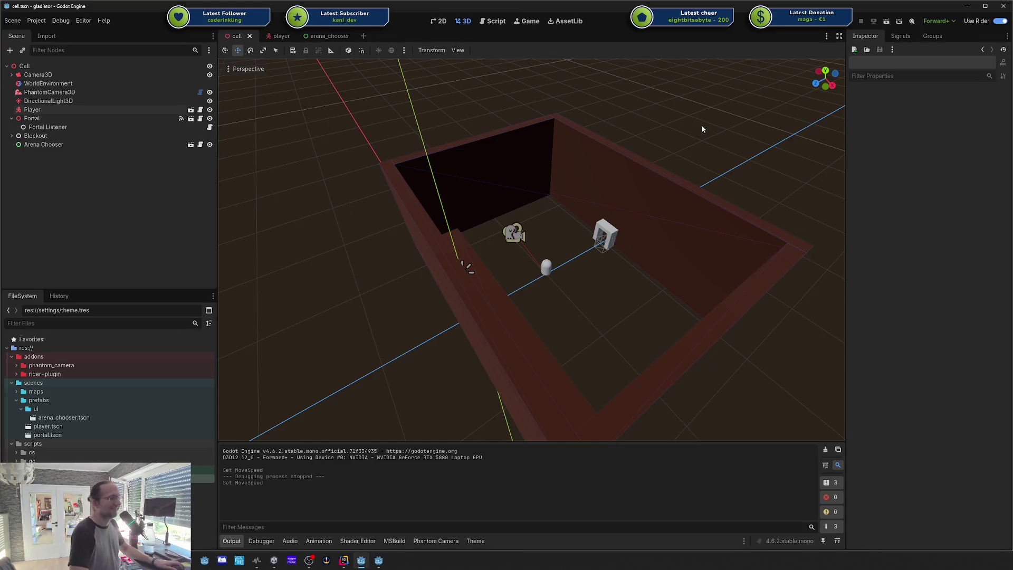
Step: Fly the camera into the room toward the capsule and portal, then switch to the anti-virus editor
{"action": "right_click", "coordinate": [711, 122]}
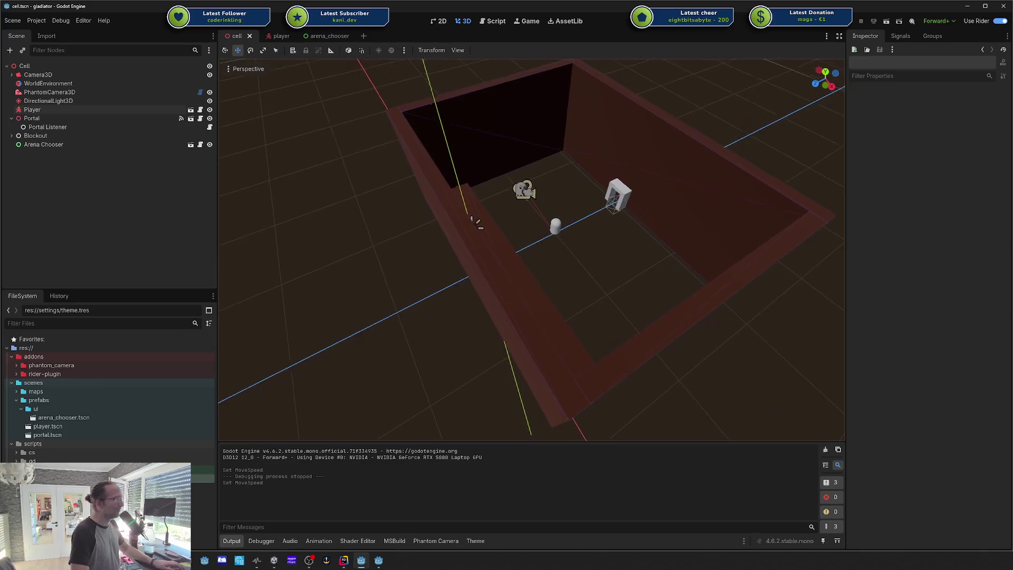
{"action": "key", "text": "w"}
{"action": "key", "text": "w"}
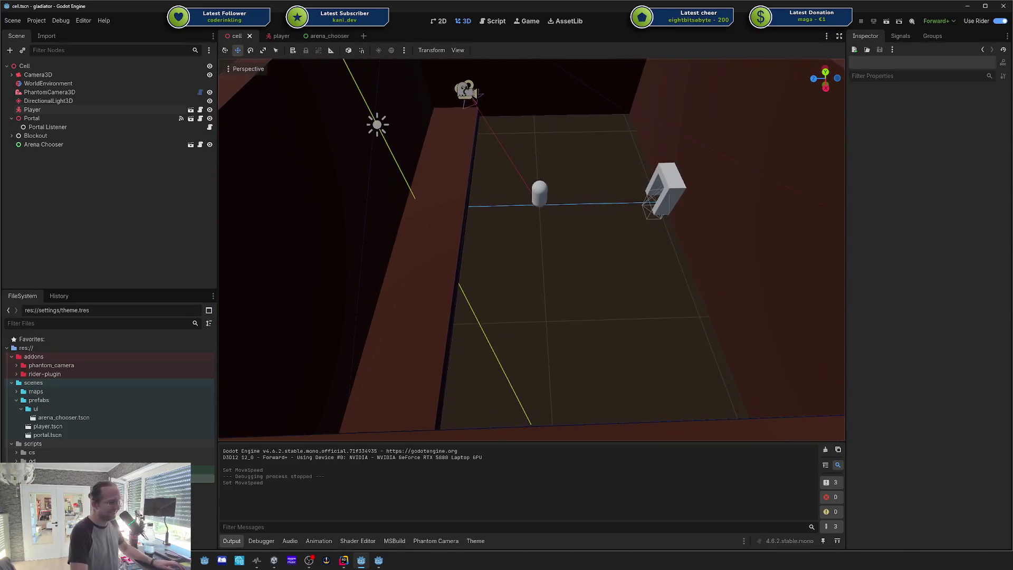
{"action": "key", "text": "w"}
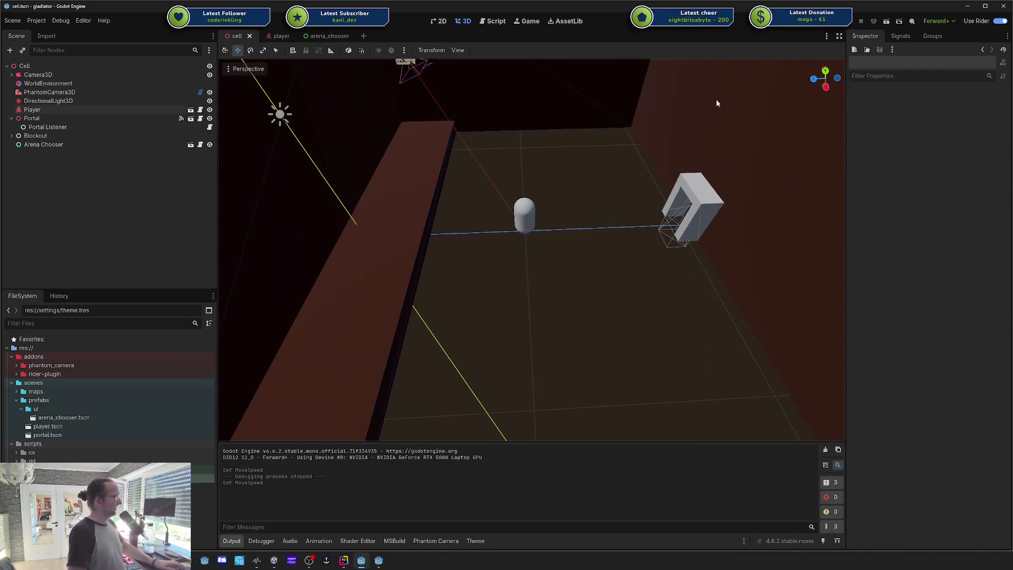
{"action": "left_click", "coordinate": [377, 561]}
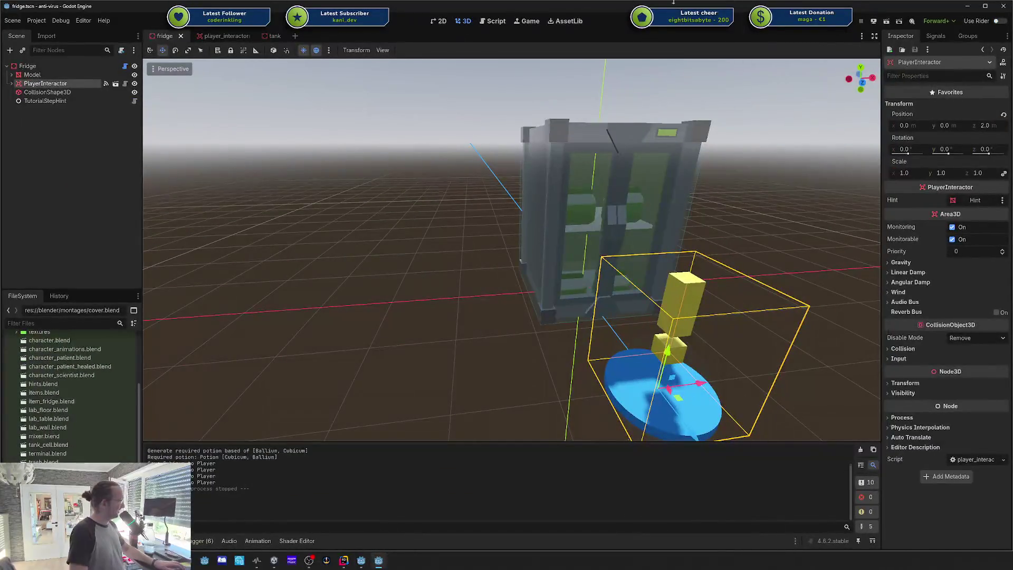
Step: Run the anti-virus game, move its window to the right screen edge, then stop it
{"action": "left_click", "coordinate": [862, 21]}
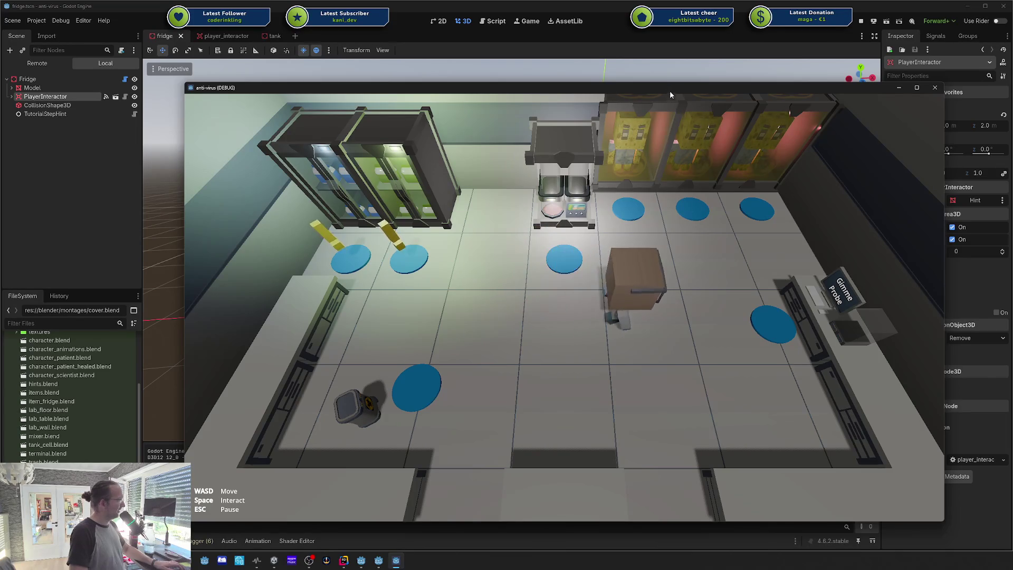
{"action": "left_click_drag", "start_coordinate": [671, 93], "coordinate": [1012, 100]}
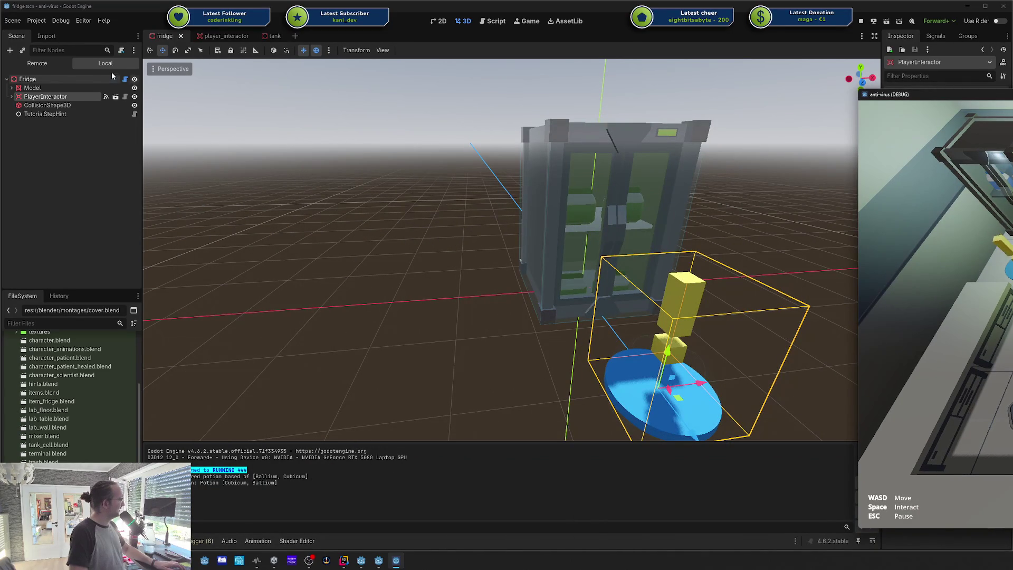
{"action": "scroll", "coordinate": [60, 458], "scroll_direction": "up", "scroll_amount": 3}
{"action": "scroll", "coordinate": [60, 459], "scroll_direction": "down", "scroll_amount": 3}
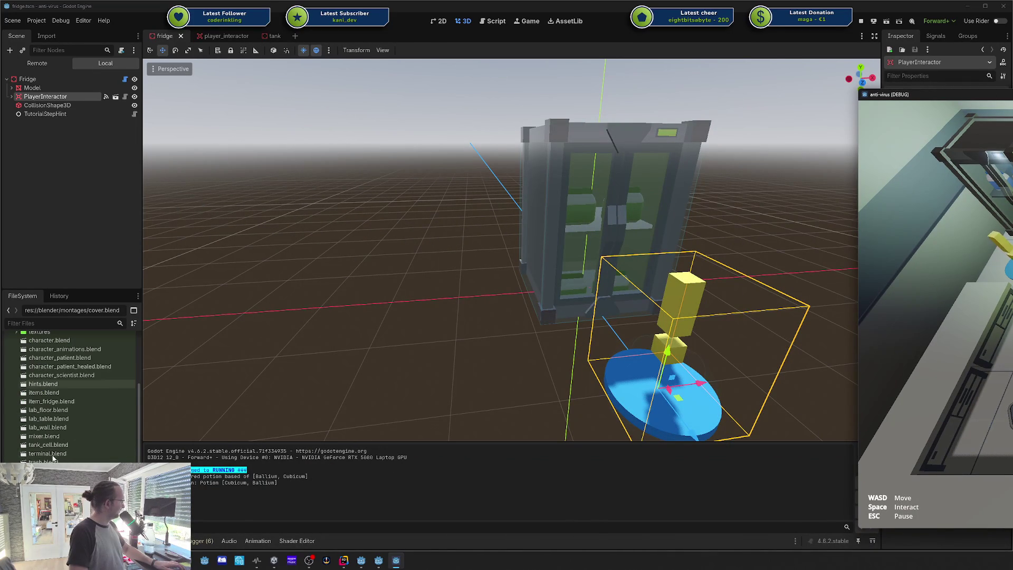
{"action": "key", "text": "F8"}
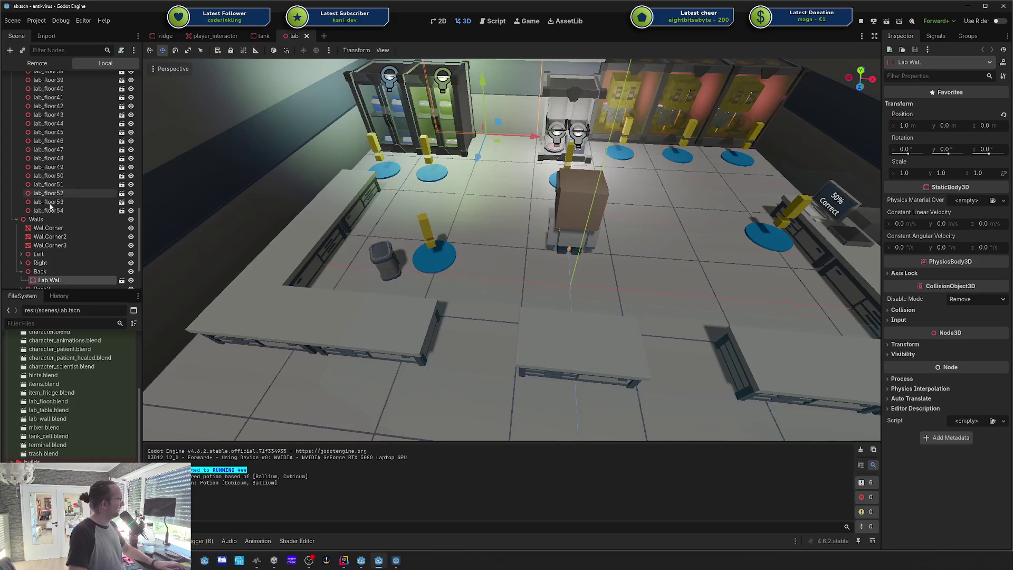
Step: Select the lab scene's Player, confirm its Speed of 2.5, and run the game
{"action": "scroll", "coordinate": [53, 174], "scroll_direction": "up", "scroll_amount": 10}
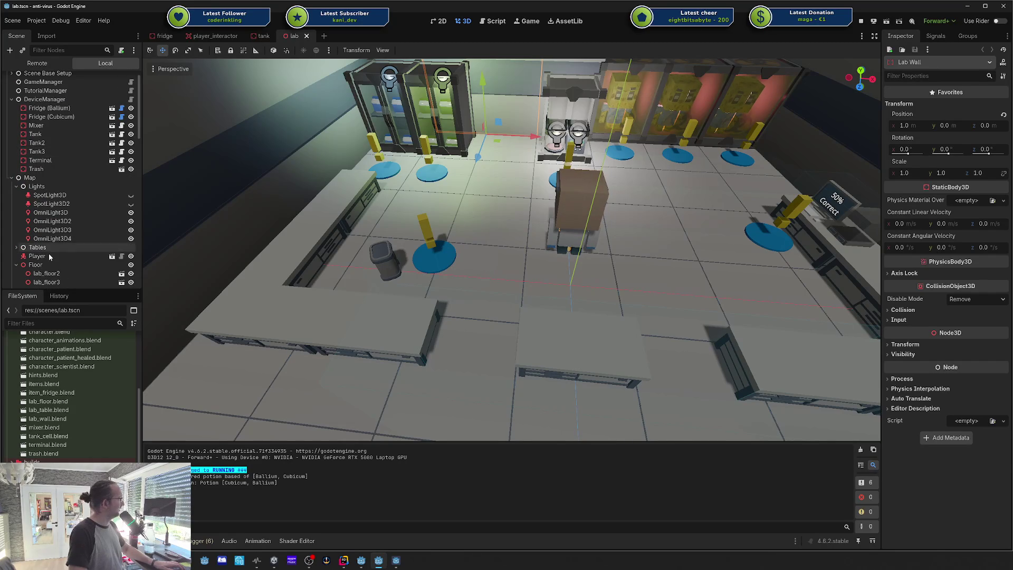
{"action": "left_click", "coordinate": [48, 256]}
{"action": "left_click", "coordinate": [969, 201]}
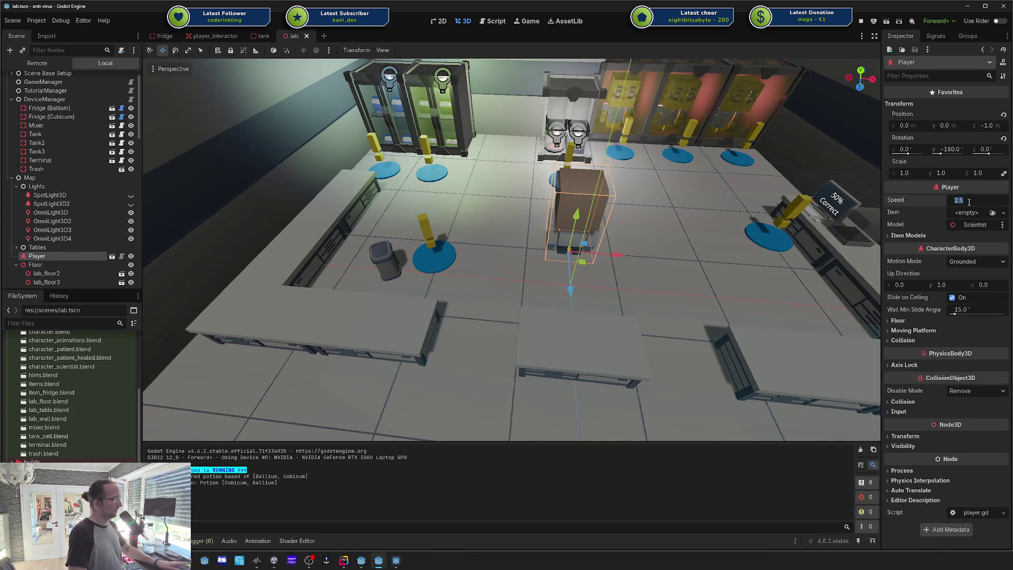
{"action": "key", "text": "Return"}
{"action": "key", "text": "F5"}
Step: Walk the player left and right across the lab, restarting from the pause screen, then stop
{"action": "key", "text": "a"}
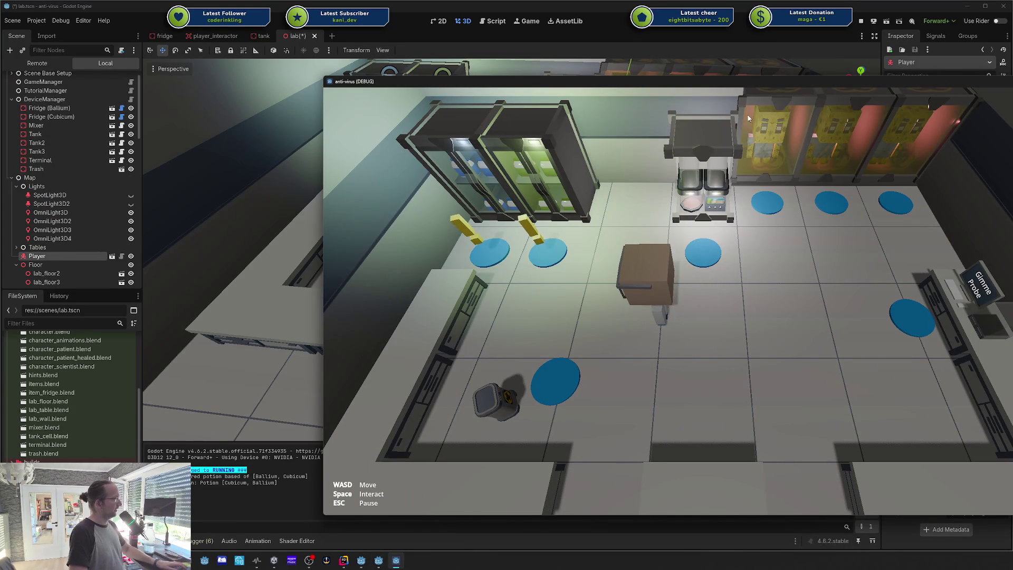
{"action": "key", "text": "Escape"}
{"action": "left_click", "coordinate": [697, 299]}
{"action": "key", "text": "a"}
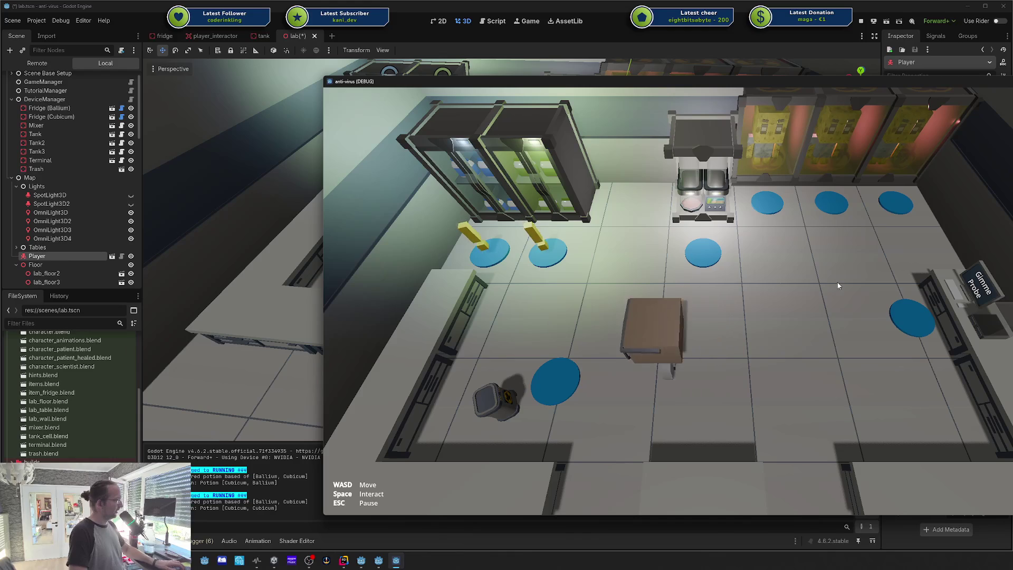
{"action": "key", "text": "d"}
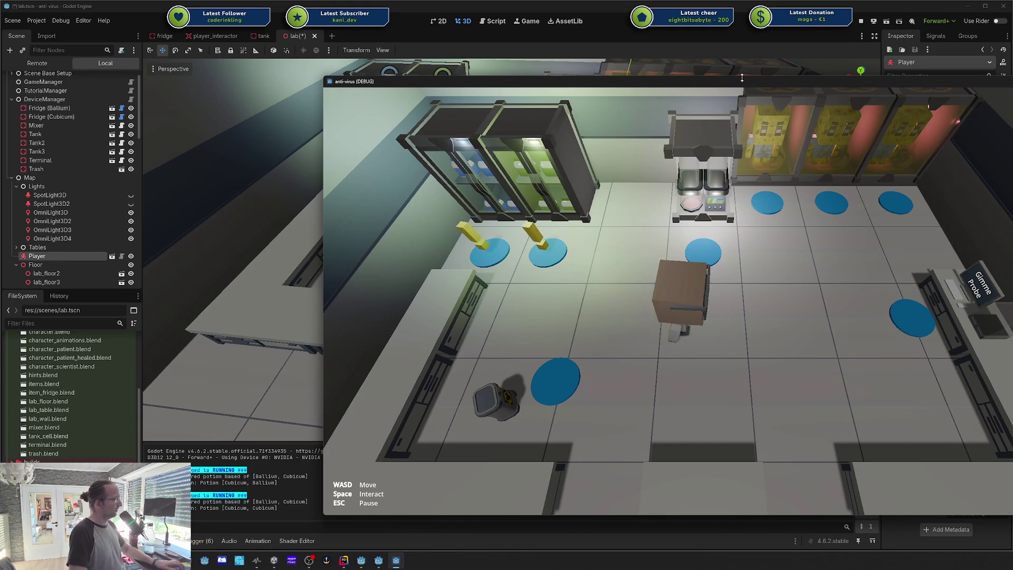
{"action": "left_click_drag", "start_coordinate": [747, 80], "coordinate": [753, 81]}
{"action": "key", "text": "F8"}
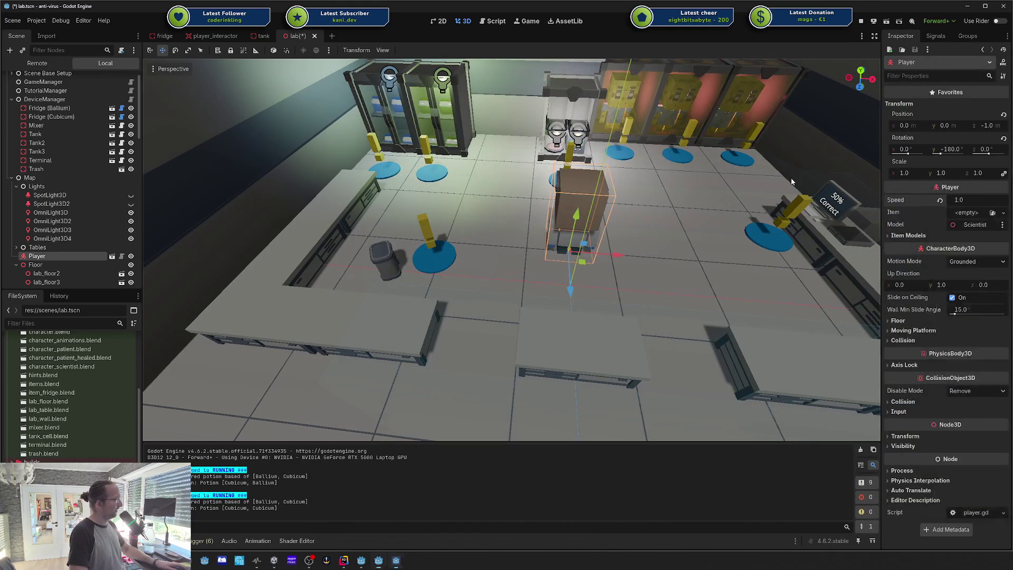
Step: Reselect the Player, open its Speed field for editing, and run the game again
{"action": "left_click", "coordinate": [393, 220]}
{"action": "scroll", "coordinate": [64, 245], "scroll_direction": "down", "scroll_amount": 3}
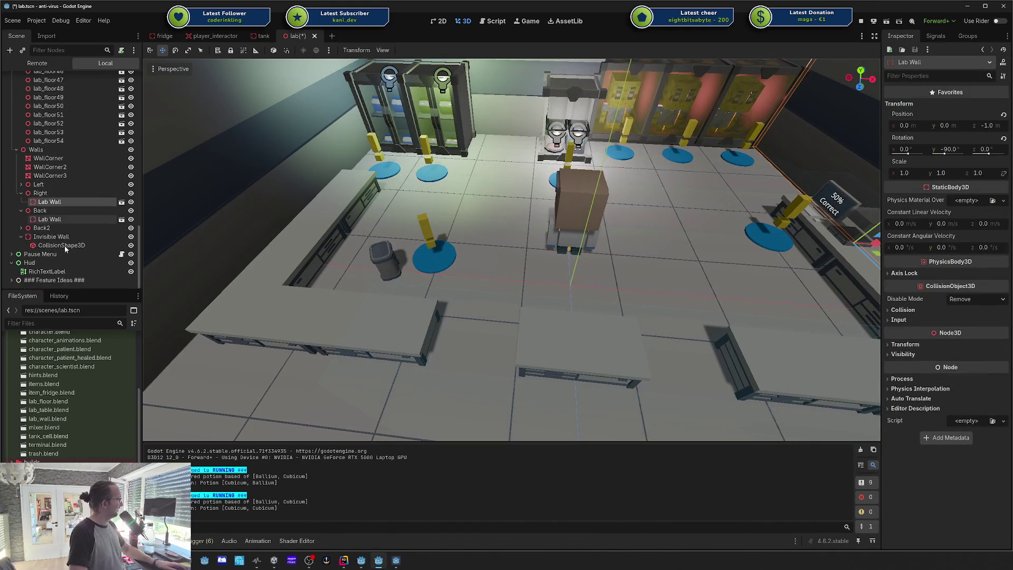
{"action": "scroll", "coordinate": [59, 249], "scroll_direction": "up", "scroll_amount": 15}
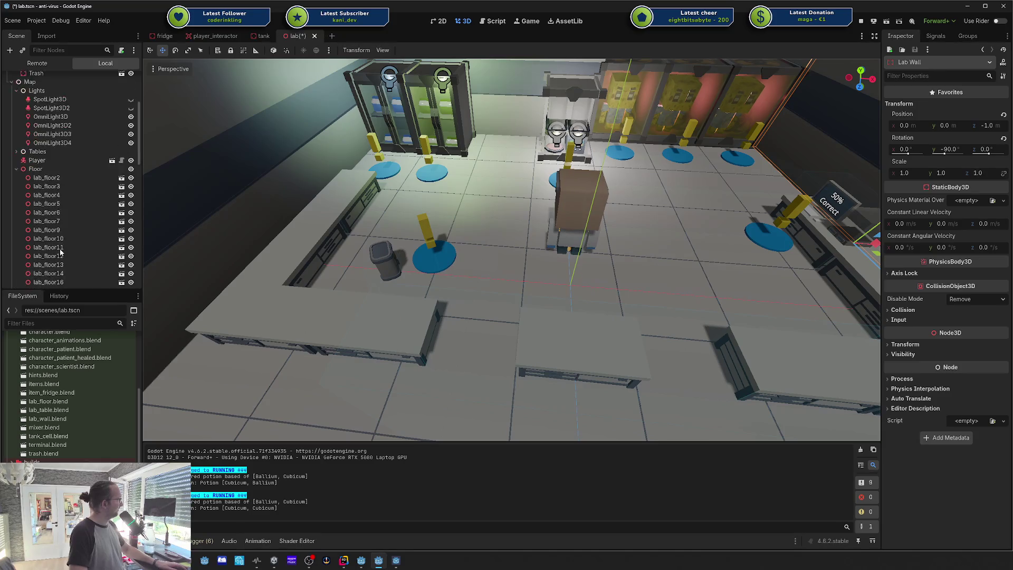
{"action": "left_click", "coordinate": [34, 272]}
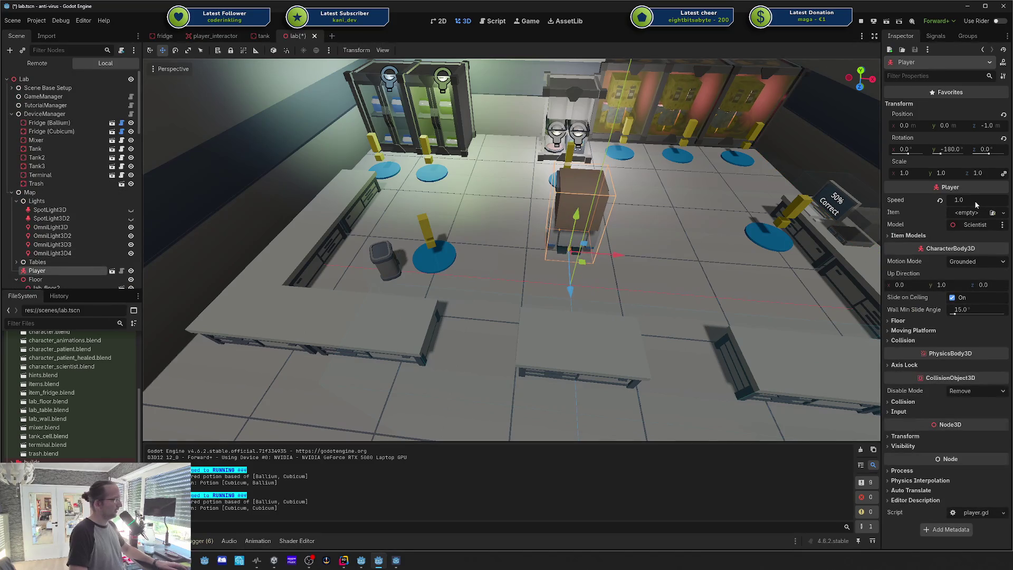
{"action": "left_click", "coordinate": [970, 201]}
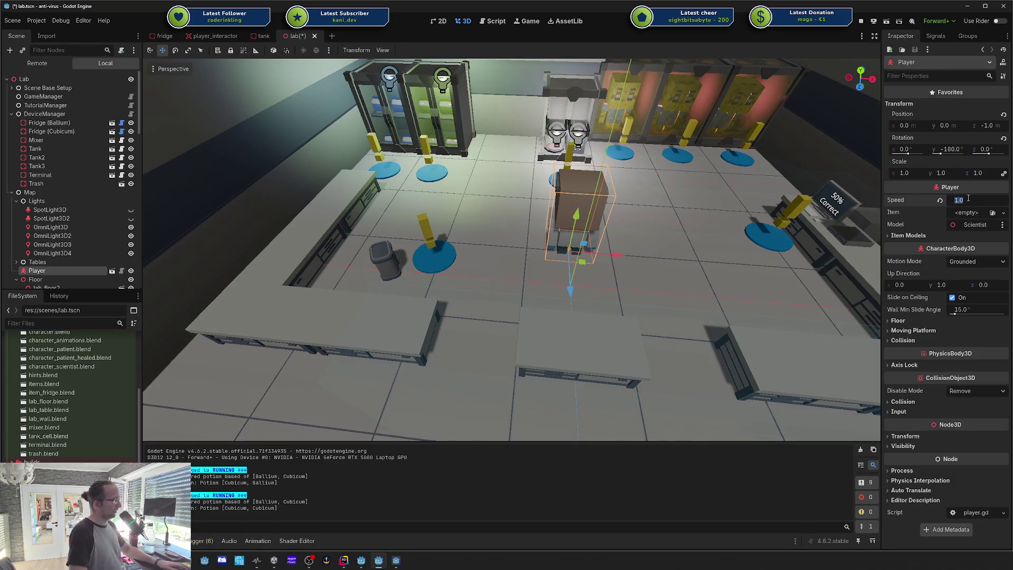
{"action": "key", "text": "F5"}
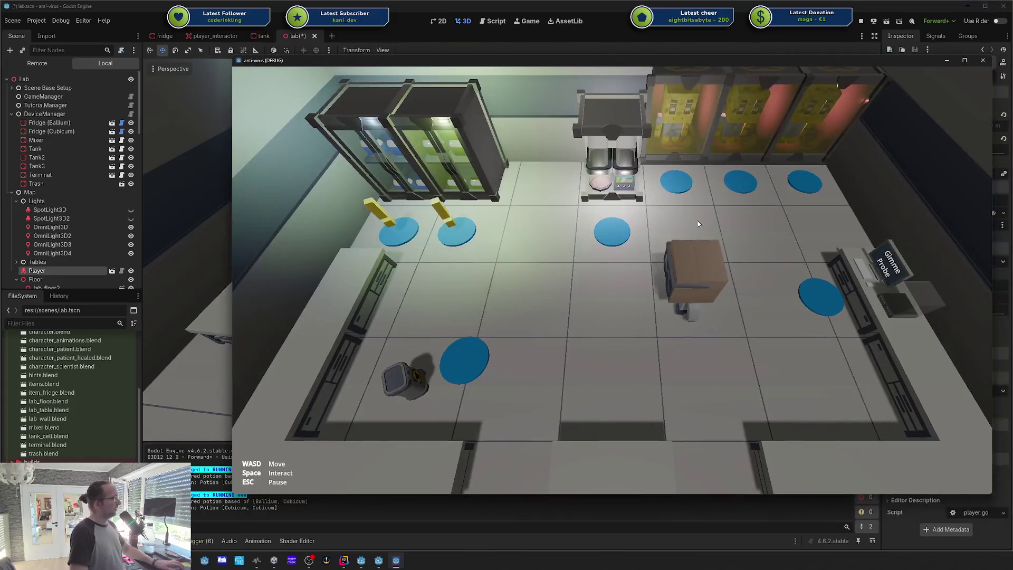
Step: Reset the Player's Speed to 2.5, save the lab scene, and briefly play before stopping
{"action": "double_click", "coordinate": [764, 62]}
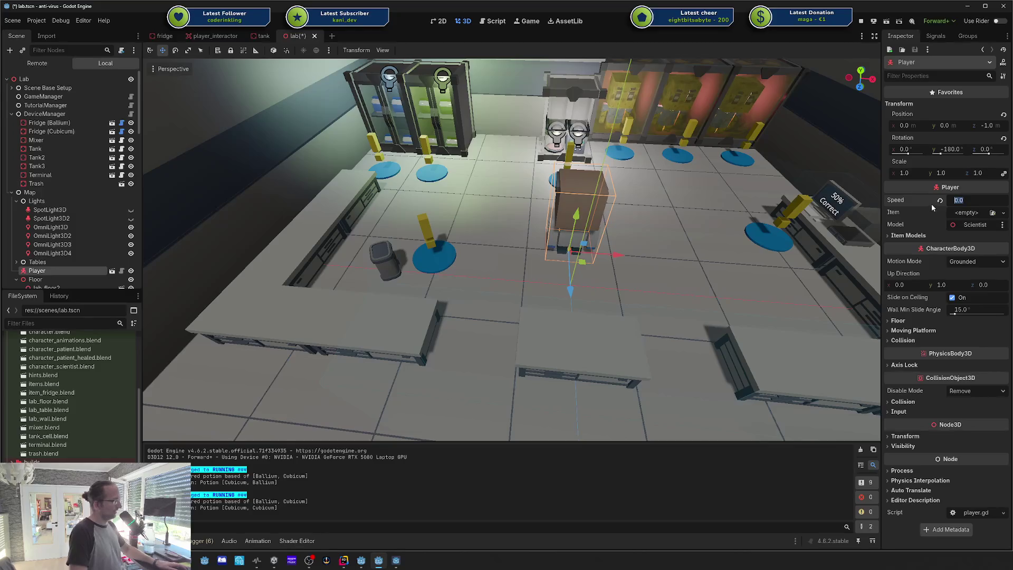
{"action": "left_click", "coordinate": [940, 201]}
{"action": "key", "text": "ctrl+s"}
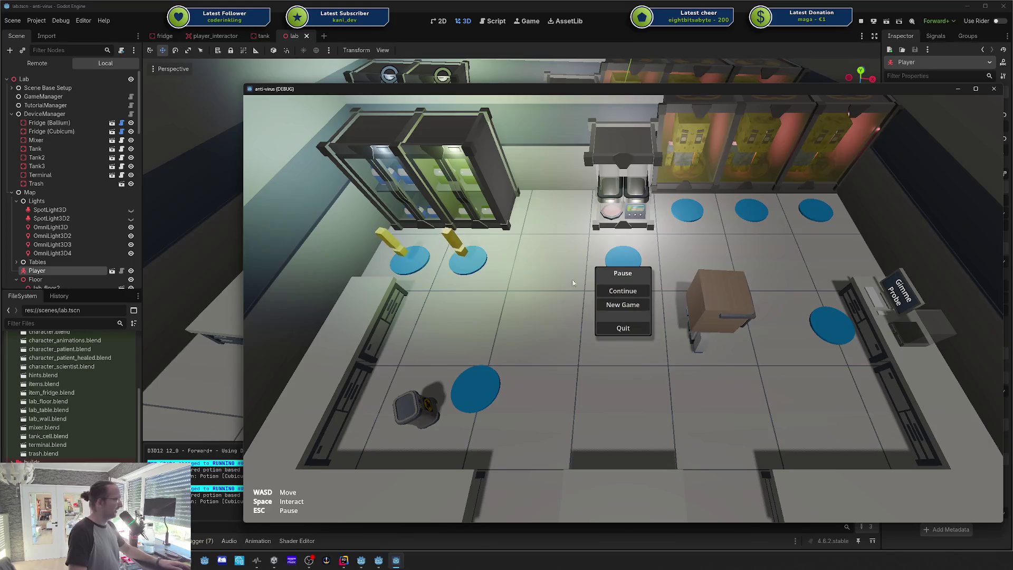
{"action": "left_click", "coordinate": [620, 308]}
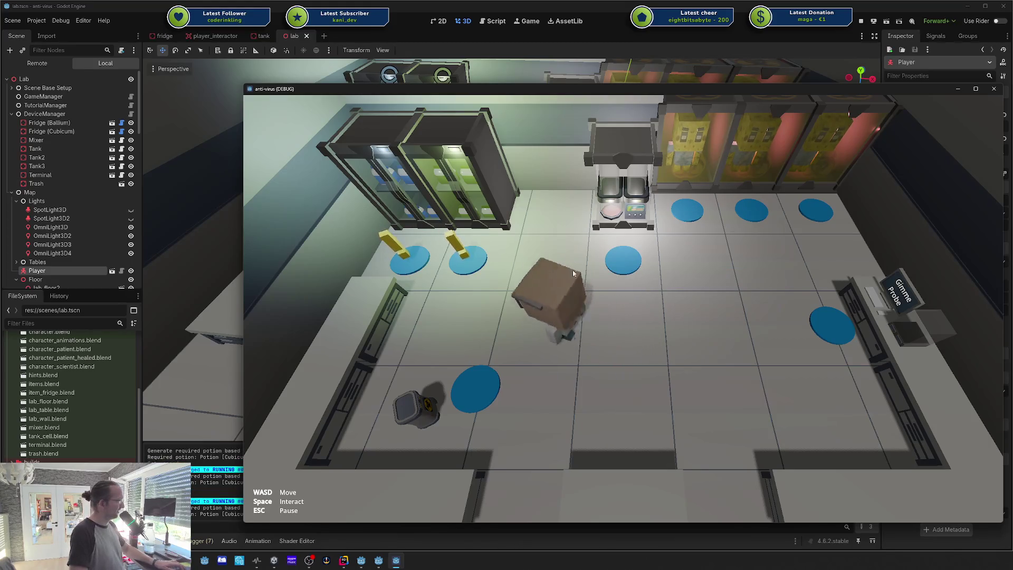
{"action": "key", "text": "w"}
{"action": "key", "text": "F8"}
Step: Set the Player's Speed to 0.5 and run the game, starting a new game
{"action": "type", "text": "0.5"}
{"action": "key", "text": "Return"}
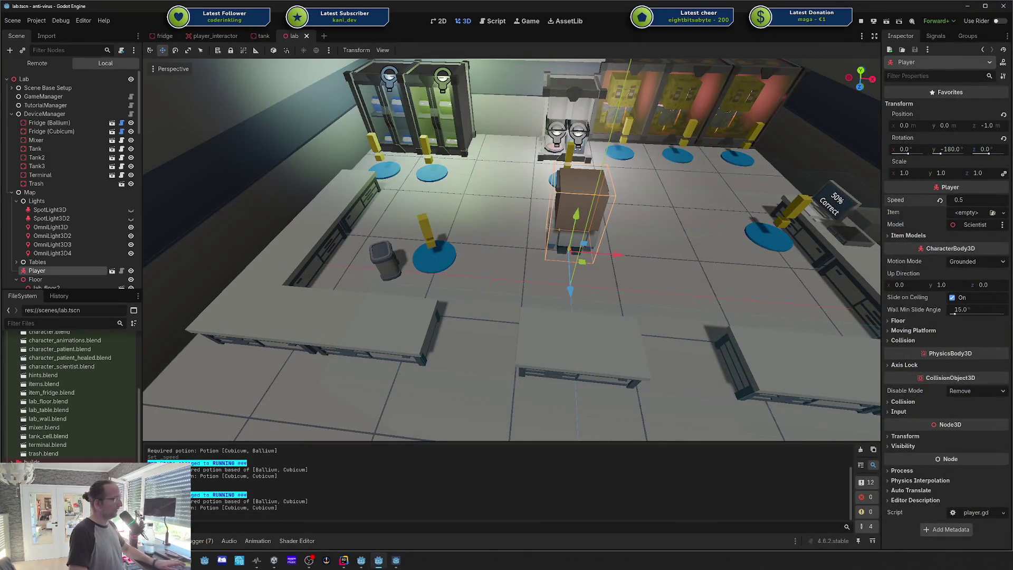
{"action": "key", "text": "F5"}
{"action": "key", "text": "a"}
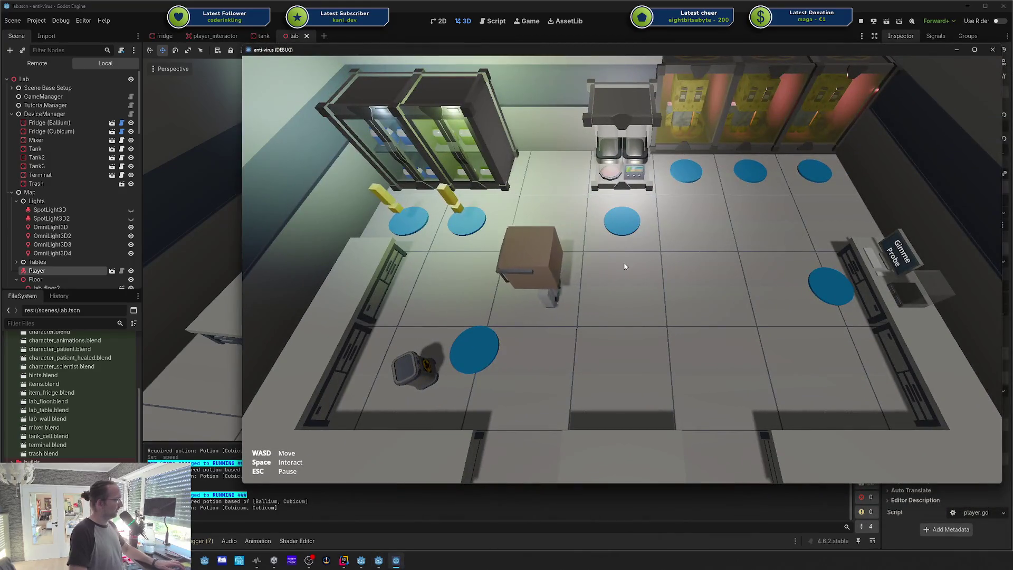
{"action": "key", "text": "Escape"}
{"action": "left_click", "coordinate": [623, 265]}
Step: Walk the slowed player around the mixer and toward its blue circle
{"action": "key", "text": "s"}
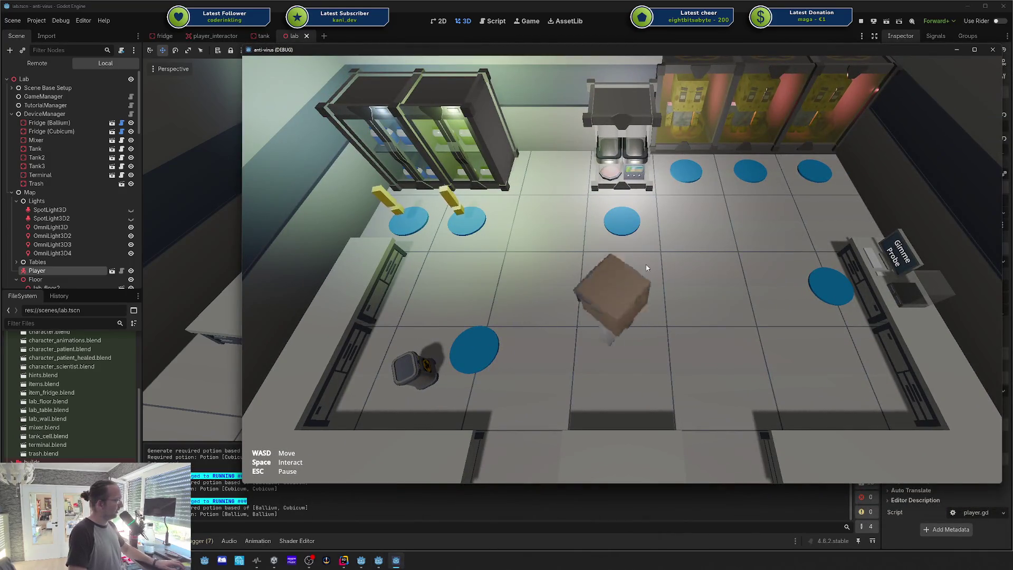
{"action": "key", "text": "w"}
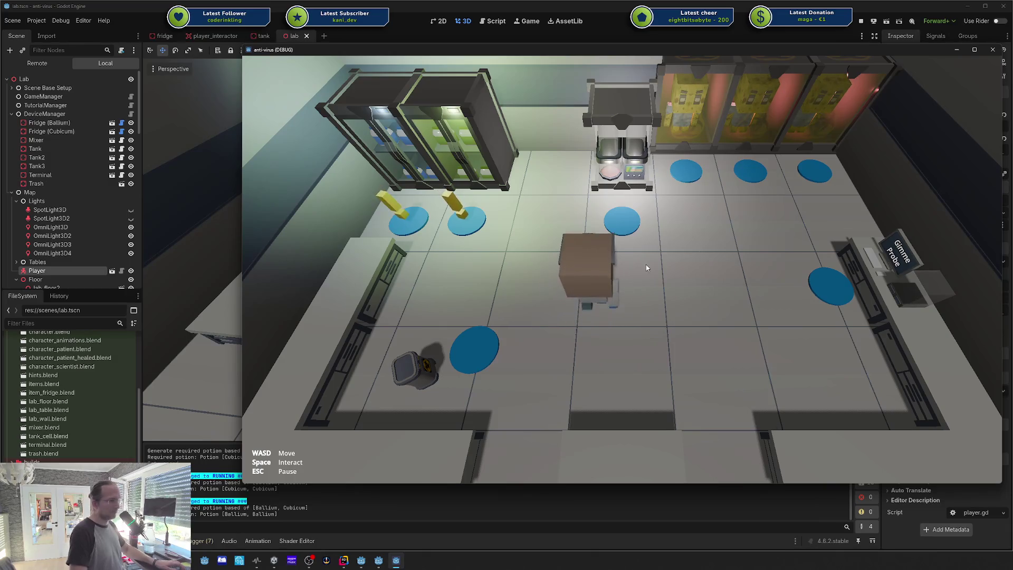
{"action": "key", "text": "d"}
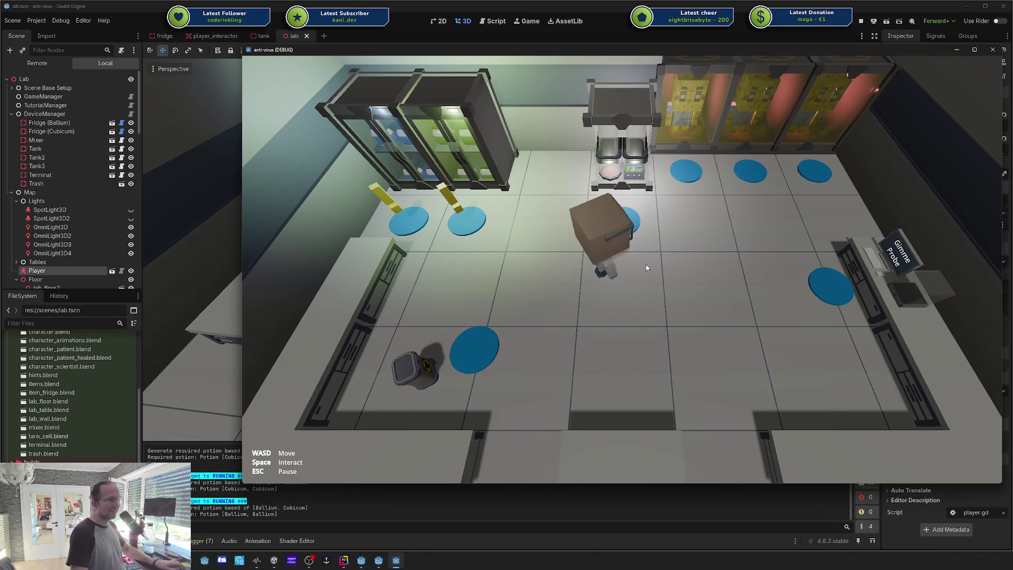
{"action": "key", "text": "s"}
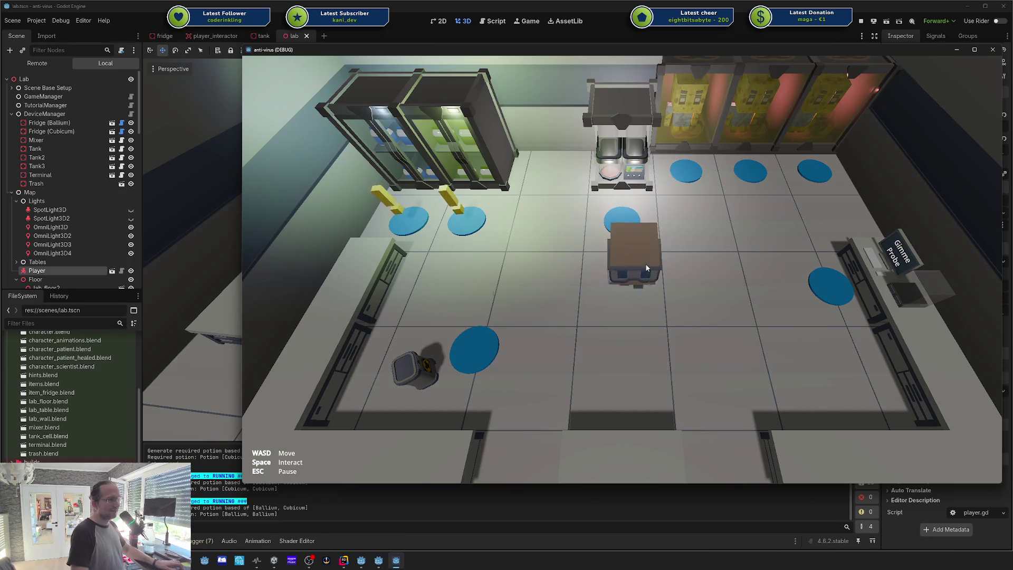
{"action": "key", "text": "d"}
{"action": "key", "text": "w"}
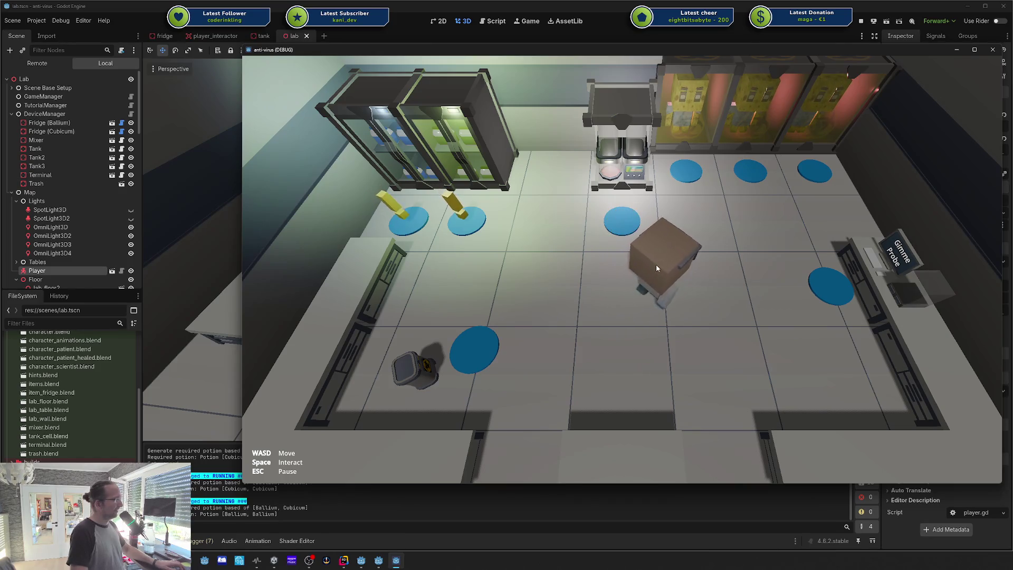
{"action": "key", "text": "d"}
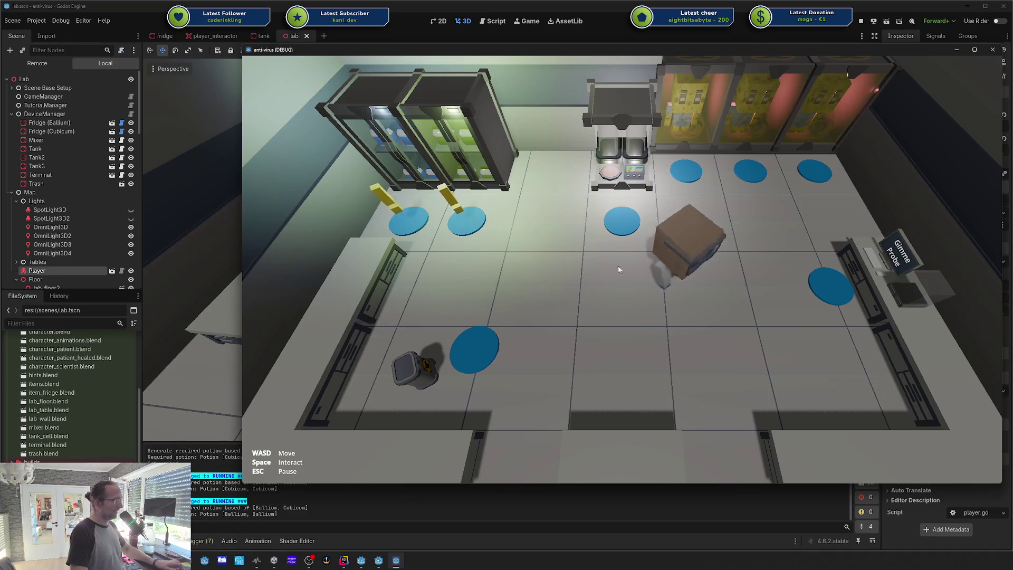
{"action": "key", "text": "a"}
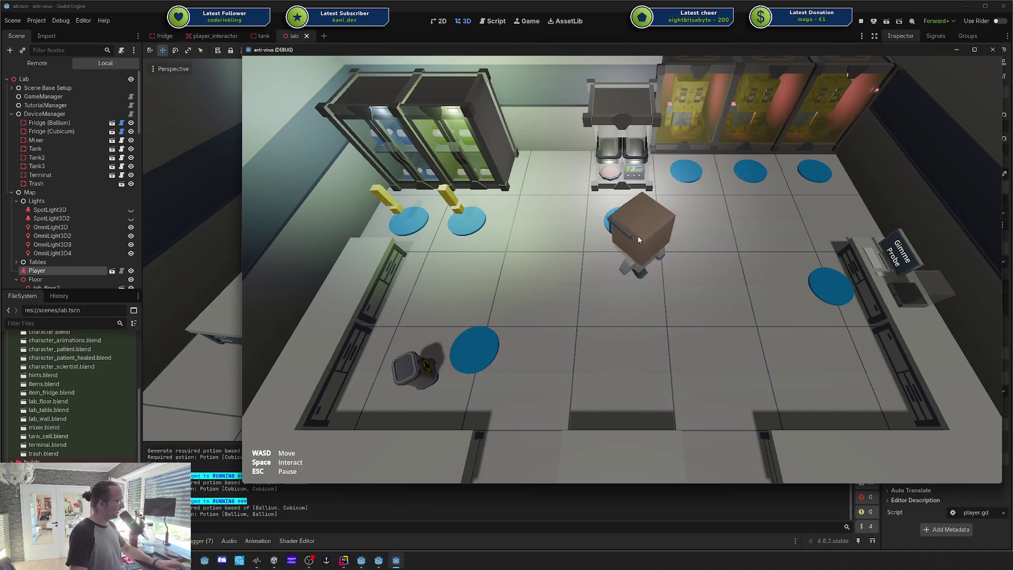
{"action": "key", "text": "w"}
Step: Quit the game from the pause menu and reset the Player's Speed to 2.5
{"action": "key", "text": "Escape"}
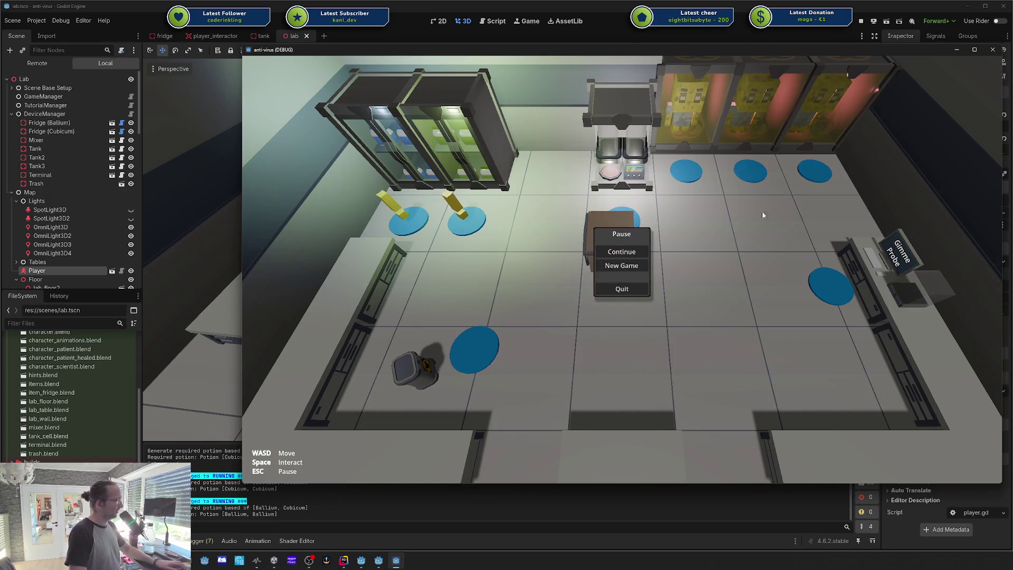
{"action": "left_click", "coordinate": [633, 295]}
{"action": "left_click", "coordinate": [940, 200]}
Step: Save the lab scene with Speed at 2.5 and switch to another application
{"action": "key", "text": "ctrl+s"}
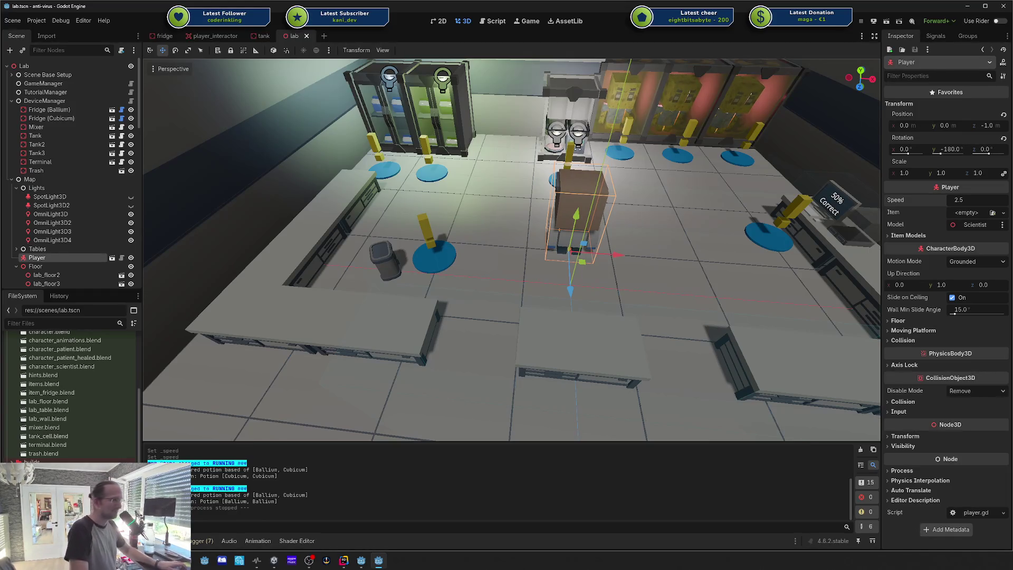
{"action": "key", "text": "alt+Tab"}
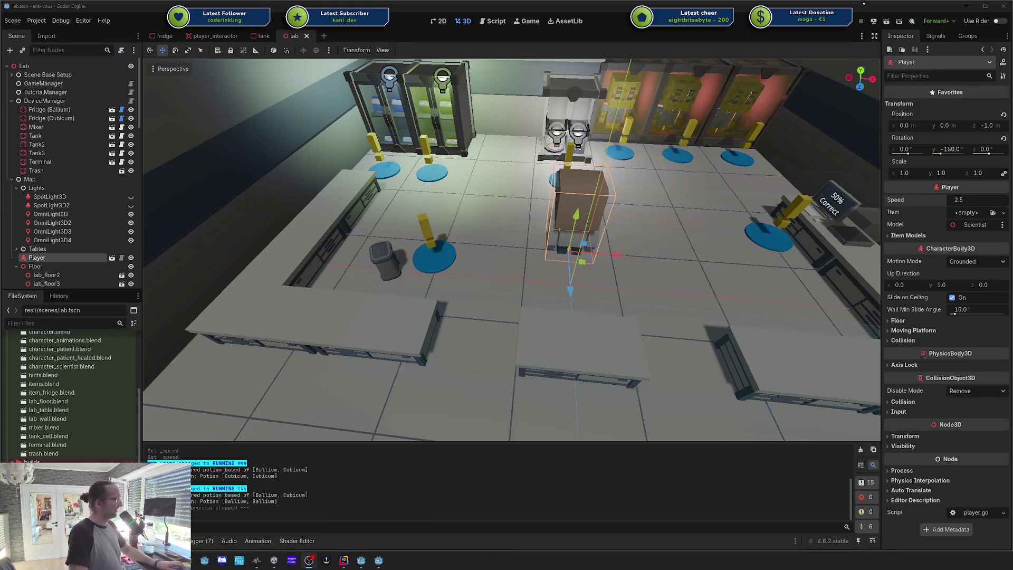
Step: Run the lab game at the default speed, walk left and right, then return to the editor
{"action": "key", "text": "F5"}
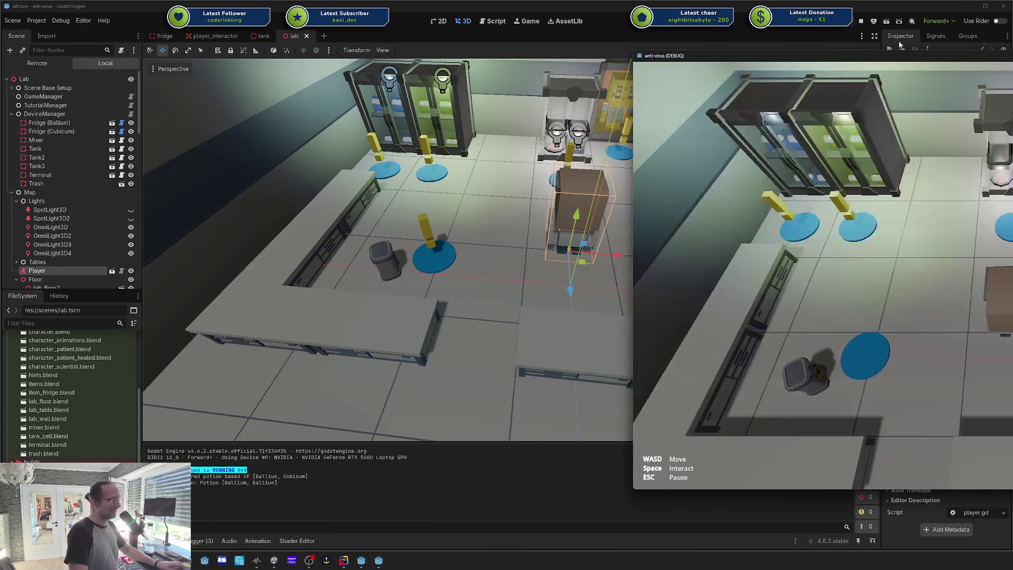
{"action": "key", "text": "a"}
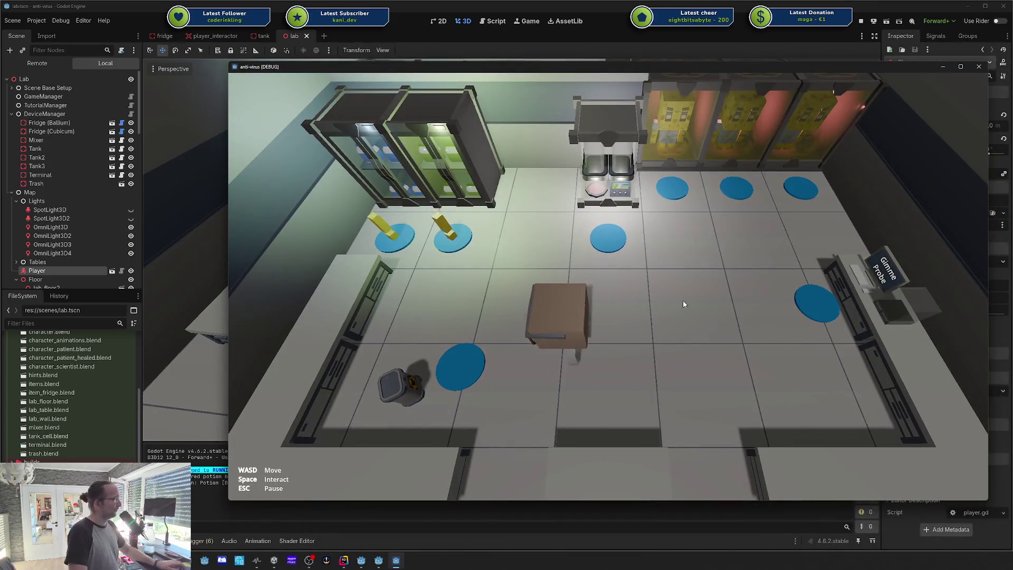
{"action": "key", "text": "d"}
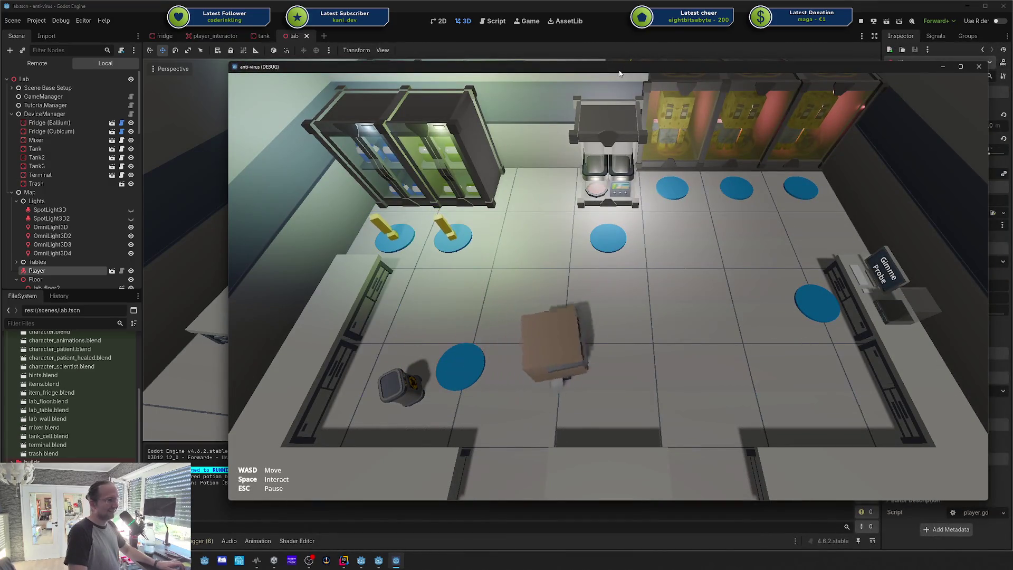
{"action": "mouse_move", "coordinate": [620, 74]}
{"action": "left_mouse_down"}
{"action": "mouse_move", "coordinate": [670, 82]}
{"action": "mouse_move", "coordinate": [591, 68]}
{"action": "mouse_move", "coordinate": [617, 77]}
{"action": "left_mouse_up"}
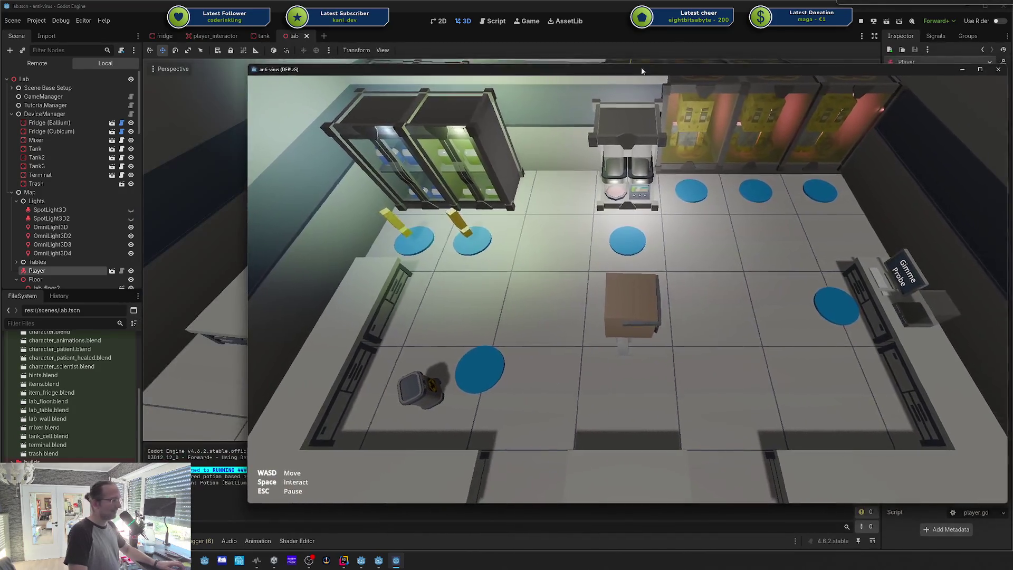
{"action": "key", "text": "alt+Tab"}
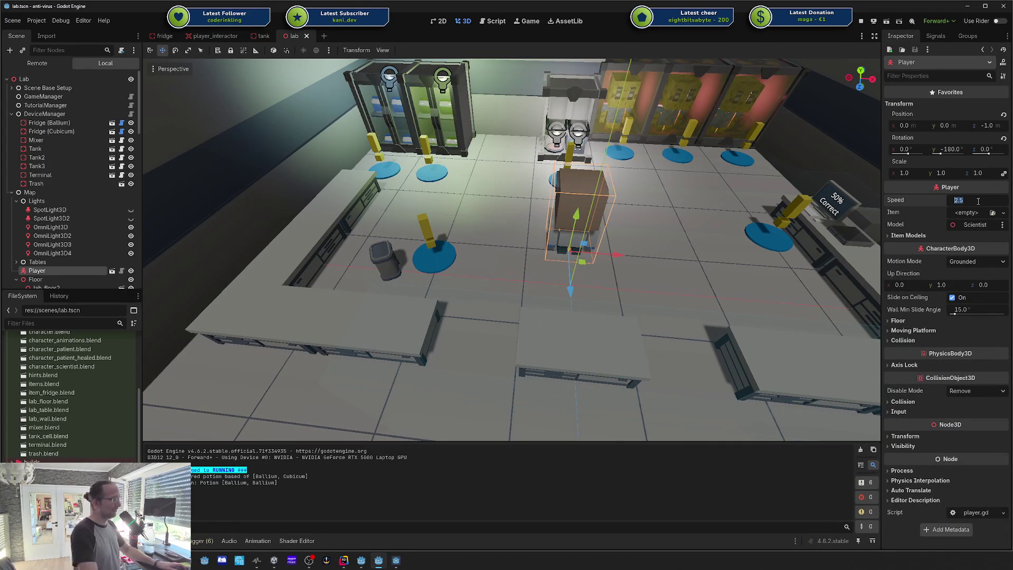
Step: Set the Player's Speed to 0.1 and test-walk in the game before closing it
{"action": "type", "text": "0.1"}
{"action": "key", "text": "Return"}
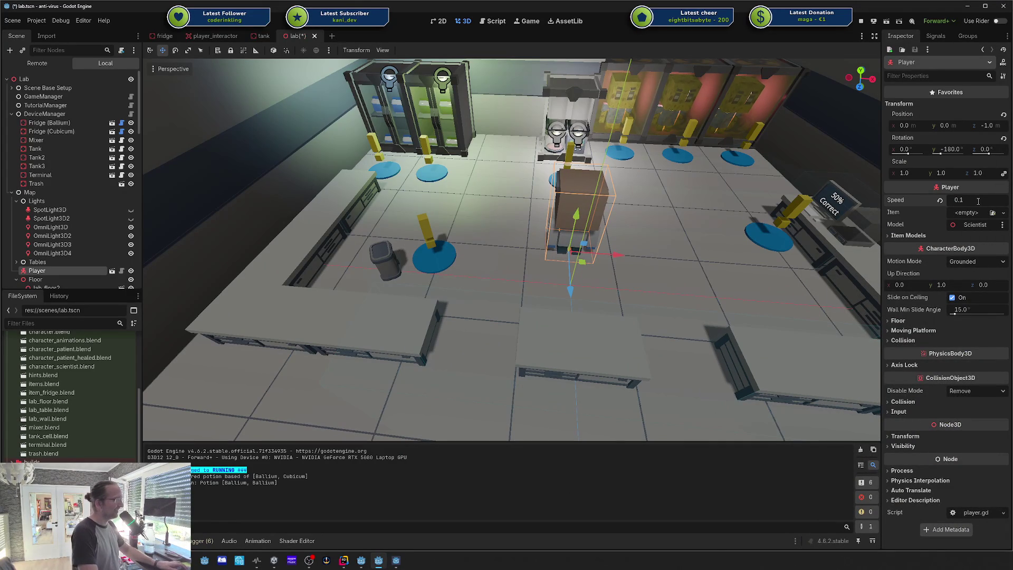
{"action": "key", "text": "F5"}
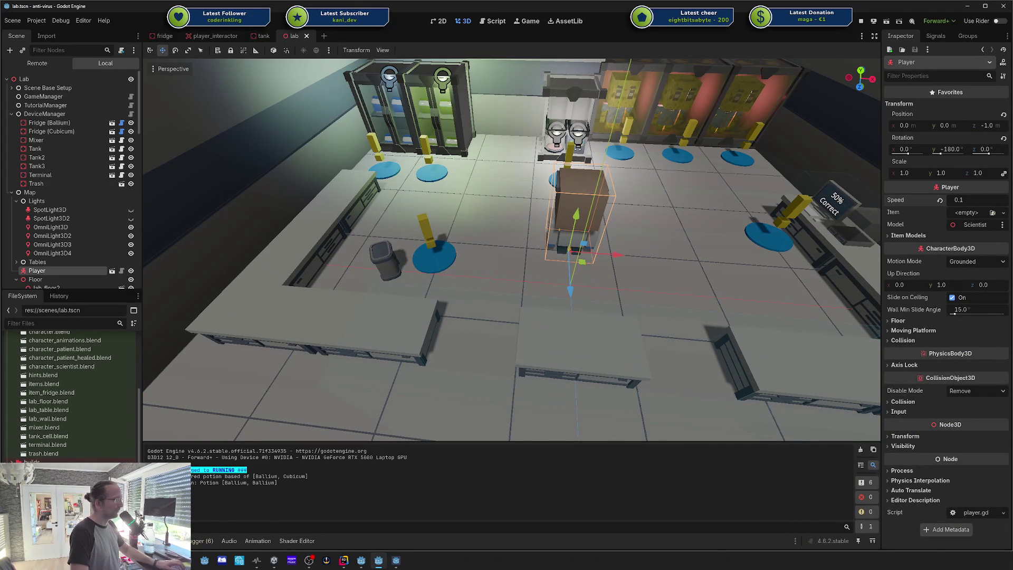
{"action": "key", "text": "a"}
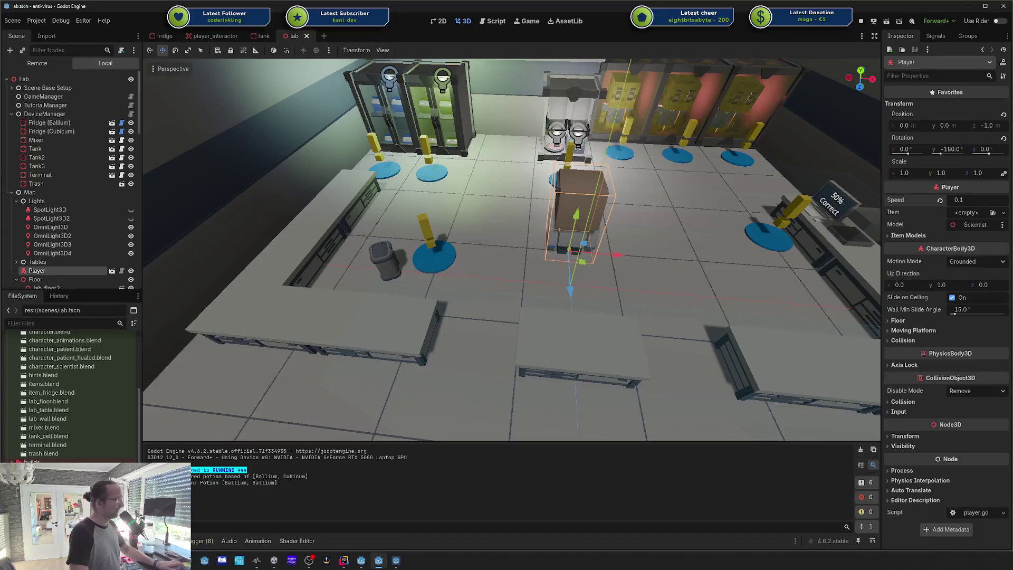
{"action": "key", "text": "Escape"}
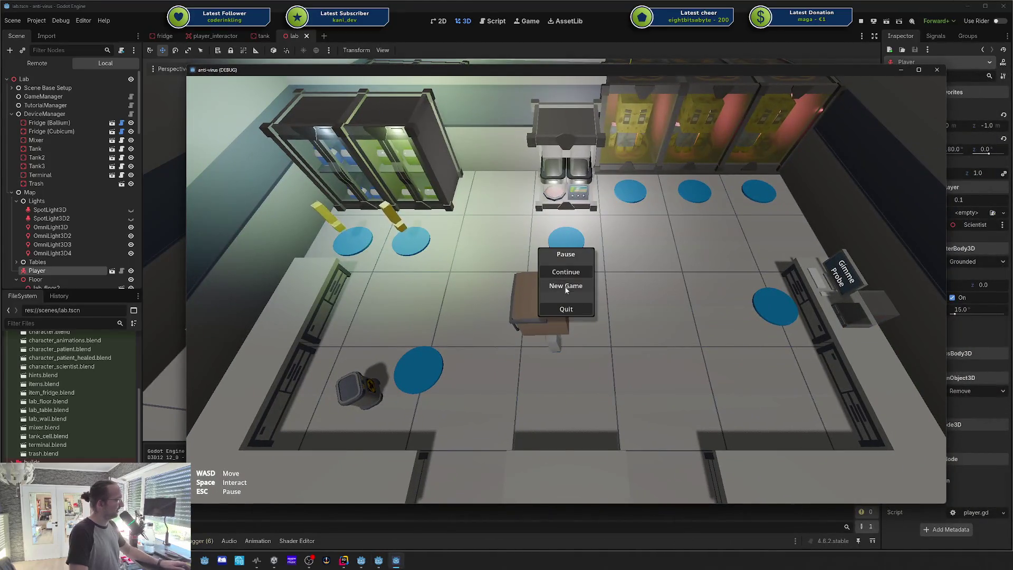
{"action": "key", "text": "Escape"}
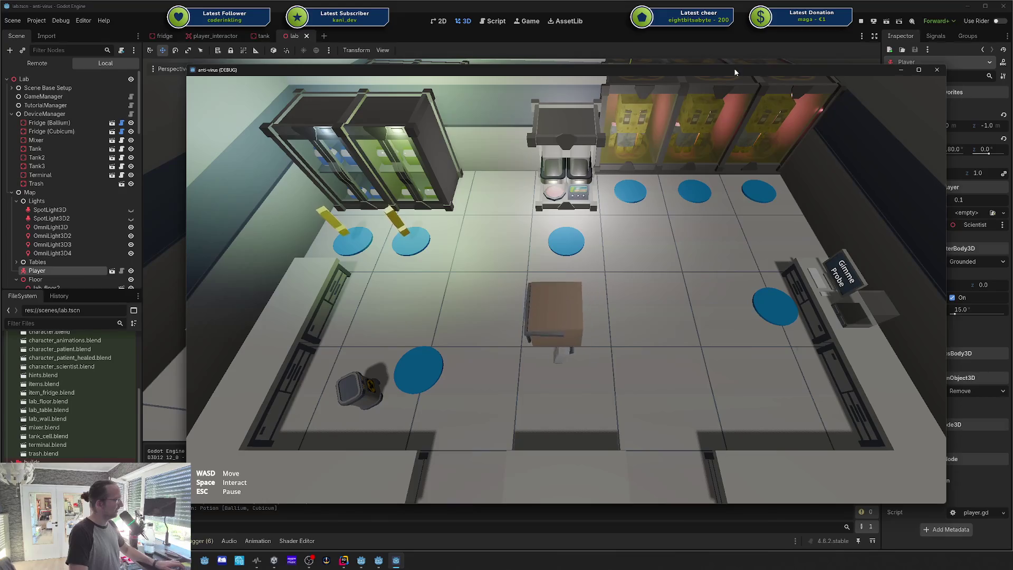
{"action": "key", "text": "F8"}
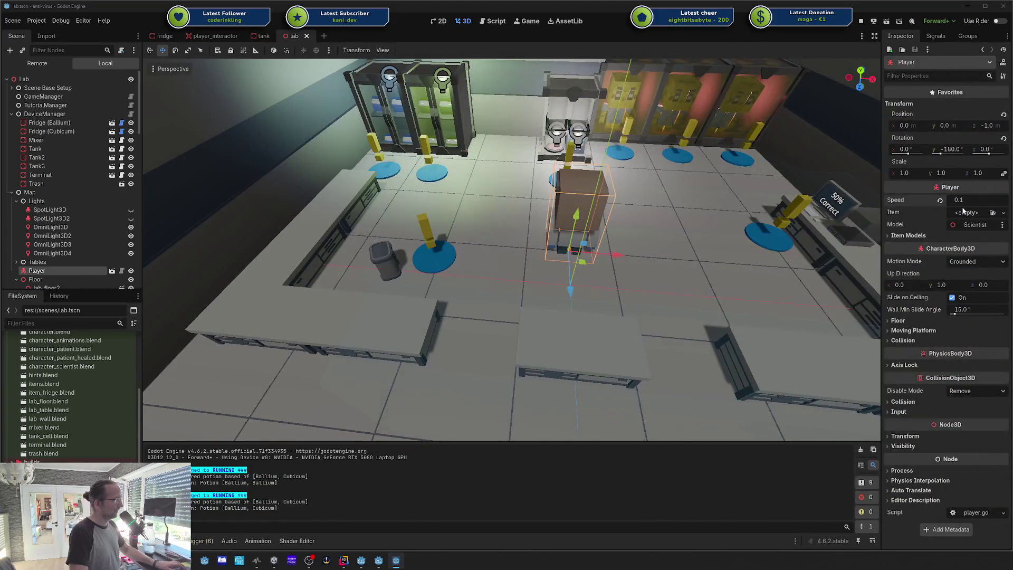
Step: Reset Speed to 2.5, test-walk again, close the game, and go to the gladiator editor
{"action": "left_click", "coordinate": [940, 200]}
{"action": "key", "text": "F5"}
{"action": "key", "text": "w"}
{"action": "key", "text": "s"}
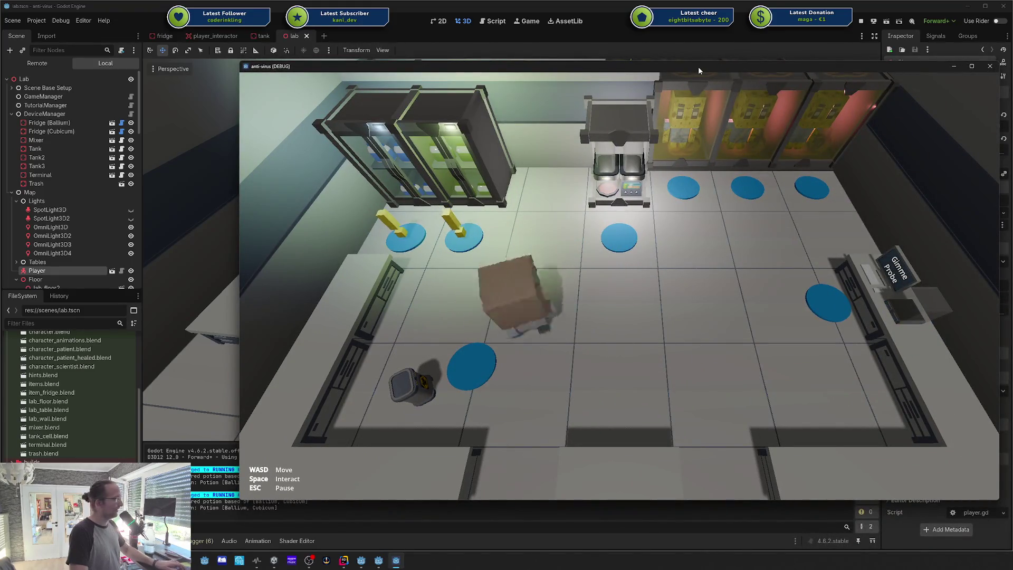
{"action": "left_click", "coordinate": [989, 67]}
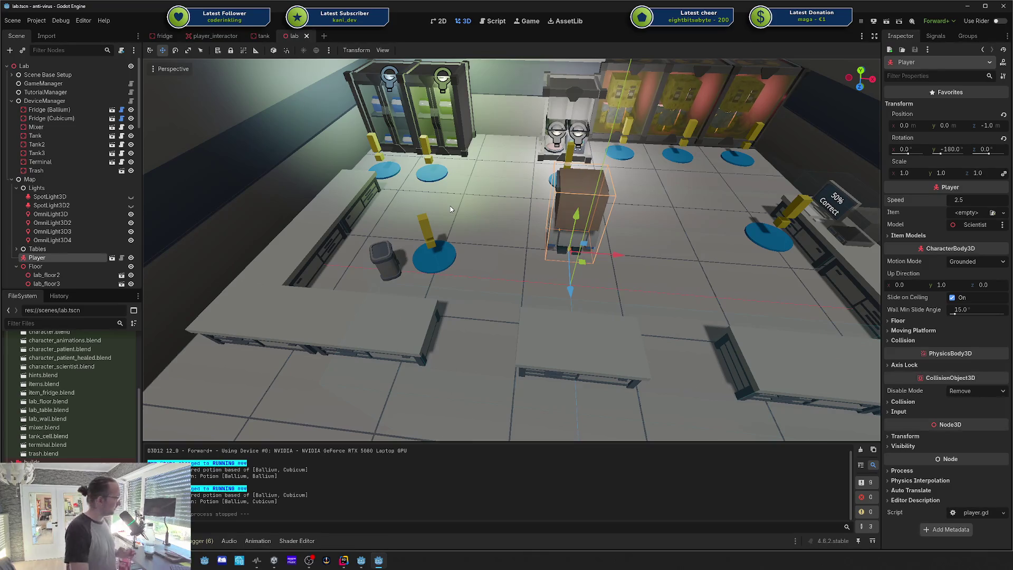
{"action": "left_click", "coordinate": [365, 563]}
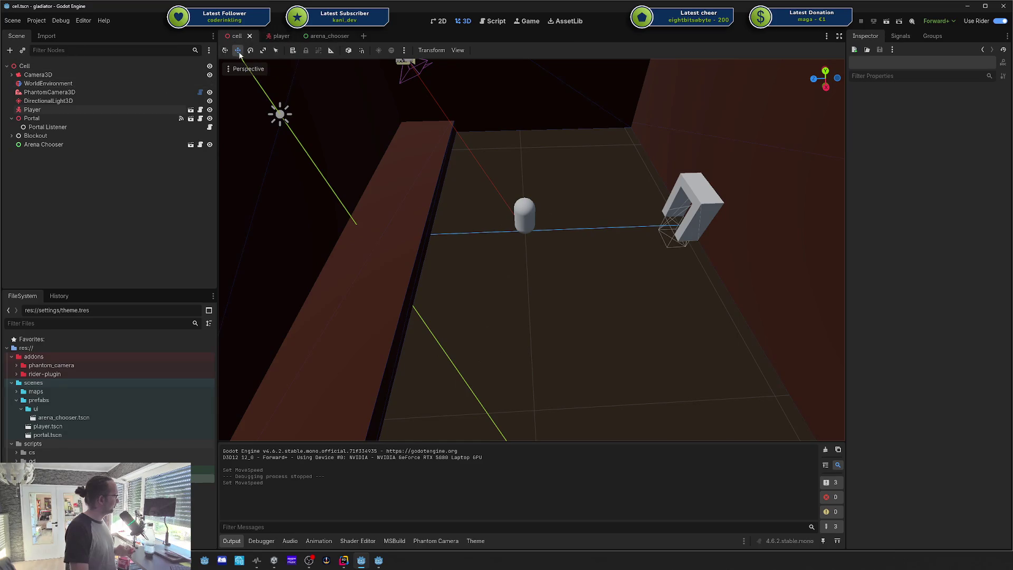
Step: Open the arena_chooser scene and its Controller's ui_controller script
{"action": "left_click", "coordinate": [323, 36]}
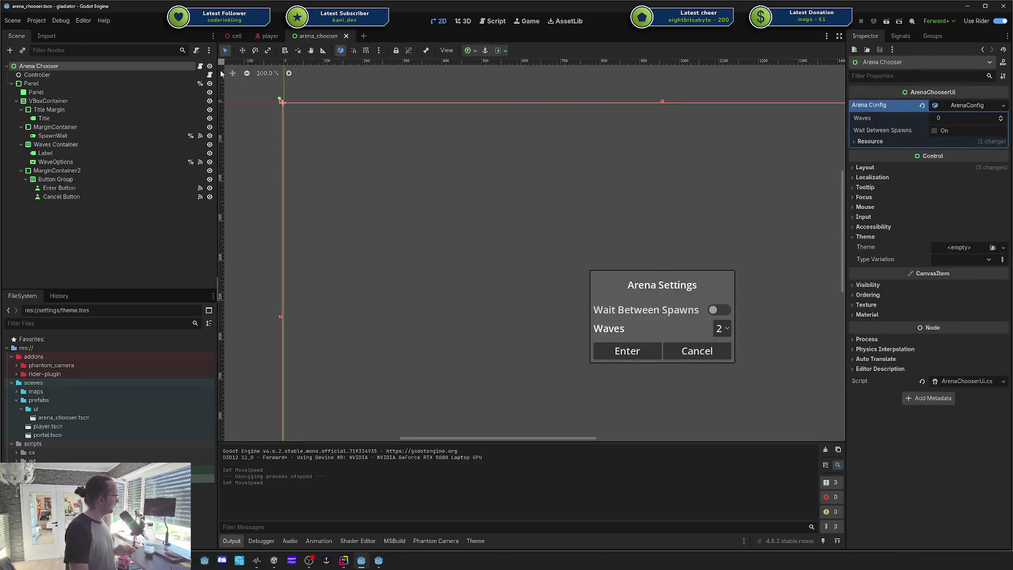
{"action": "left_click", "coordinate": [210, 74]}
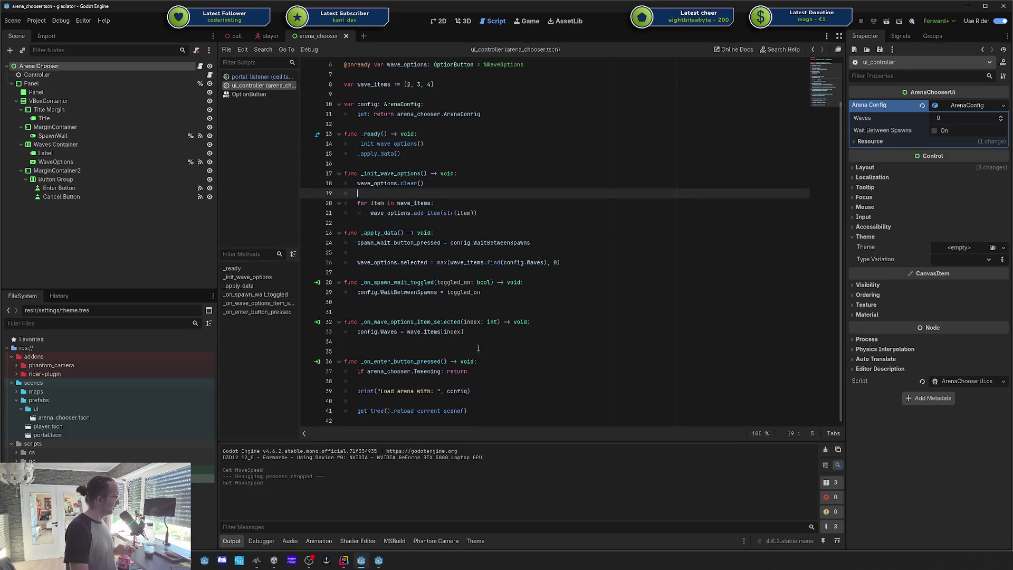
{"action": "left_click_drag", "start_coordinate": [359, 411], "coordinate": [502, 411]}
{"action": "left_click", "coordinate": [503, 410]}
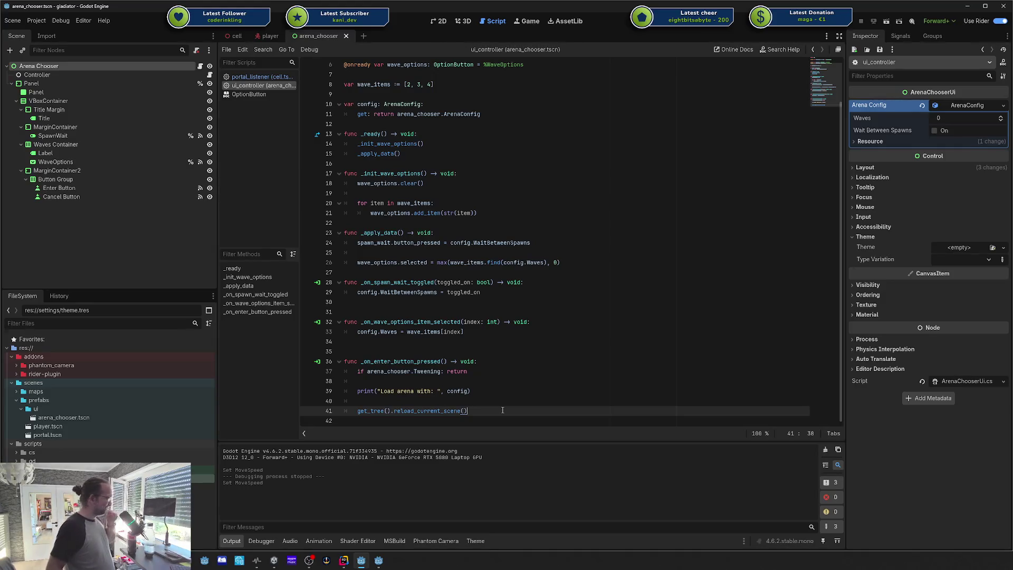
Step: Review ui_controller lines 8–41 on wave options and spawn waits, then return to the cell scene
{"action": "left_click", "coordinate": [536, 126]}
{"action": "left_click", "coordinate": [539, 146]}
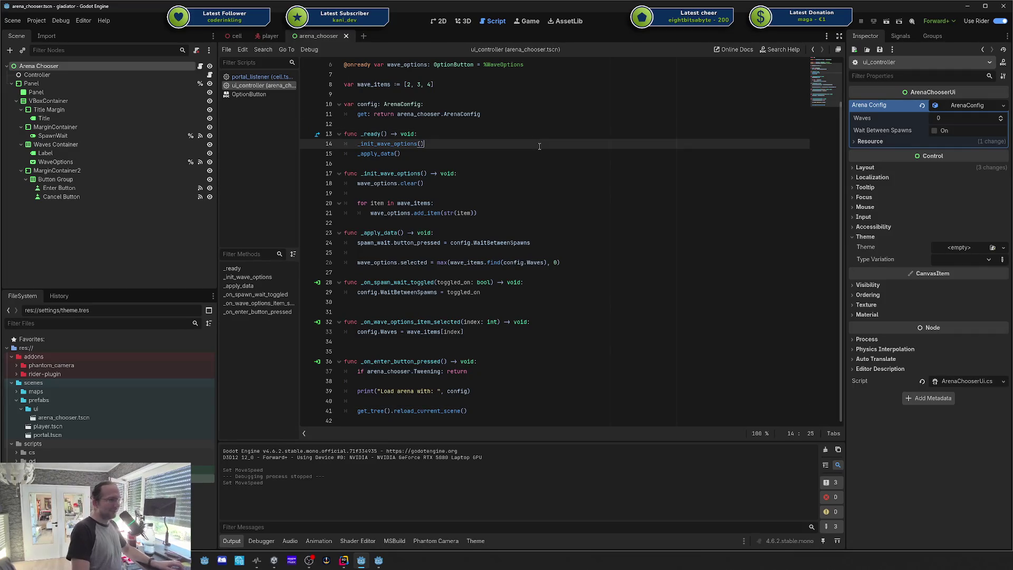
{"action": "left_click", "coordinate": [549, 335]}
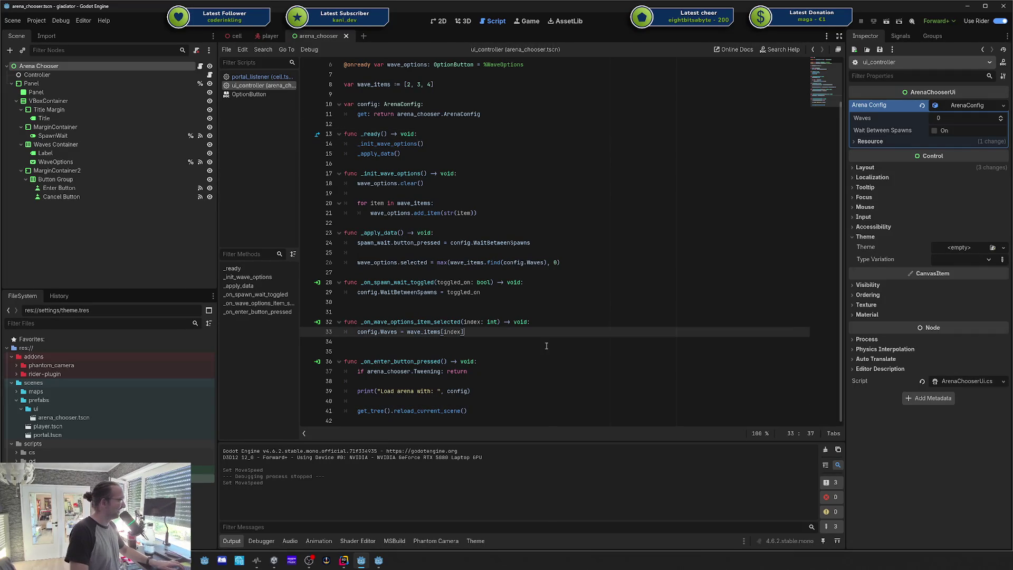
{"action": "left_click", "coordinate": [501, 409]}
{"action": "left_click", "coordinate": [488, 403]}
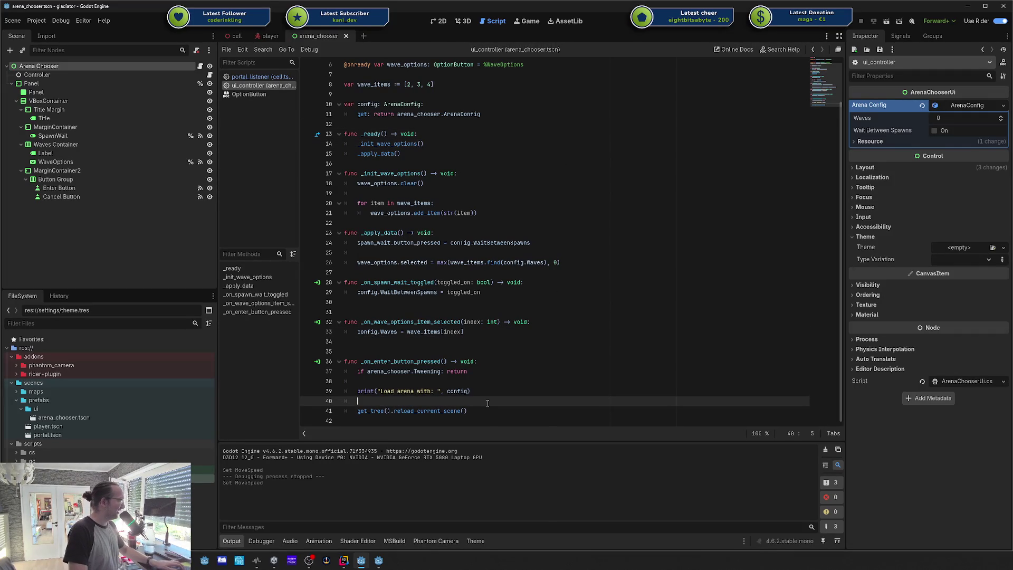
{"action": "left_click", "coordinate": [463, 85]}
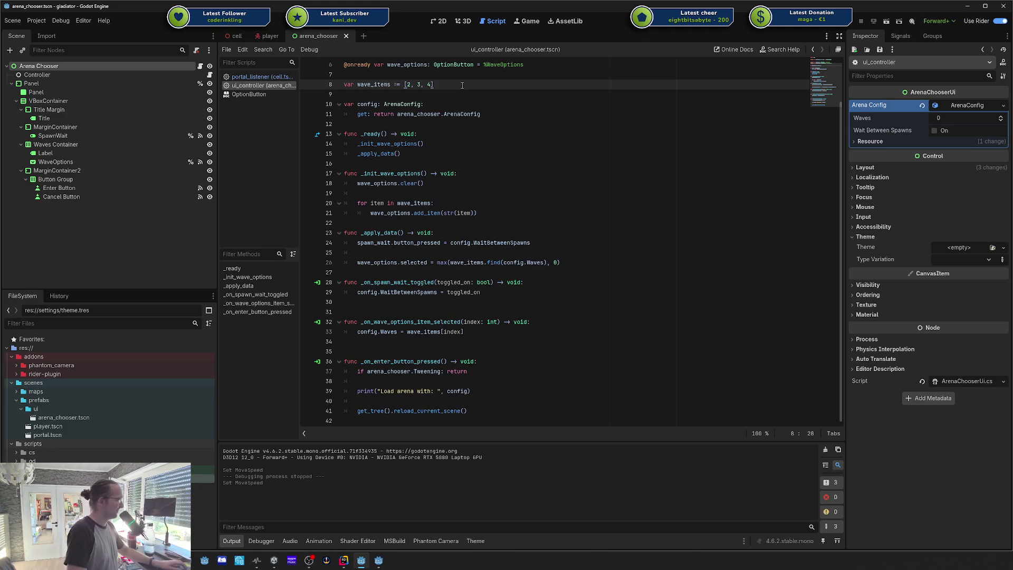
{"action": "left_click", "coordinate": [547, 195]}
{"action": "scroll", "coordinate": [547, 194], "scroll_direction": "up", "scroll_amount": 2}
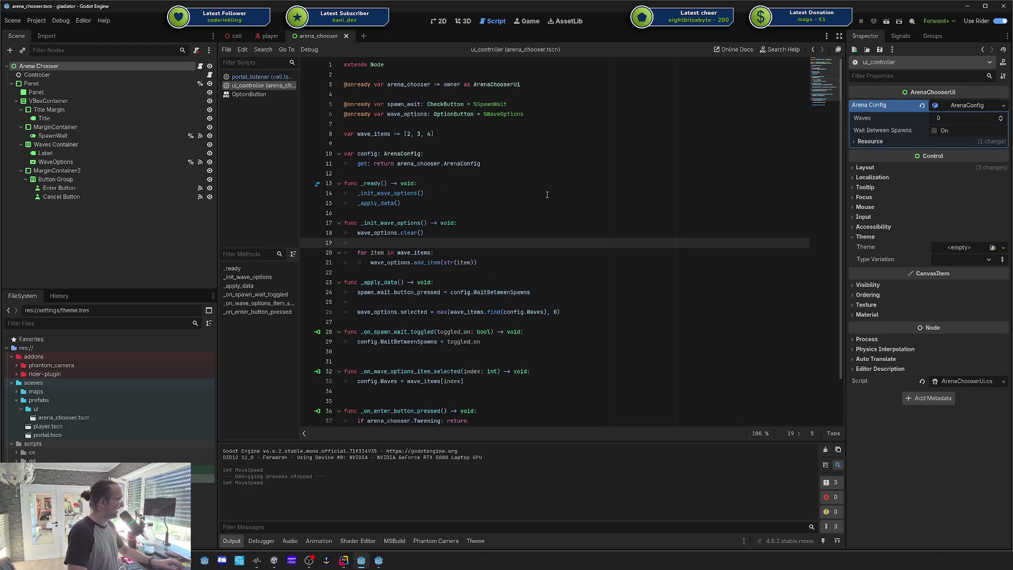
{"action": "left_click", "coordinate": [548, 195]}
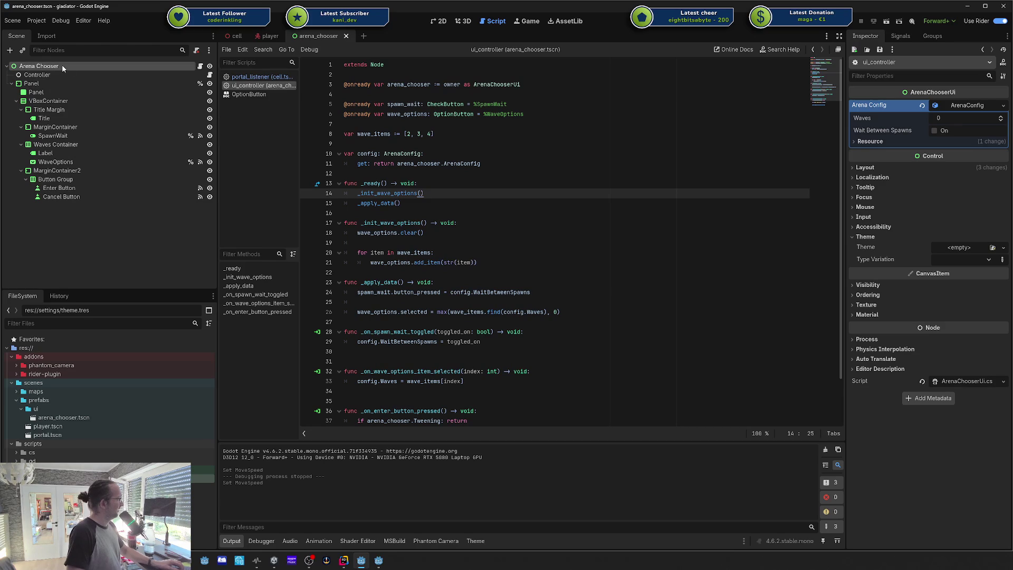
{"action": "left_click", "coordinate": [576, 263]}
{"action": "scroll", "coordinate": [576, 266], "scroll_direction": "down", "scroll_amount": 2}
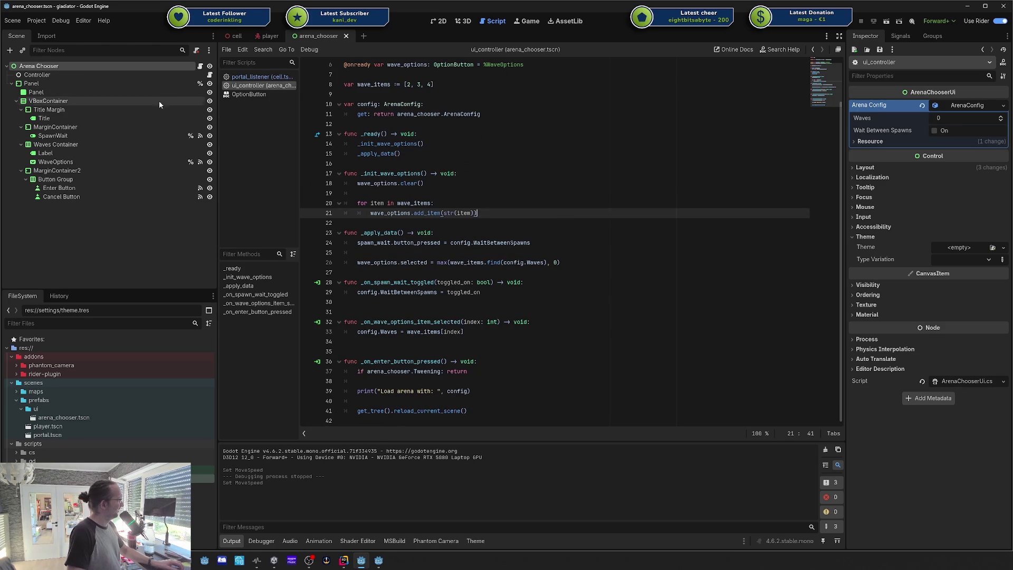
{"action": "left_click", "coordinate": [268, 36]}
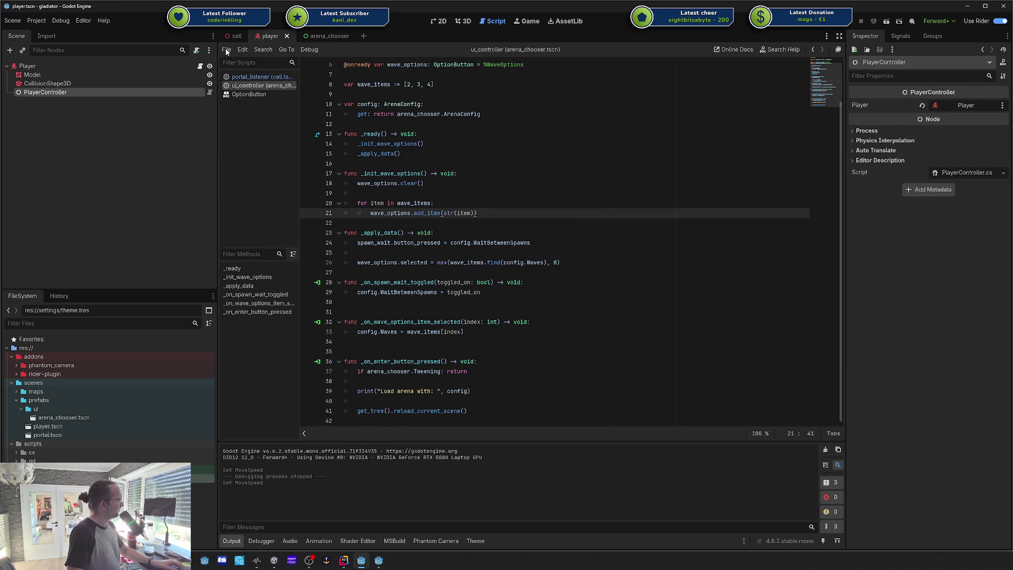
{"action": "left_click", "coordinate": [237, 36]}
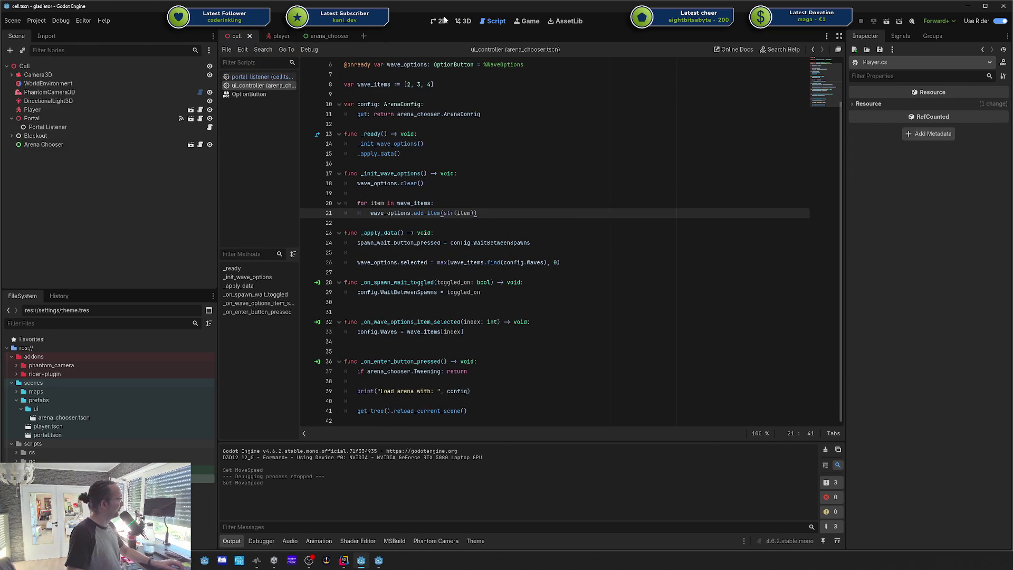
Step: Show the cell scene in the 3D view and run the game with F5
{"action": "left_click", "coordinate": [464, 21]}
{"action": "scroll", "coordinate": [649, 214], "scroll_direction": "down", "scroll_amount": 5}
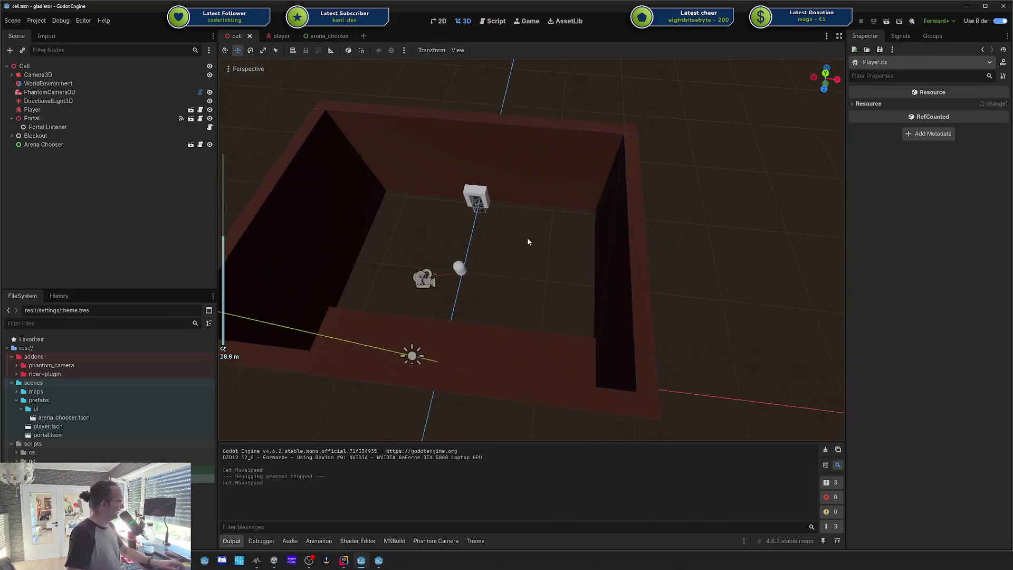
{"action": "scroll", "coordinate": [528, 241], "scroll_direction": "up", "scroll_amount": 5}
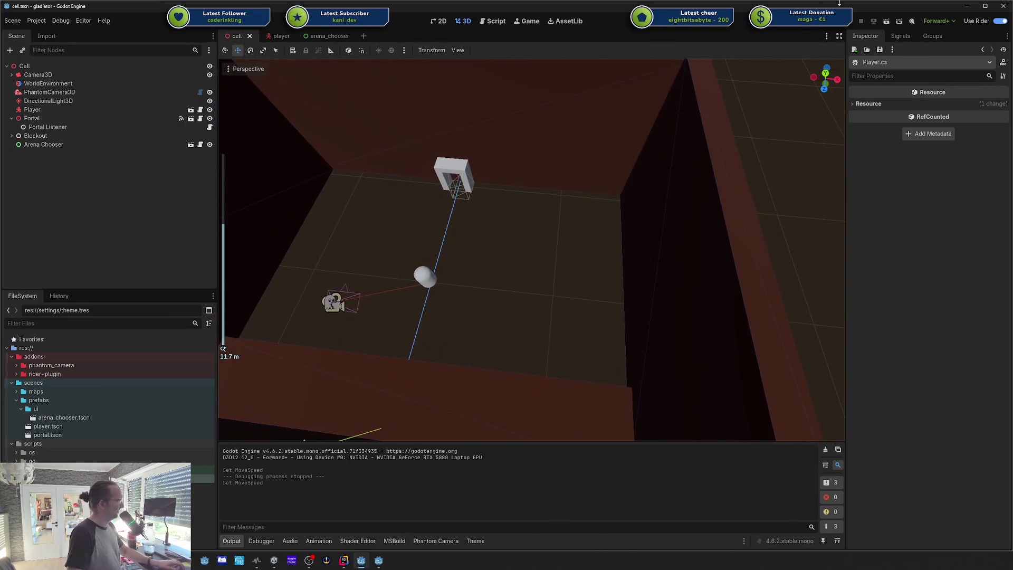
{"action": "key", "text": "F5"}
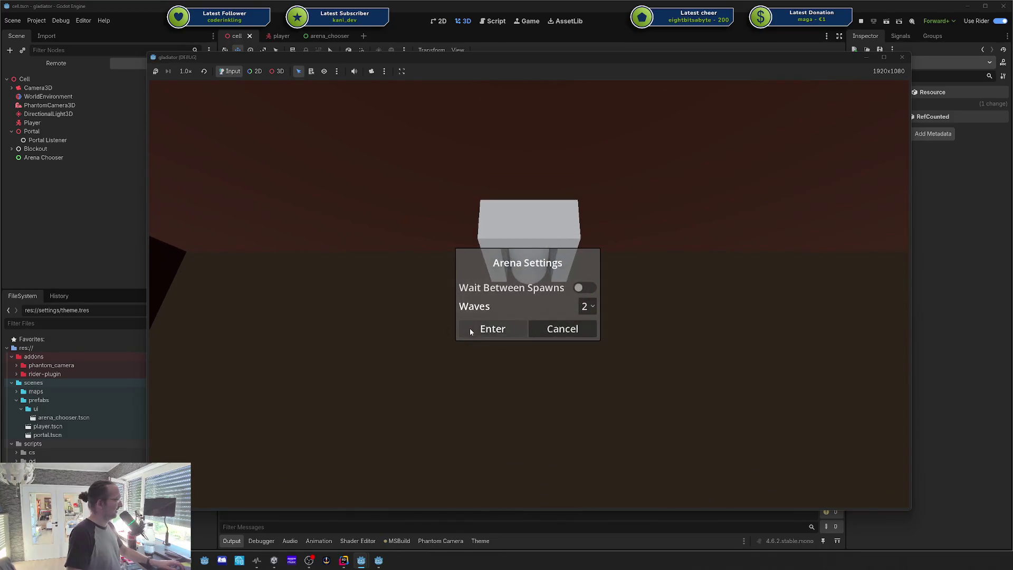
Step: Walk the capsule player forward into the portal to bring up the arena settings
{"action": "left_click", "coordinate": [481, 335]}
{"action": "key", "text": "w"}
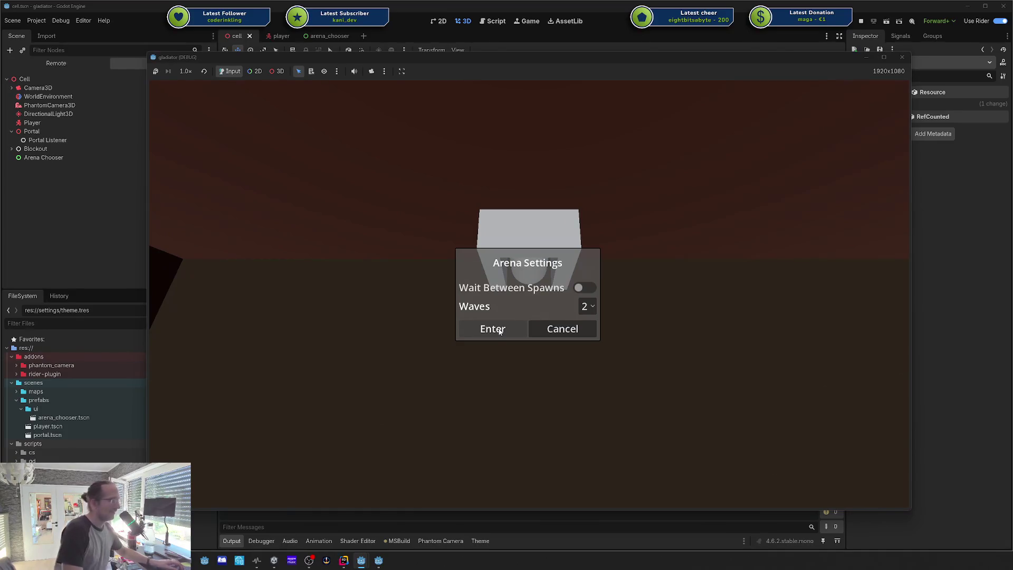
{"action": "left_click", "coordinate": [499, 331]}
{"action": "key", "text": "w"}
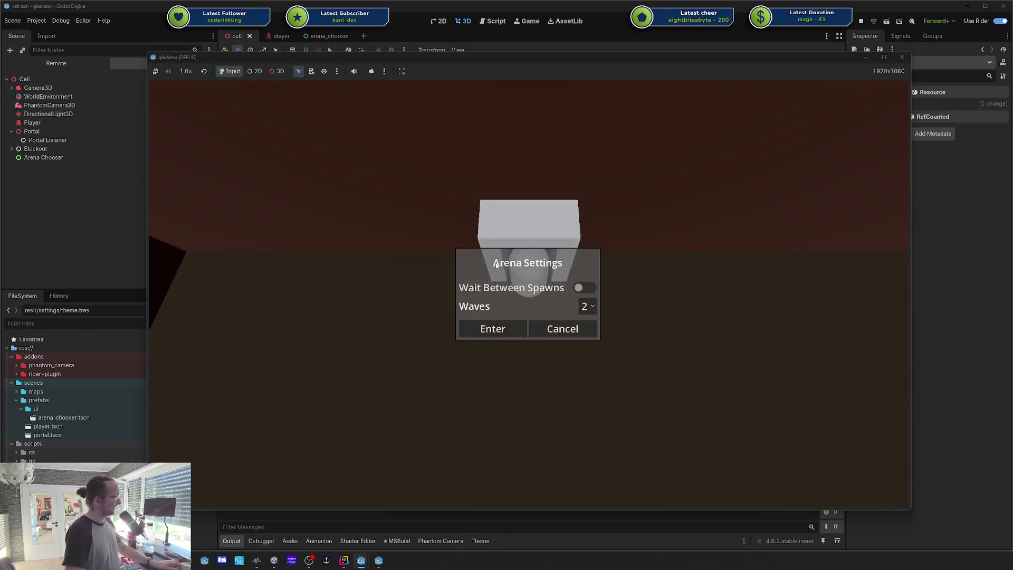
{"action": "left_click", "coordinate": [490, 329]}
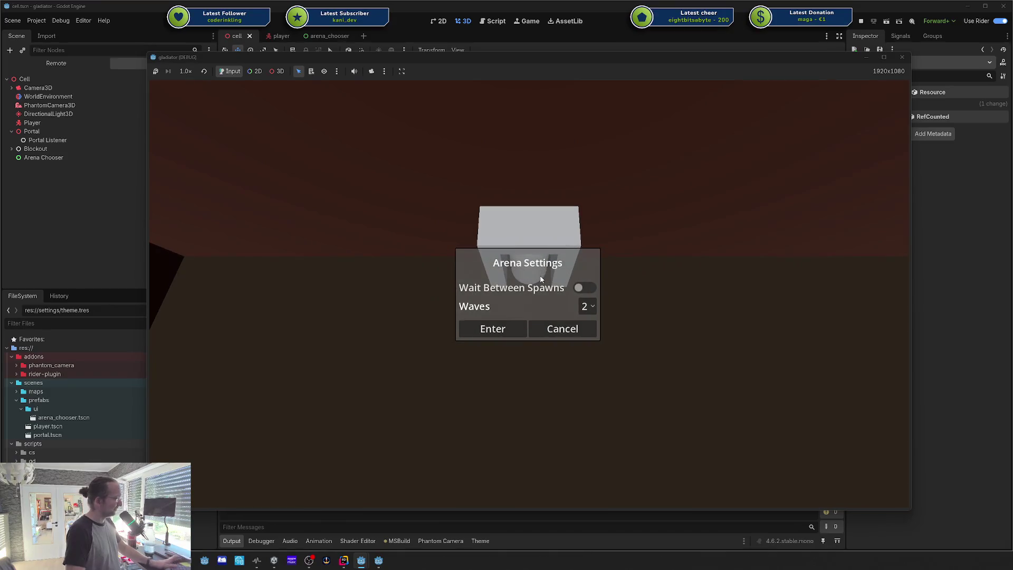
{"action": "key", "text": "Return"}
{"action": "key", "text": "w"}
{"action": "key", "text": "Return"}
{"action": "key", "text": "w"}
{"action": "key", "text": "Return"}
{"action": "key", "text": "w"}
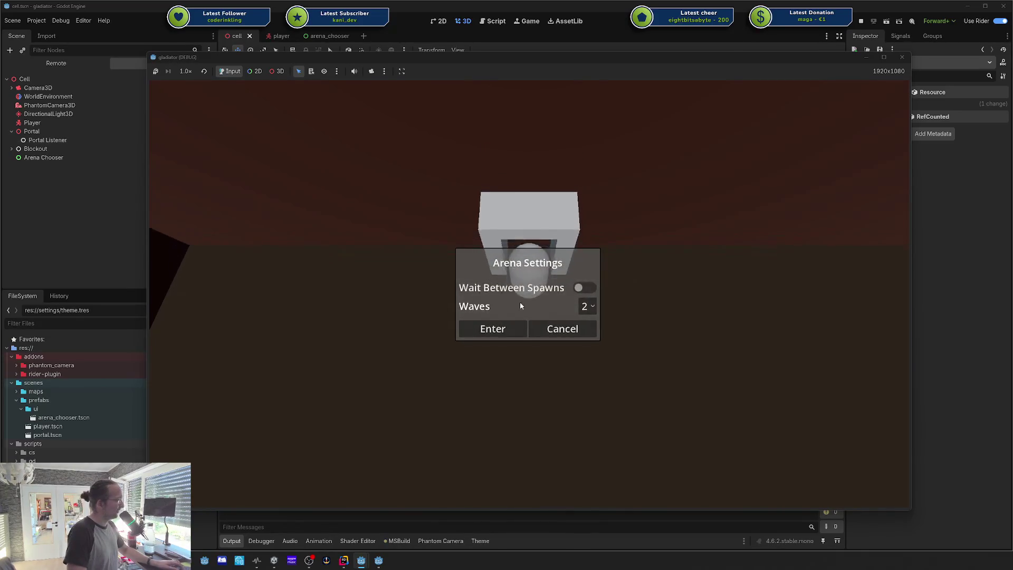
{"action": "key", "text": "Return"}
{"action": "key", "text": "w"}
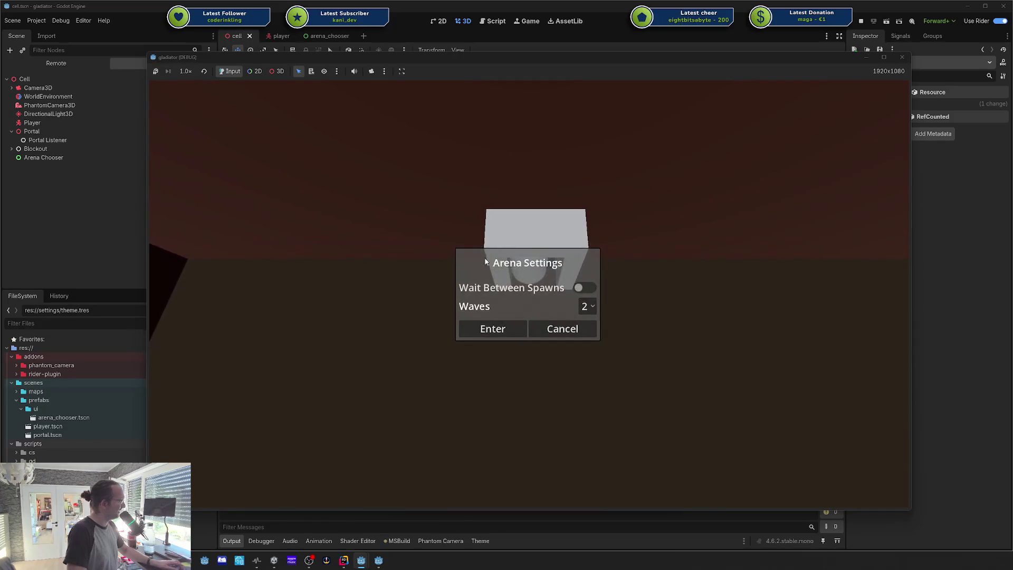
{"action": "key", "text": "Return"}
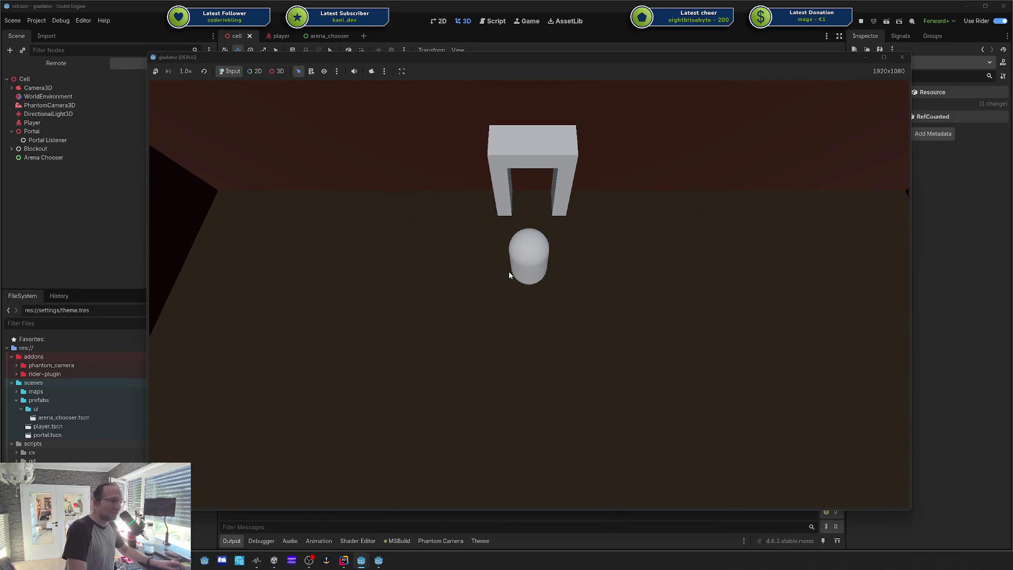
{"action": "key", "text": "w"}
{"action": "key", "text": "Return"}
{"action": "key", "text": "Return"}
{"action": "key", "text": "w"}
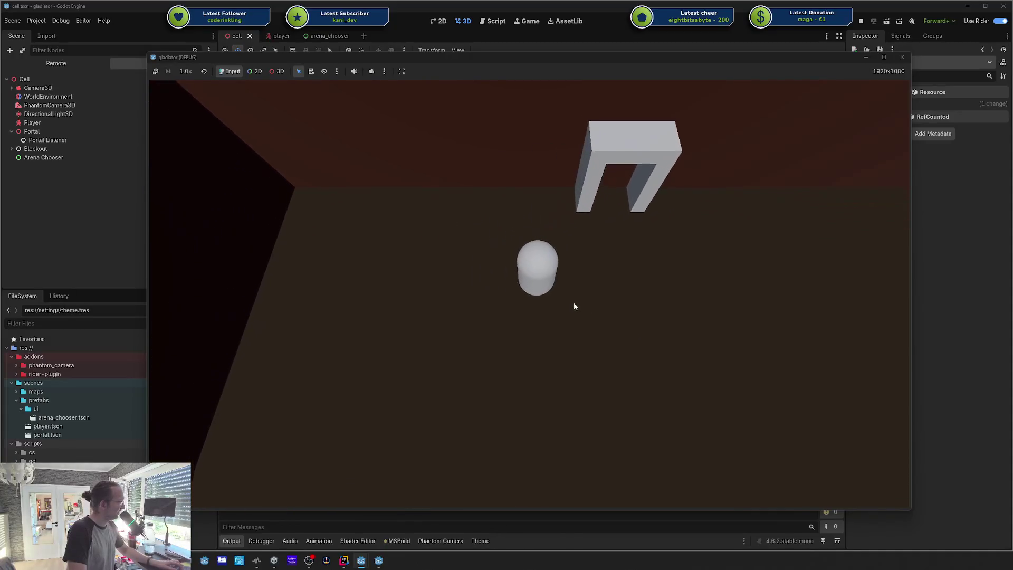
{"action": "key", "text": "w"}
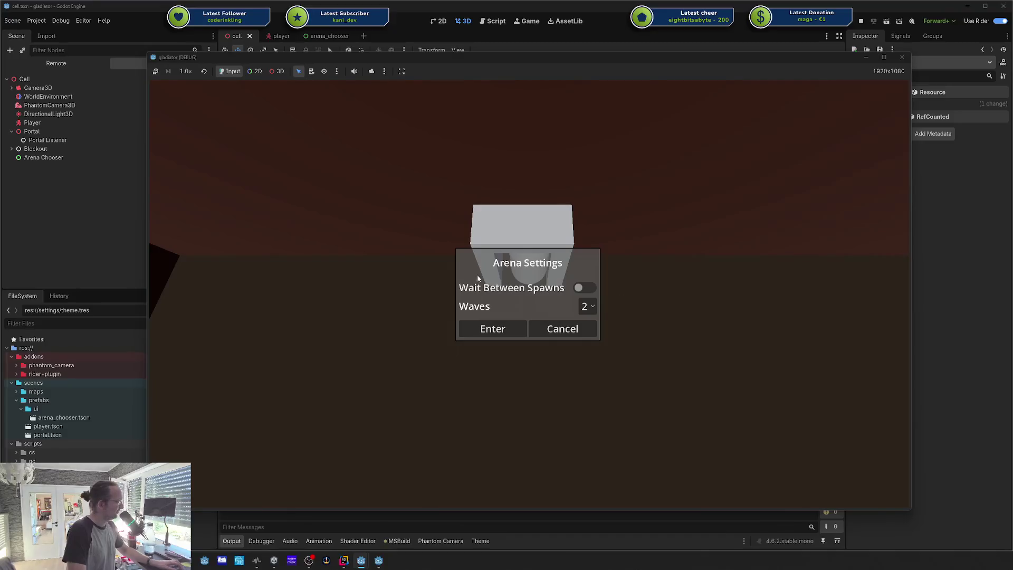
{"action": "key", "text": "Return"}
{"action": "key", "text": "w"}
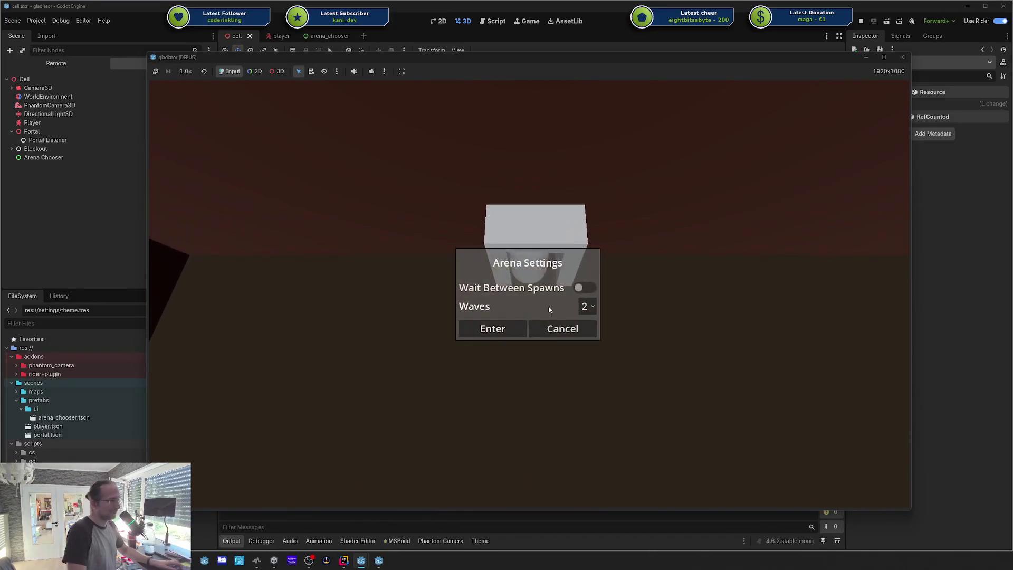
{"action": "key", "text": "Return"}
{"action": "key", "text": "w"}
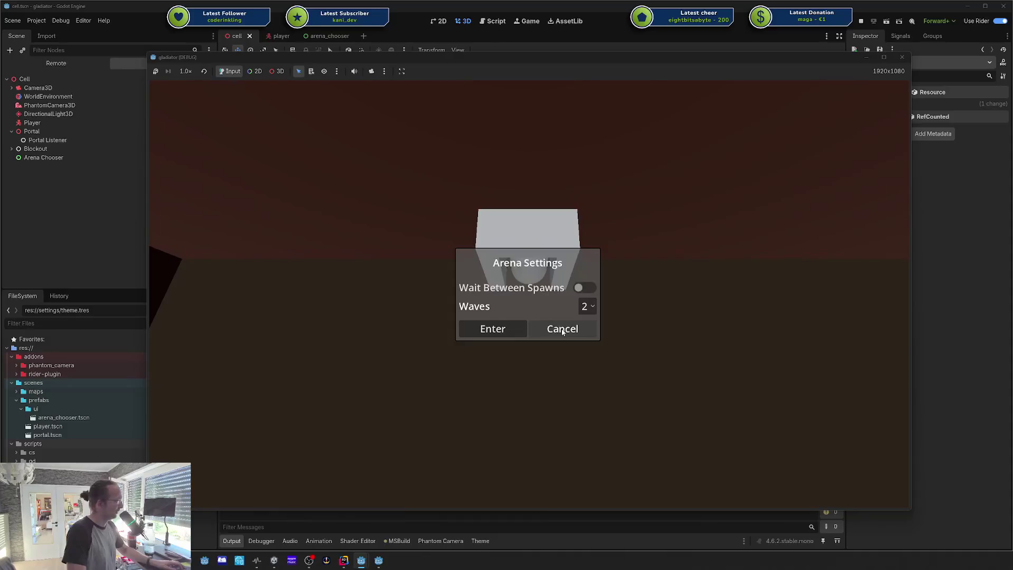
Step: Dismiss the arena settings, back out of the portal, and walk back in
{"action": "left_click", "coordinate": [578, 329]}
{"action": "key", "text": "s"}
{"action": "key", "text": "w"}
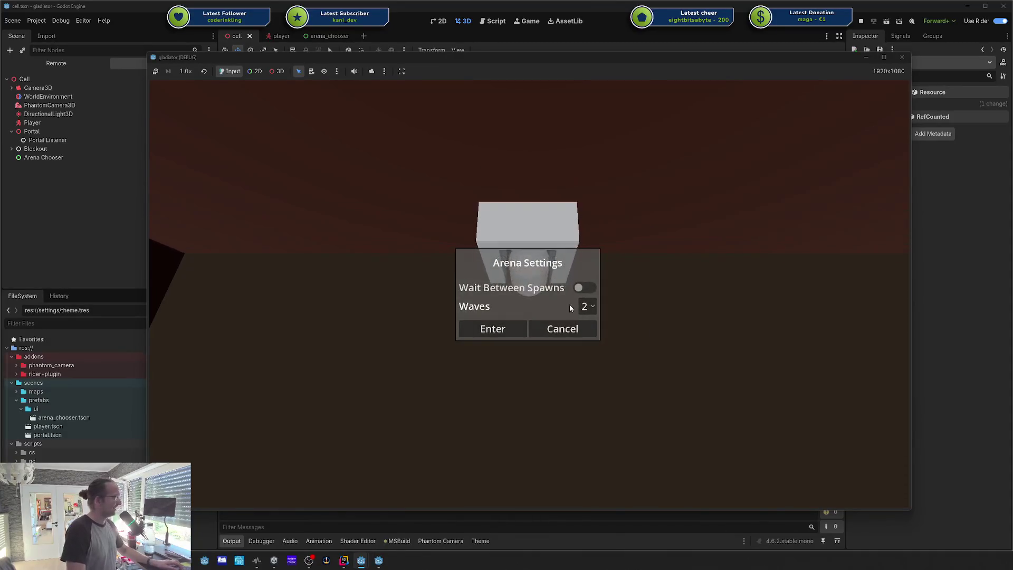
{"action": "key", "text": "Return"}
{"action": "key", "text": "w"}
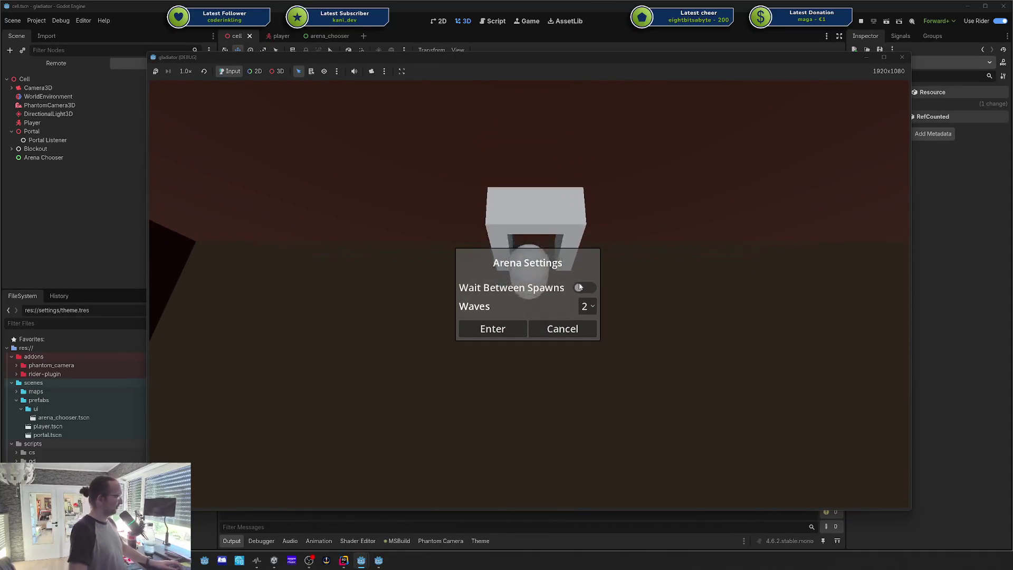
{"action": "key", "text": "Return"}
{"action": "key", "text": "w"}
{"action": "key", "text": "w"}
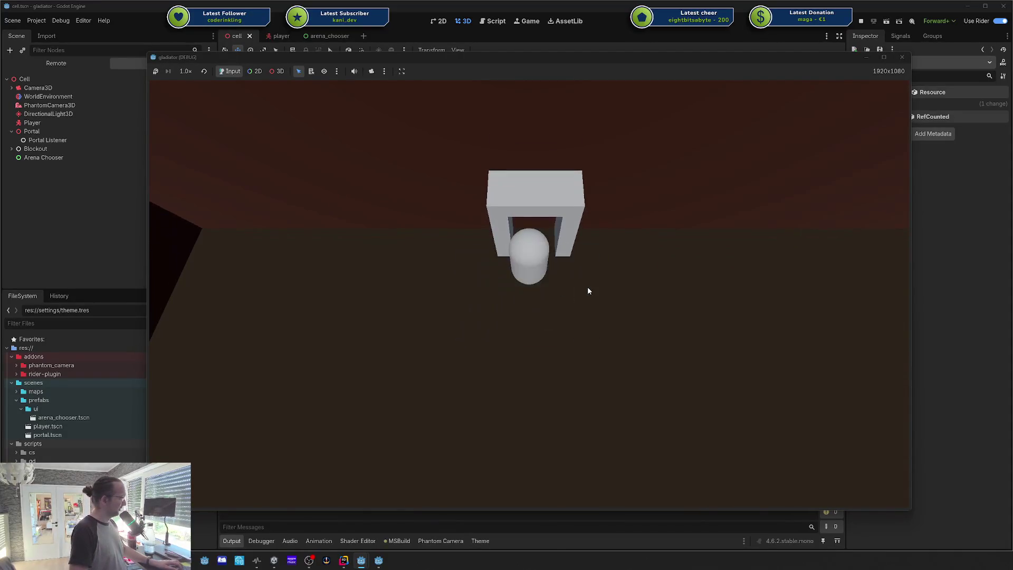
Step: Turn on Wait Between Spawns, choose 4 waves, enter the arena, then close the game
{"action": "left_click", "coordinate": [586, 286]}
{"action": "left_click", "coordinate": [587, 306]}
{"action": "left_click", "coordinate": [590, 355]}
{"action": "left_click", "coordinate": [491, 332]}
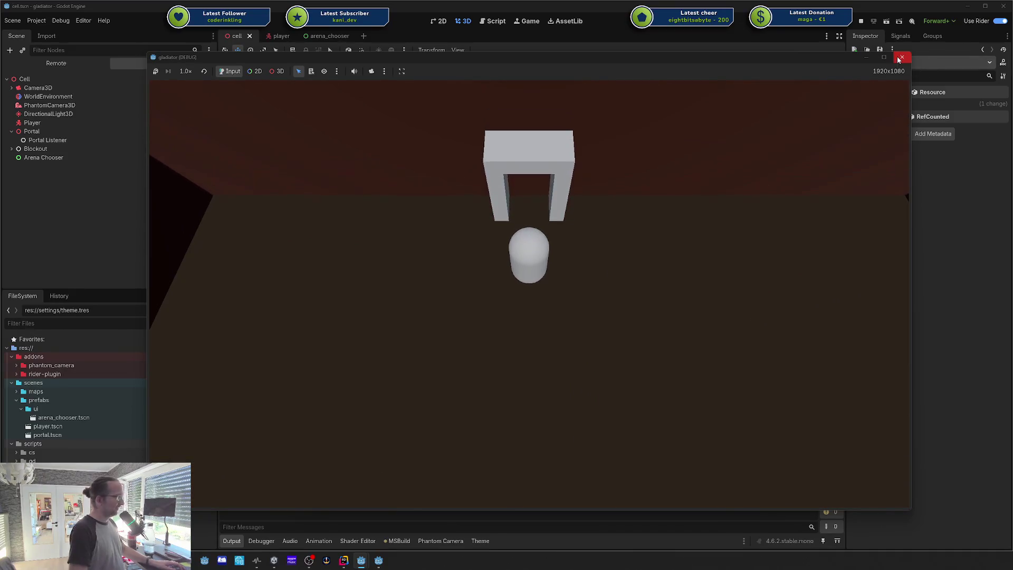
{"action": "left_click", "coordinate": [897, 56]}
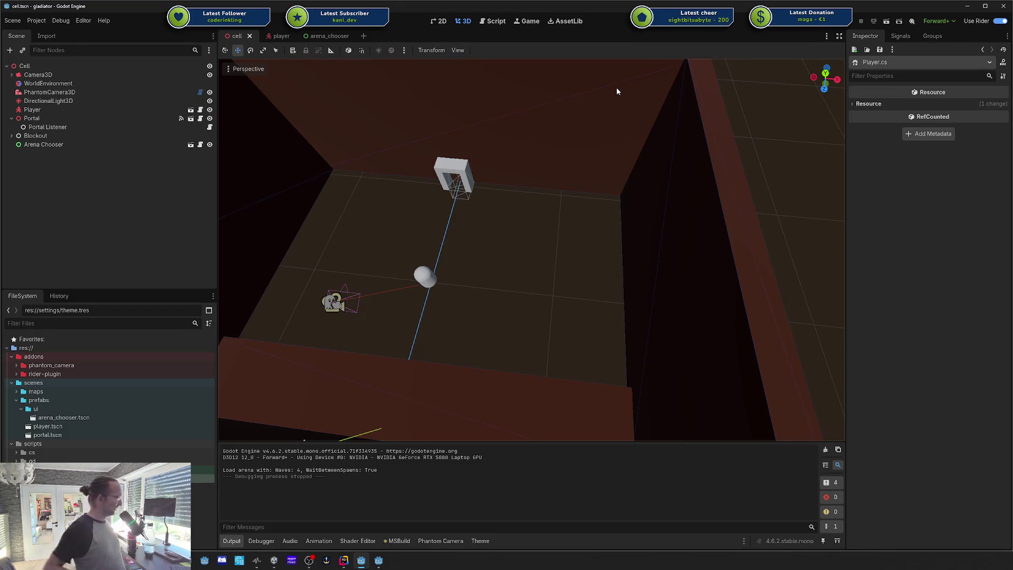
{"action": "mouse_move", "coordinate": [606, 109]}
{"action": "left_mouse_down"}
{"action": "mouse_move", "coordinate": [507, 169]}
{"action": "mouse_move", "coordinate": [545, 193]}
{"action": "left_mouse_up"}
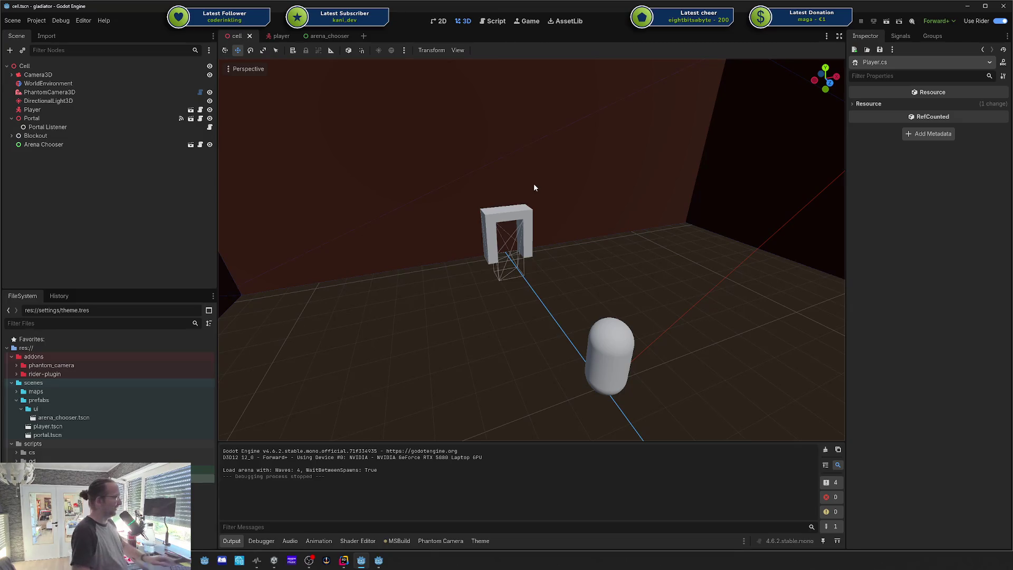
{"action": "mouse_move", "coordinate": [722, 274]}
{"action": "left_mouse_down"}
{"action": "mouse_move", "coordinate": [581, 248]}
{"action": "mouse_move", "coordinate": [623, 256]}
{"action": "mouse_move", "coordinate": [586, 227]}
{"action": "mouse_move", "coordinate": [612, 248]}
{"action": "mouse_move", "coordinate": [581, 240]}
{"action": "mouse_move", "coordinate": [628, 235]}
{"action": "mouse_move", "coordinate": [581, 235]}
{"action": "mouse_move", "coordinate": [733, 275]}
{"action": "left_mouse_up"}
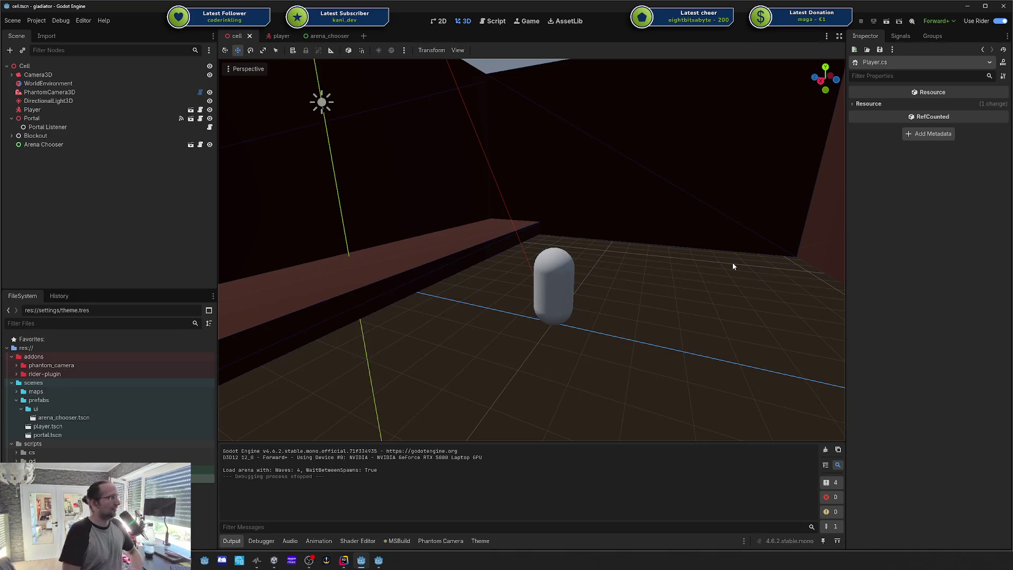
{"action": "mouse_move", "coordinate": [688, 182]}
{"action": "left_mouse_down"}
{"action": "mouse_move", "coordinate": [634, 169]}
{"action": "mouse_move", "coordinate": [697, 171]}
{"action": "mouse_move", "coordinate": [688, 182]}
{"action": "mouse_move", "coordinate": [716, 194]}
{"action": "left_mouse_up"}
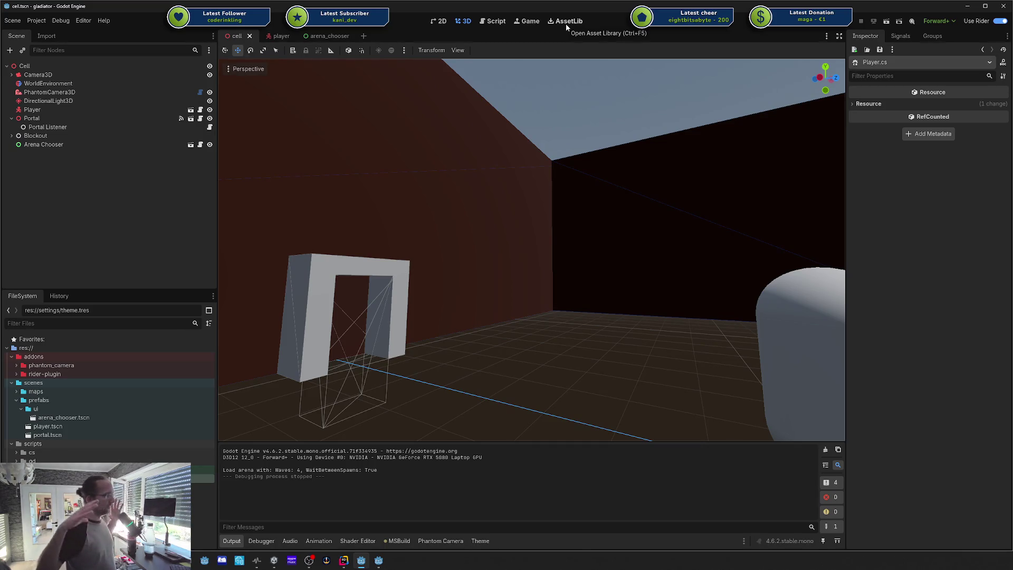
Step: Open the Asset Library sorted by Recently Updated and view the Portals 3D C# details
{"action": "left_click", "coordinate": [566, 24]}
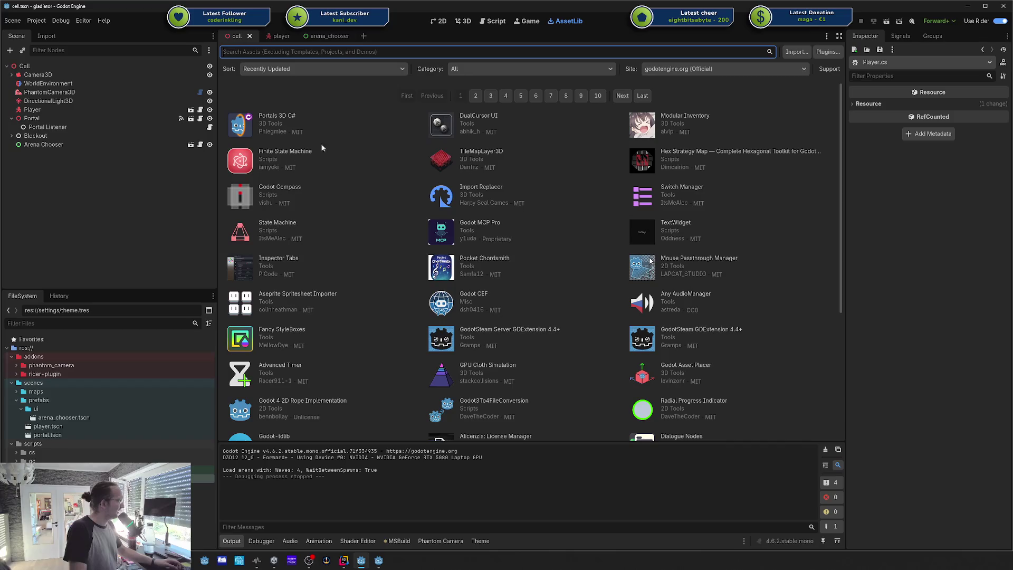
{"action": "left_click", "coordinate": [280, 68]}
{"action": "left_click", "coordinate": [279, 79]}
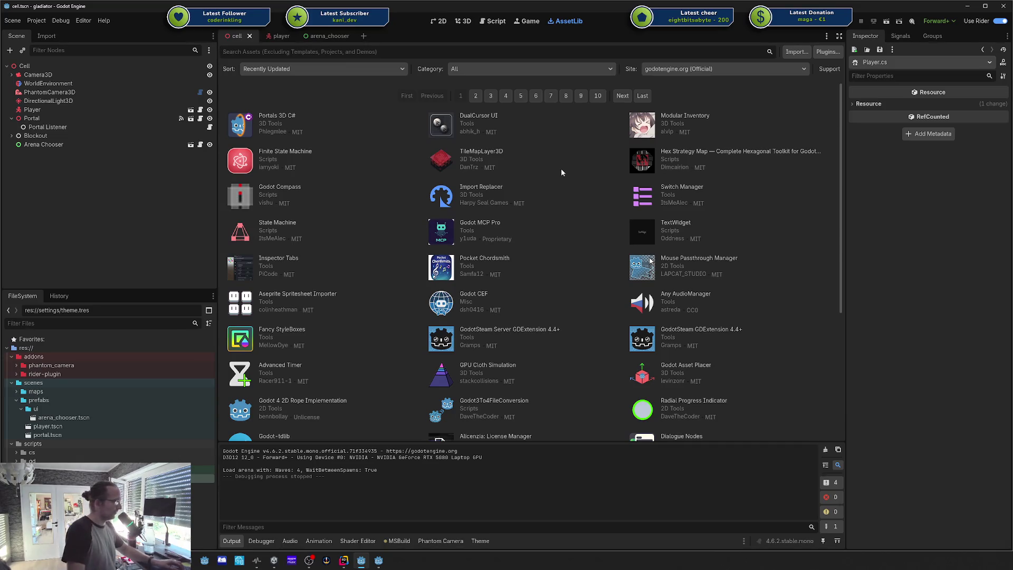
{"action": "left_click", "coordinate": [287, 114]}
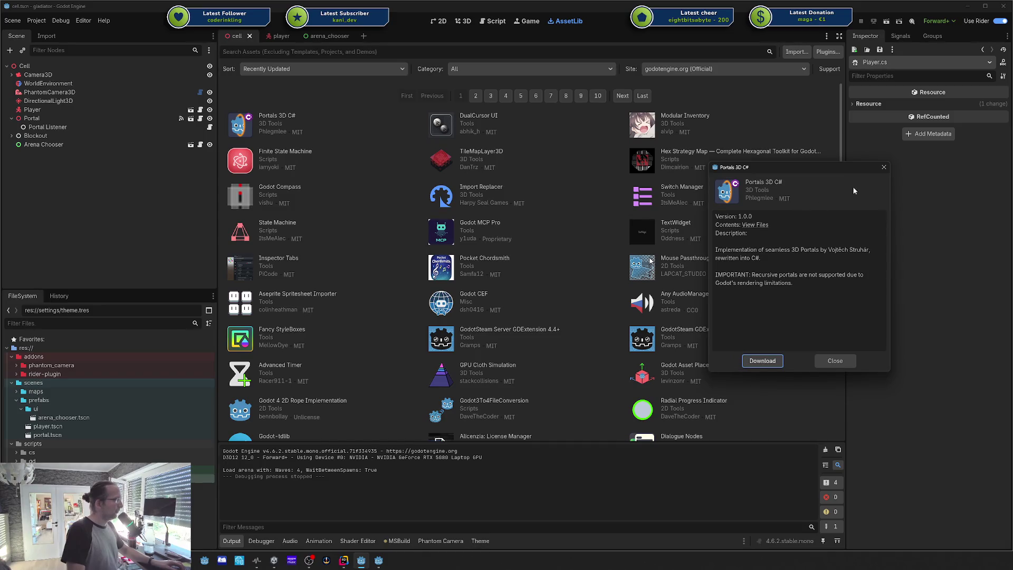
Step: Close the Portals 3D C# asset details dialog
{"action": "left_click", "coordinate": [885, 168]}
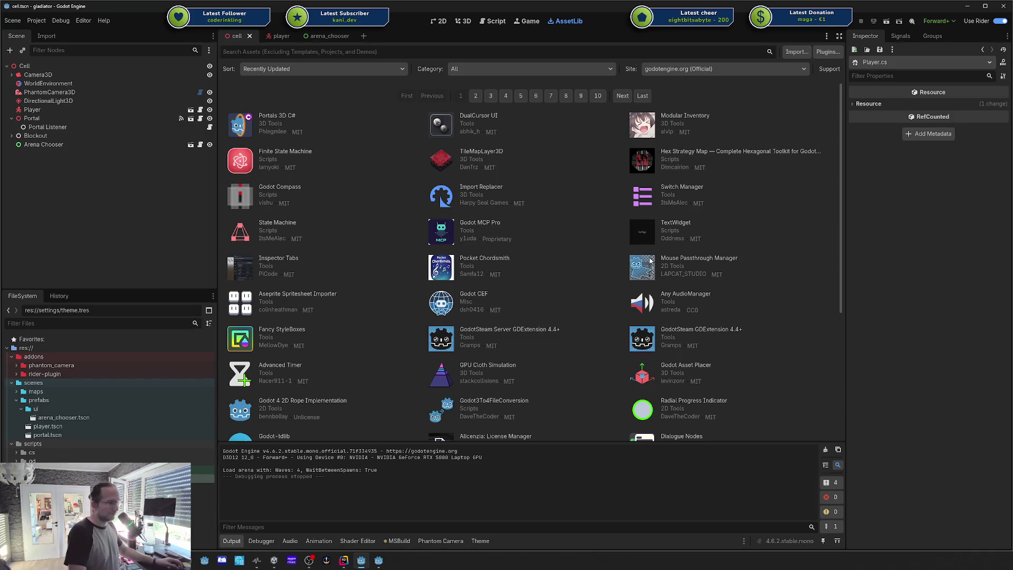
Step: Switch to the Godot Asset Store browser and open Finite State Machine in a new tab
{"action": "key", "text": "alt+Tab"}
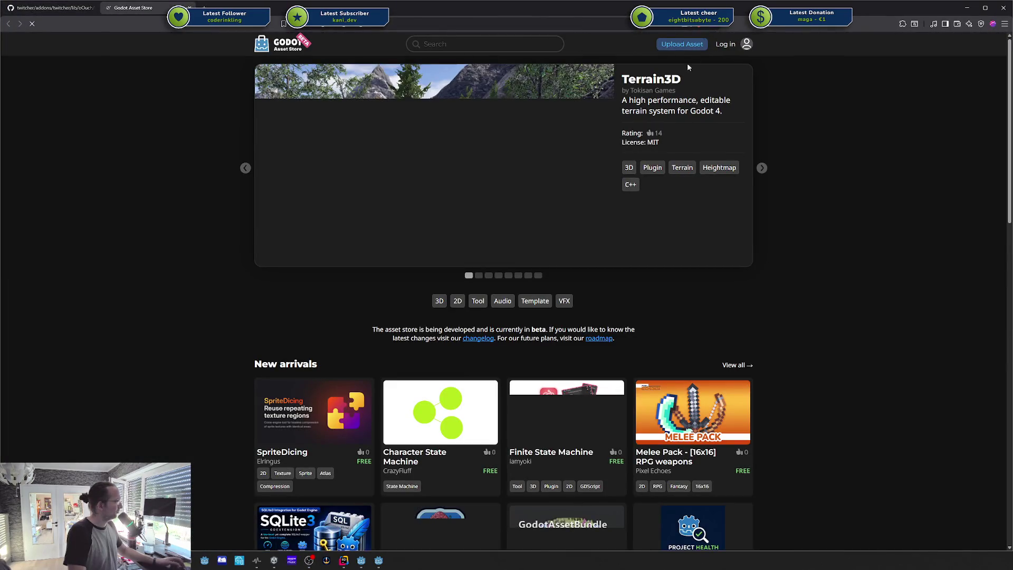
{"action": "scroll", "coordinate": [641, 95], "scroll_direction": "down", "scroll_amount": 2}
{"action": "scroll", "coordinate": [642, 95], "scroll_direction": "down", "scroll_amount": 4}
{"action": "scroll", "coordinate": [417, 204], "scroll_direction": "up", "scroll_amount": 4}
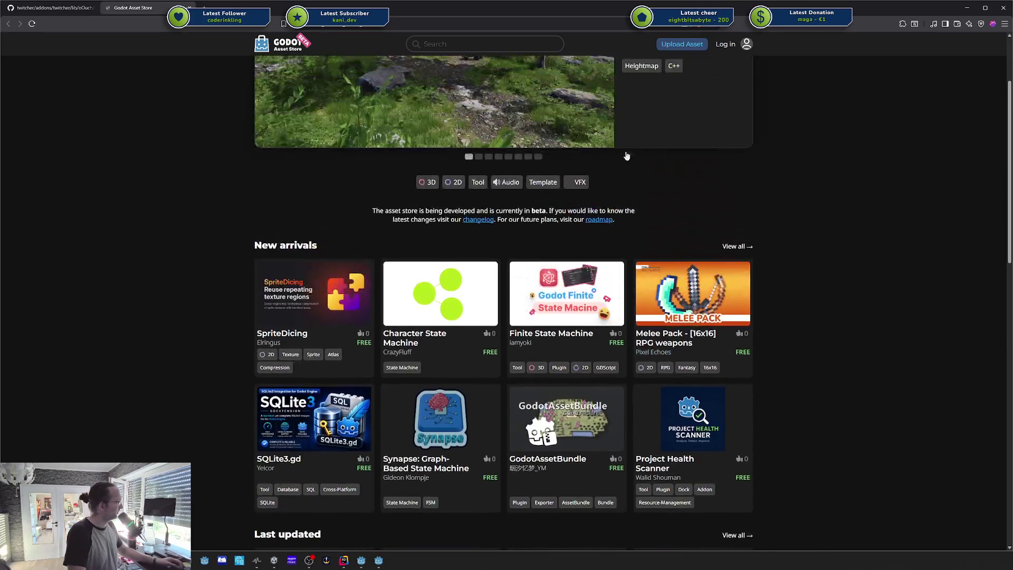
{"action": "scroll", "coordinate": [417, 204], "scroll_direction": "up", "scroll_amount": 2}
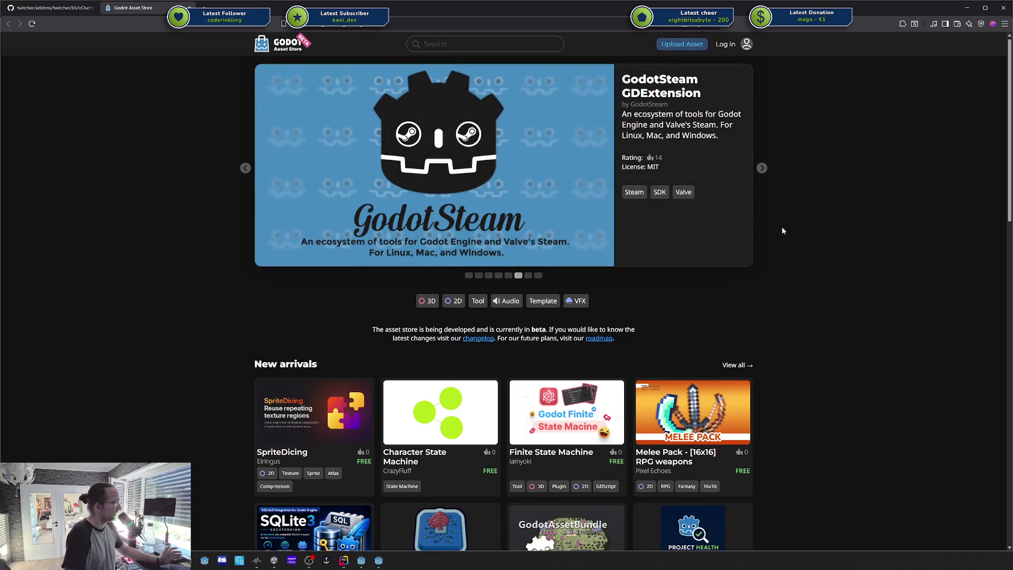
{"action": "middle_click", "coordinate": [547, 417]}
Step: Read through the Finite State Machine asset page, then shrink the browser to reveal the editor
{"action": "left_click", "coordinate": [235, 6]}
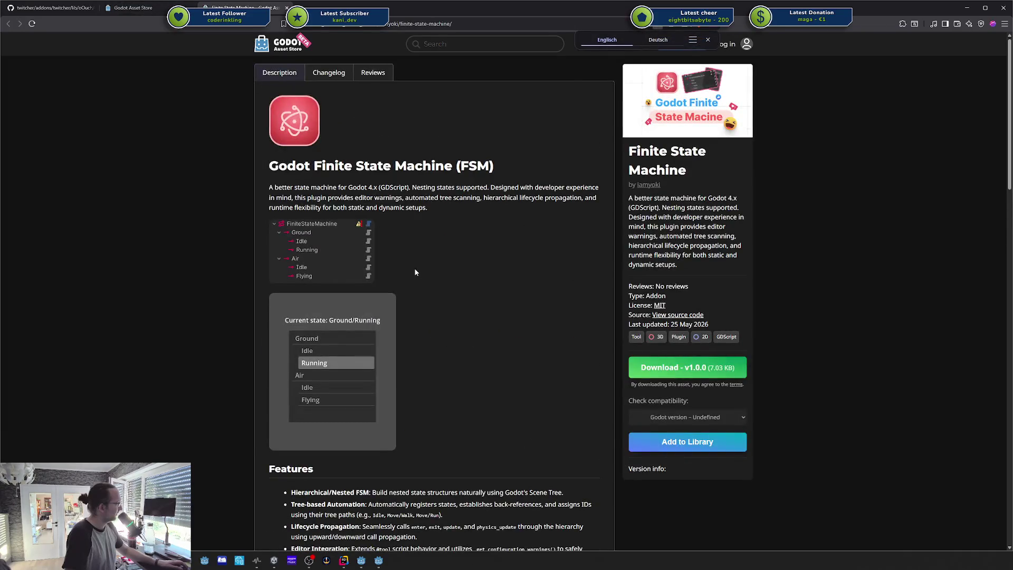
{"action": "scroll", "coordinate": [344, 255], "scroll_direction": "down", "scroll_amount": 15}
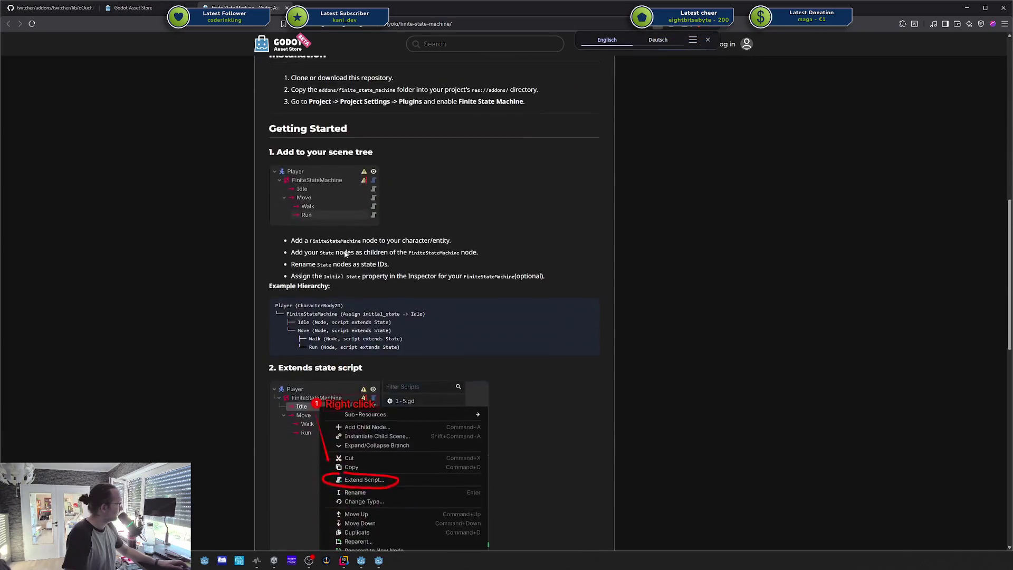
{"action": "scroll", "coordinate": [345, 252], "scroll_direction": "down", "scroll_amount": 7}
{"action": "scroll", "coordinate": [491, 258], "scroll_direction": "up", "scroll_amount": 11}
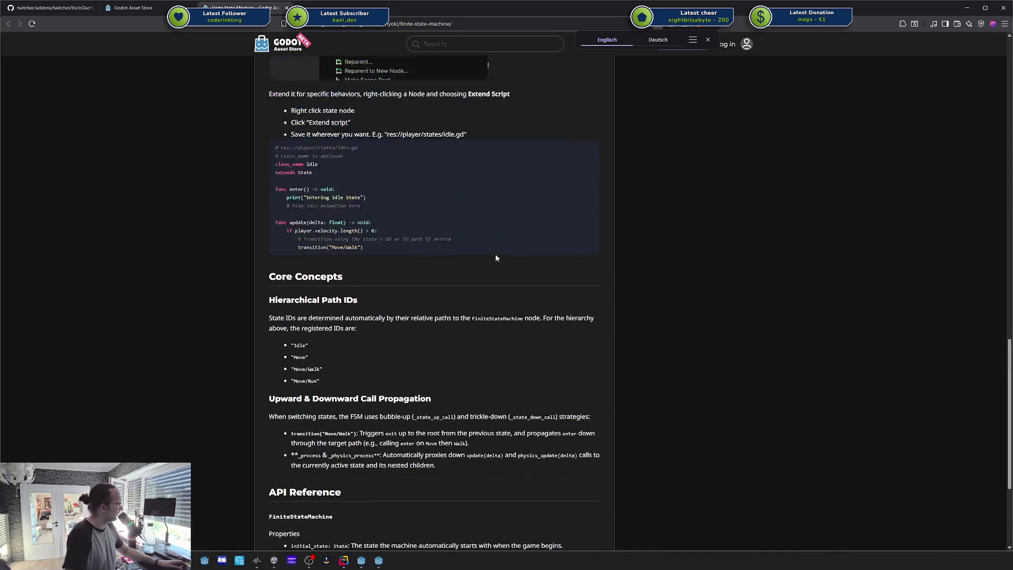
{"action": "scroll", "coordinate": [489, 262], "scroll_direction": "up", "scroll_amount": 10}
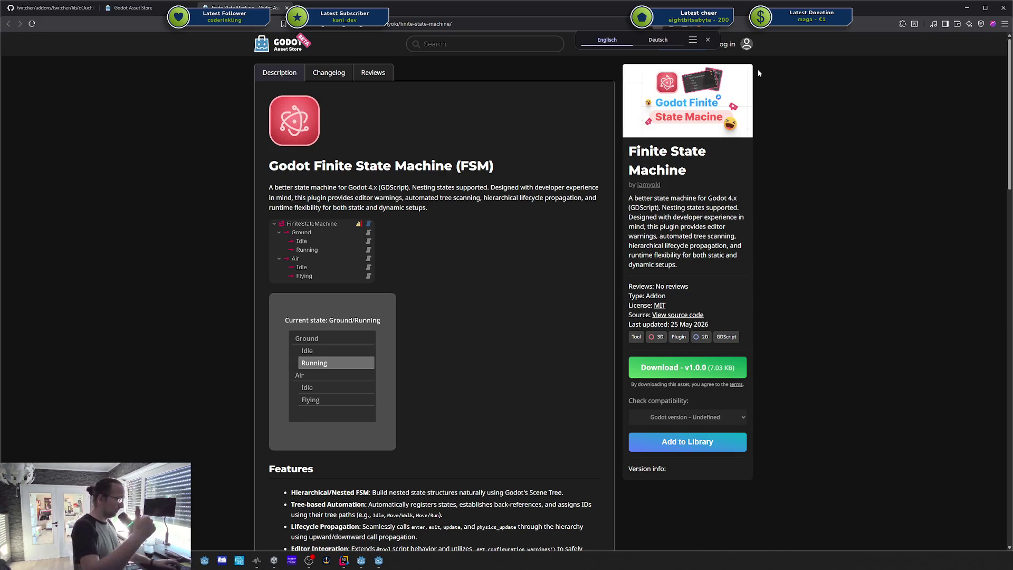
{"action": "mouse_move", "coordinate": [910, 11]}
{"action": "left_mouse_down"}
{"action": "mouse_move", "coordinate": [947, 96]}
{"action": "mouse_move", "coordinate": [704, 403]}
{"action": "mouse_move", "coordinate": [923, 102]}
{"action": "mouse_move", "coordinate": [719, 118]}
{"action": "left_mouse_up"}
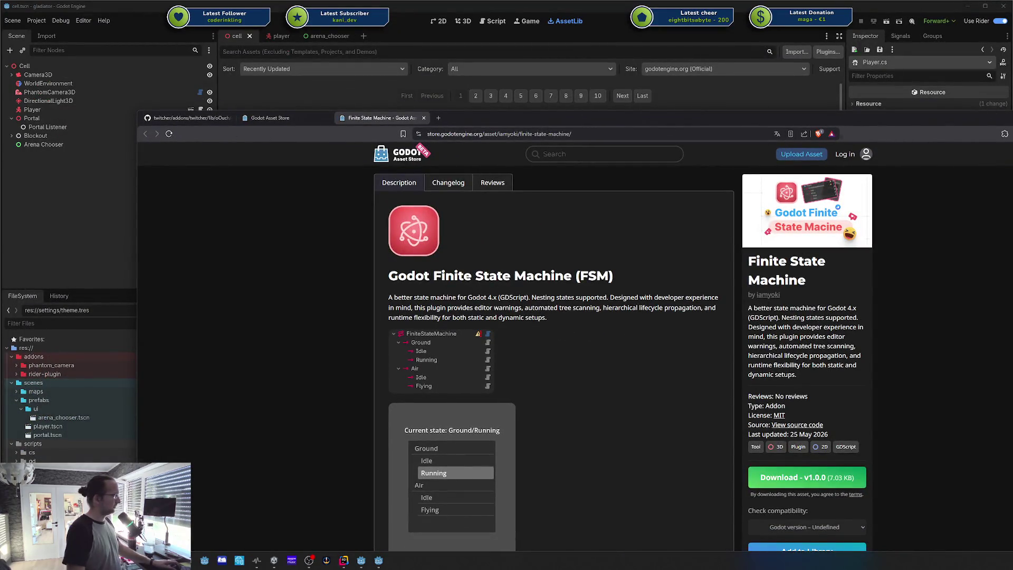
Step: Close the browser, then flip to the player scene tab and back to the cell scene
{"action": "left_click", "coordinate": [615, 207]}
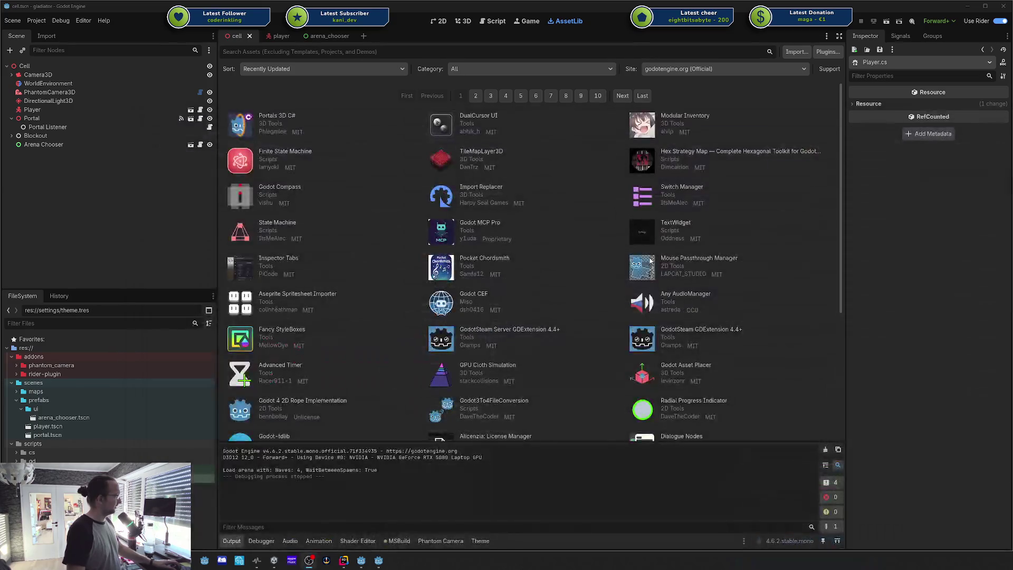
{"action": "left_click", "coordinate": [282, 36]}
{"action": "left_click", "coordinate": [246, 37]}
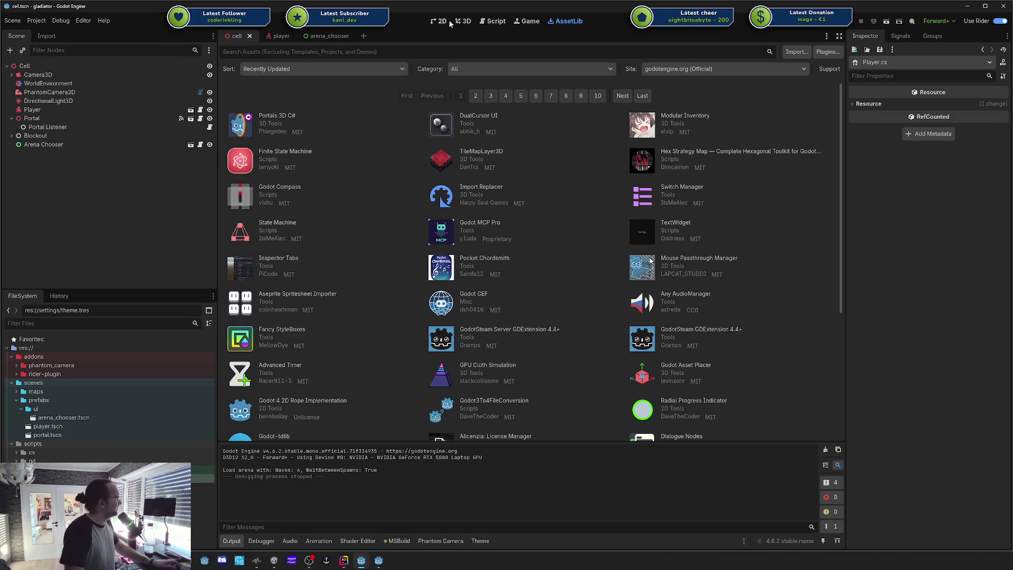
{"action": "left_click", "coordinate": [463, 21]}
{"action": "scroll", "coordinate": [544, 270], "scroll_direction": "down", "scroll_amount": 5}
{"action": "scroll", "coordinate": [532, 250], "scroll_direction": "up", "scroll_amount": 5}
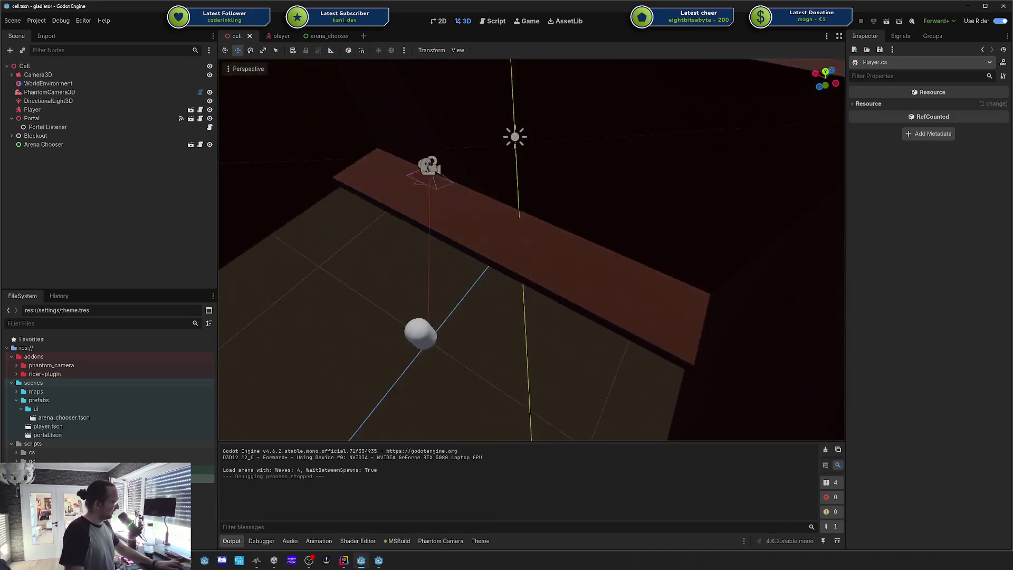
{"action": "mouse_move", "coordinate": [532, 249]}
{"action": "left_mouse_down"}
{"action": "mouse_move", "coordinate": [570, 317]}
{"action": "mouse_move", "coordinate": [549, 349]}
{"action": "mouse_move", "coordinate": [554, 337]}
{"action": "mouse_move", "coordinate": [509, 297]}
{"action": "left_mouse_up"}
{"action": "scroll", "coordinate": [559, 295], "scroll_direction": "down", "scroll_amount": 3}
{"action": "scroll", "coordinate": [559, 295], "scroll_direction": "up", "scroll_amount": 1}
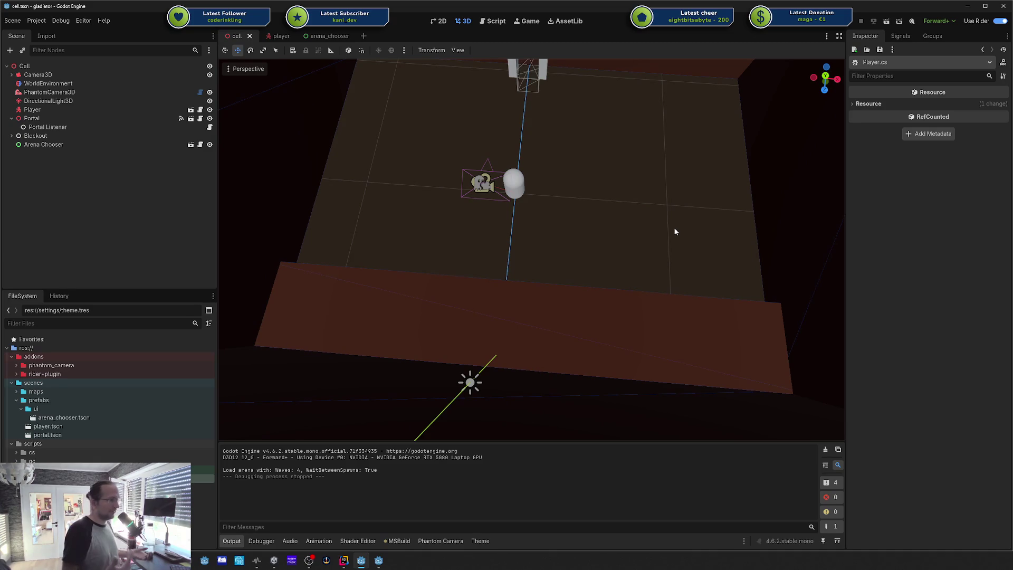
{"action": "mouse_move", "coordinate": [675, 231]}
{"action": "left_mouse_down"}
{"action": "mouse_move", "coordinate": [591, 222]}
{"action": "mouse_move", "coordinate": [507, 195]}
{"action": "left_mouse_up"}
{"action": "mouse_move", "coordinate": [674, 215]}
{"action": "left_mouse_down"}
{"action": "mouse_move", "coordinate": [663, 253]}
{"action": "mouse_move", "coordinate": [627, 219]}
{"action": "left_mouse_up"}
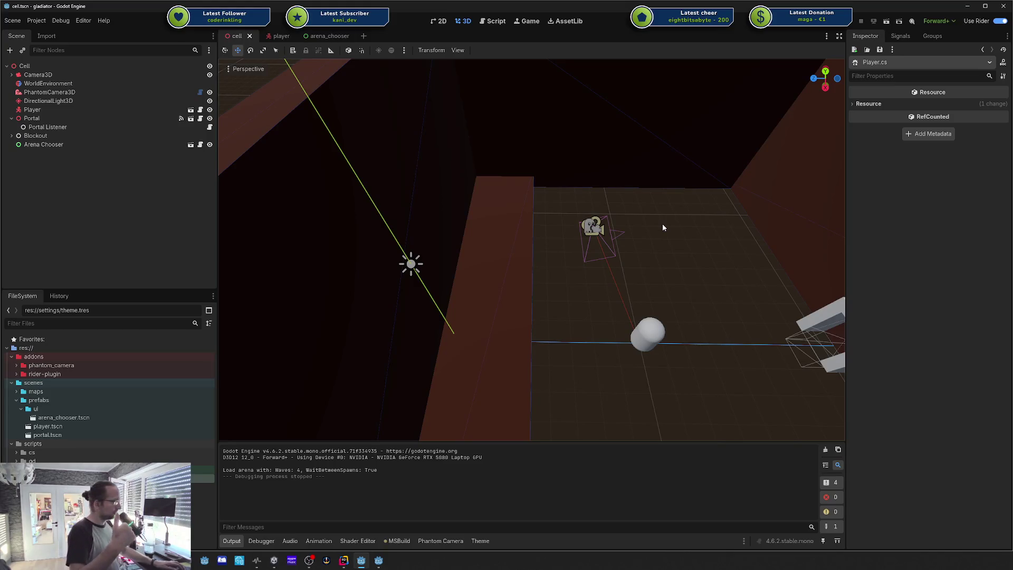
{"action": "mouse_move", "coordinate": [636, 219]}
{"action": "left_mouse_down"}
{"action": "mouse_move", "coordinate": [549, 306]}
{"action": "mouse_move", "coordinate": [639, 208]}
{"action": "left_mouse_up"}
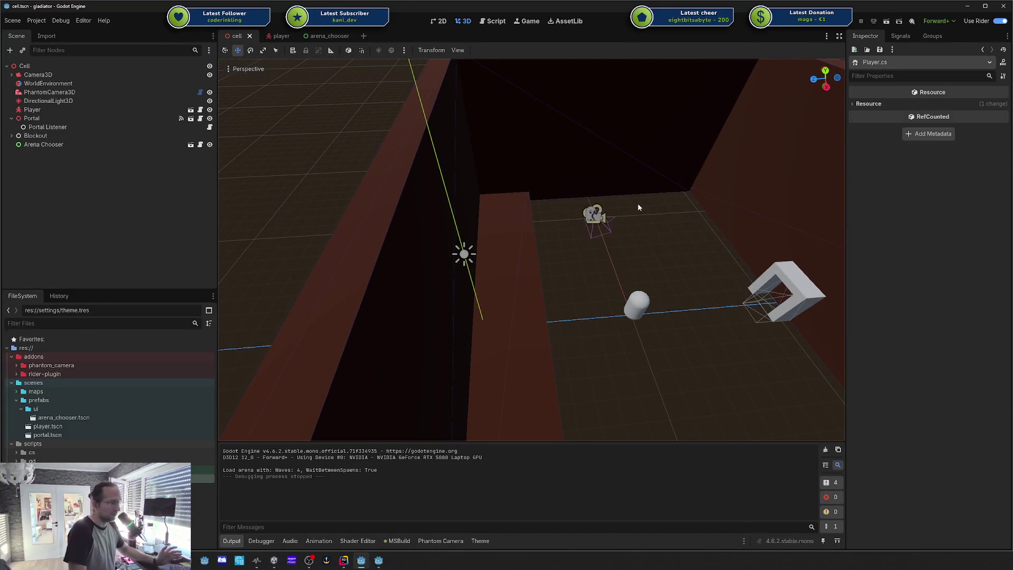
{"action": "left_click_drag", "start_coordinate": [638, 208], "coordinate": [673, 187]}
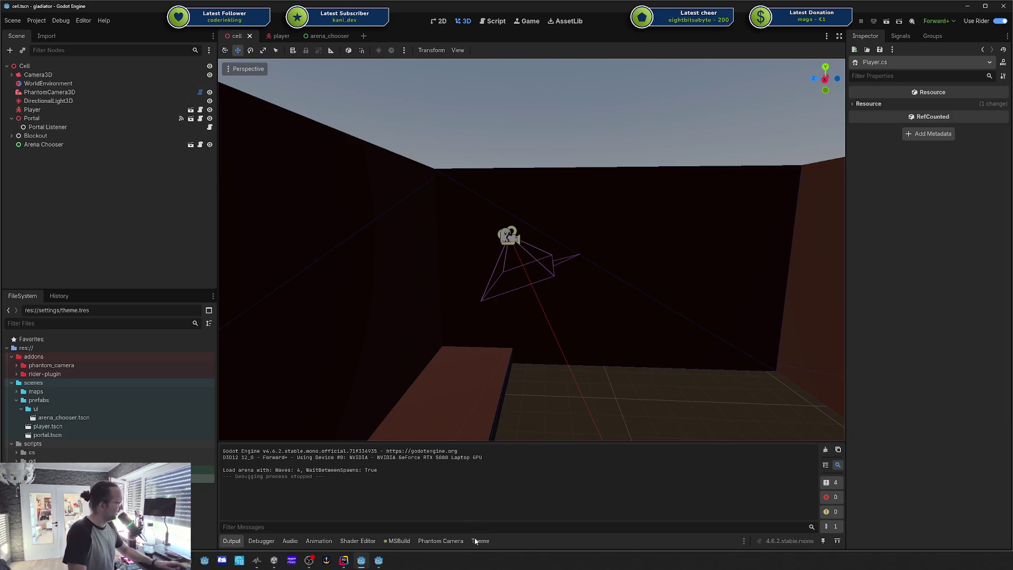
{"action": "left_click", "coordinate": [460, 542]}
Step: Enlarge the Phantom Camera panel and select the Player node
{"action": "left_click_drag", "start_coordinate": [498, 380], "coordinate": [498, 278]}
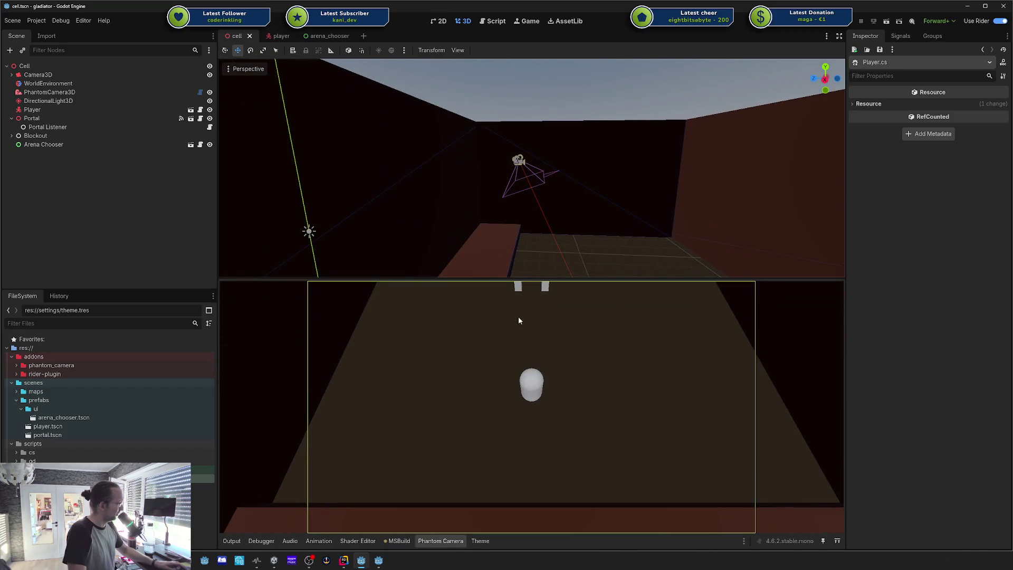
{"action": "left_click", "coordinate": [78, 91]}
{"action": "left_click", "coordinate": [76, 110]}
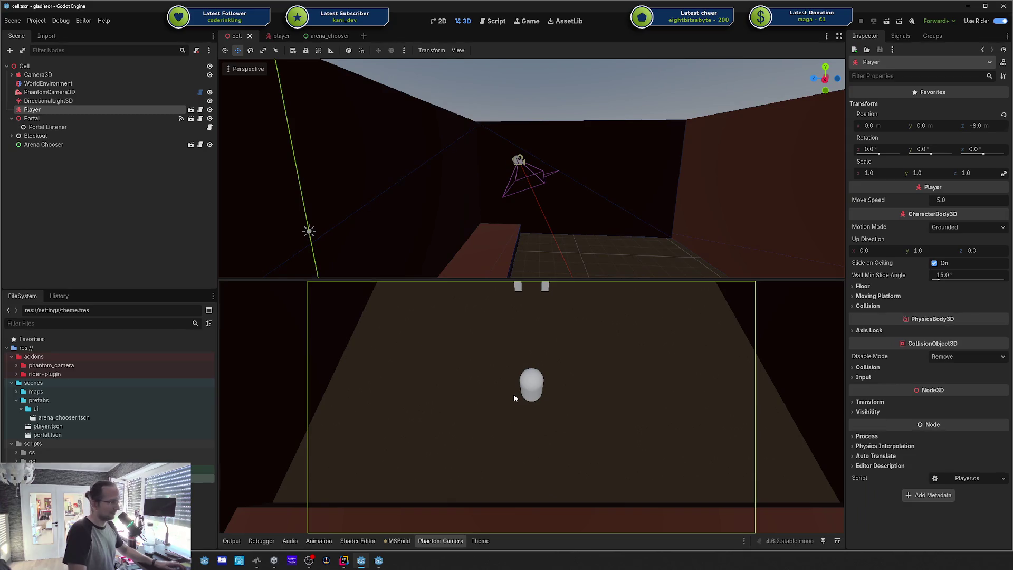
{"action": "left_click_drag", "start_coordinate": [566, 206], "coordinate": [579, 215]}
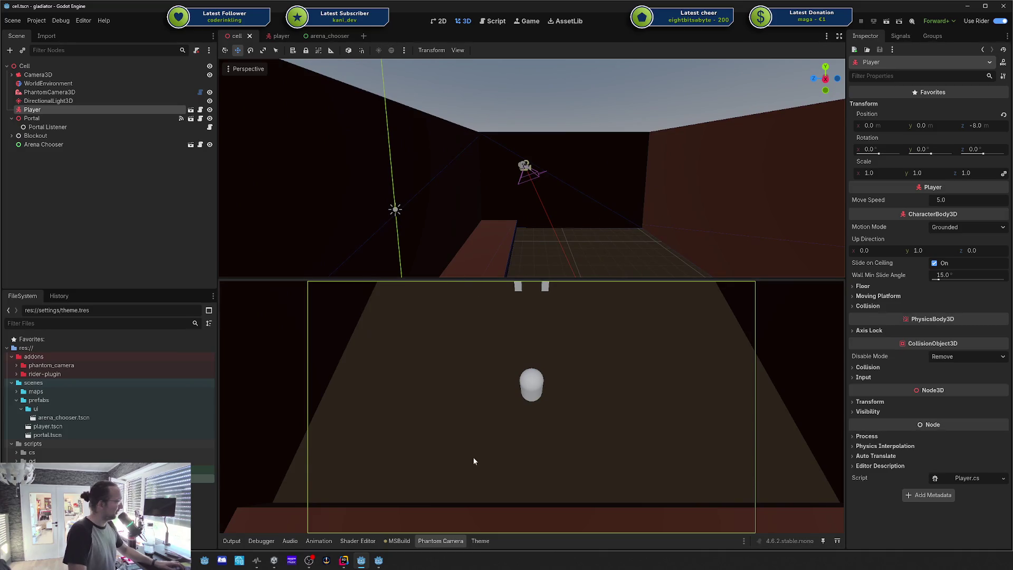
Step: Split the 3D editor into 2 viewports with Cinematic Preview below, and close the Phantom Camera panel
{"action": "left_click", "coordinate": [458, 50]}
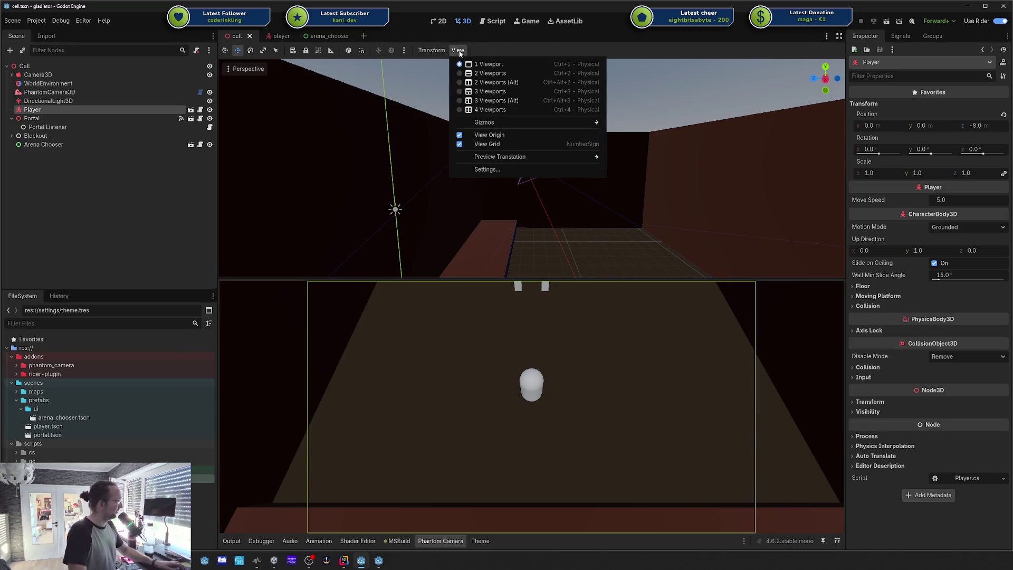
{"action": "left_click", "coordinate": [481, 75]}
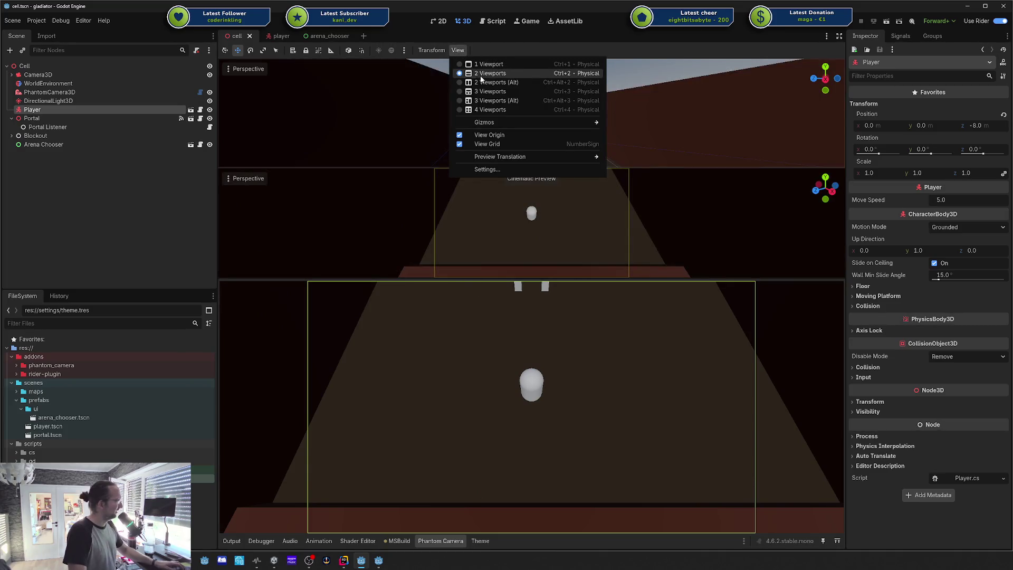
{"action": "left_click", "coordinate": [227, 180]}
{"action": "left_click", "coordinate": [228, 178]}
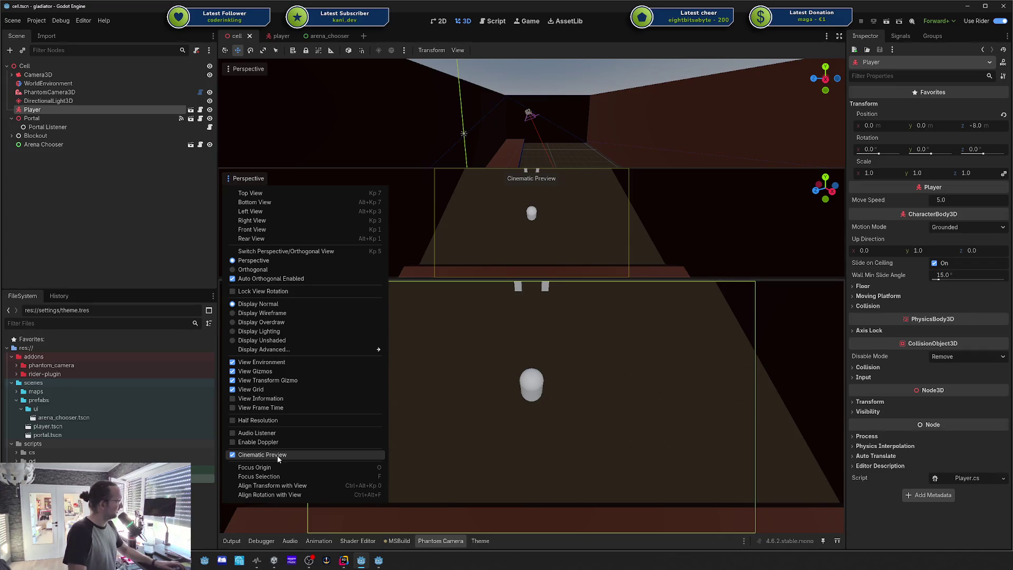
{"action": "left_click", "coordinate": [535, 216]}
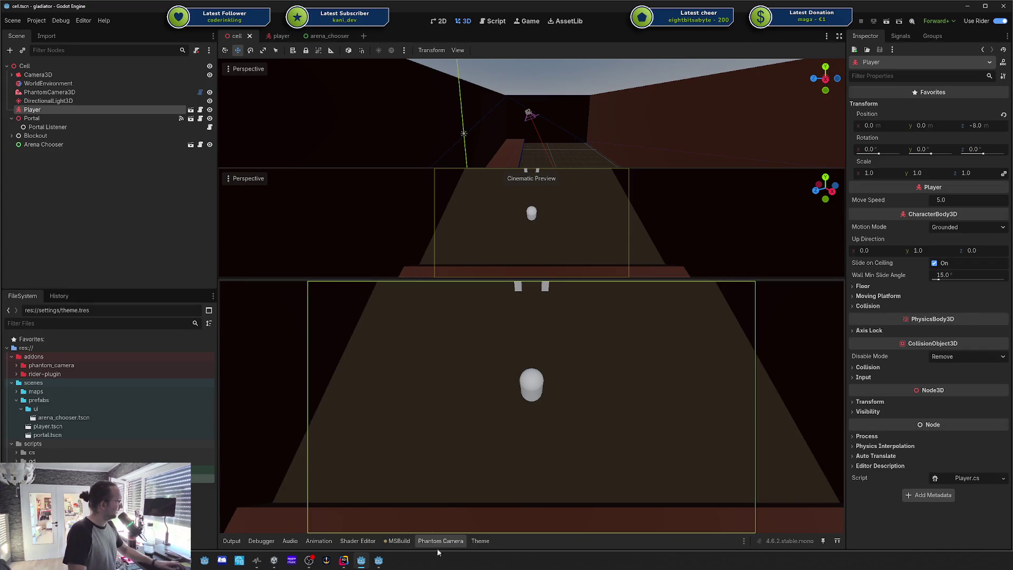
{"action": "left_click", "coordinate": [455, 543]}
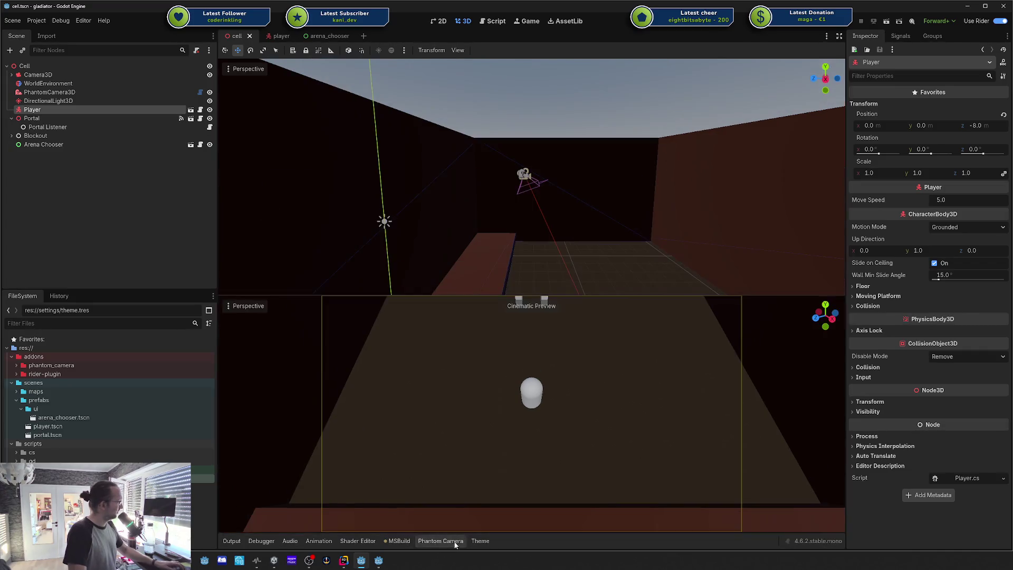
Step: Briefly inspect the directional light, then reselect and deselect the Player node
{"action": "left_click", "coordinate": [74, 100]}
{"action": "left_click", "coordinate": [62, 110]}
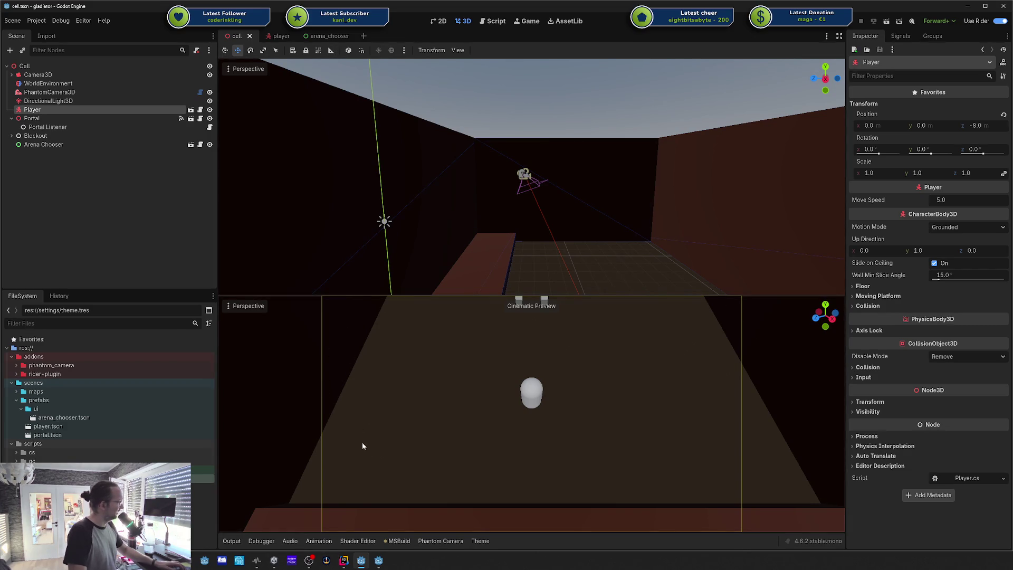
{"action": "left_click", "coordinate": [543, 77]}
{"action": "left_click", "coordinate": [432, 50]}
Step: Split the 3D view into side-by-side viewports and narrow the left one slightly
{"action": "mouse_move", "coordinate": [450, 55]}
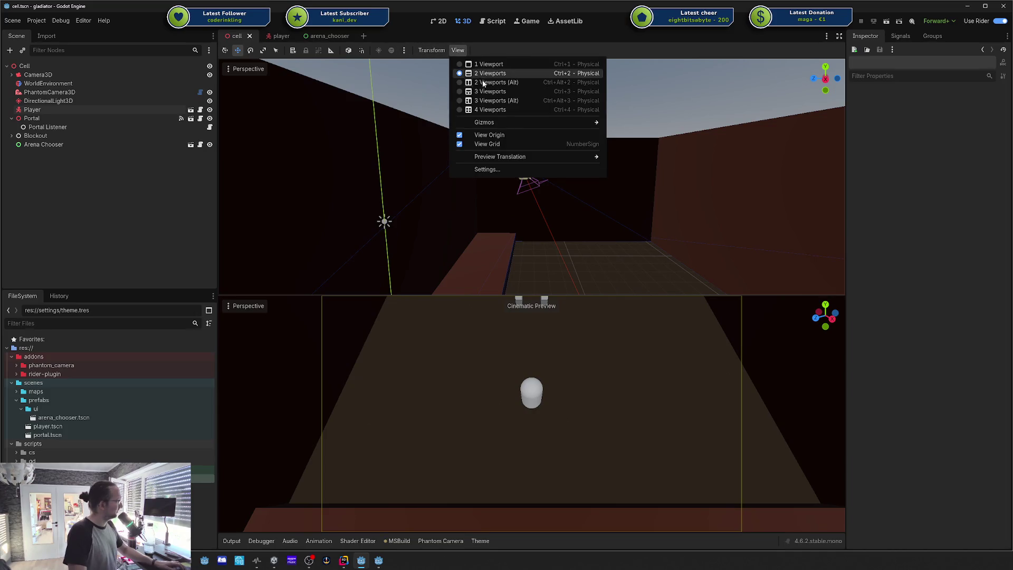
{"action": "left_click", "coordinate": [483, 83]}
{"action": "left_click", "coordinate": [687, 236]}
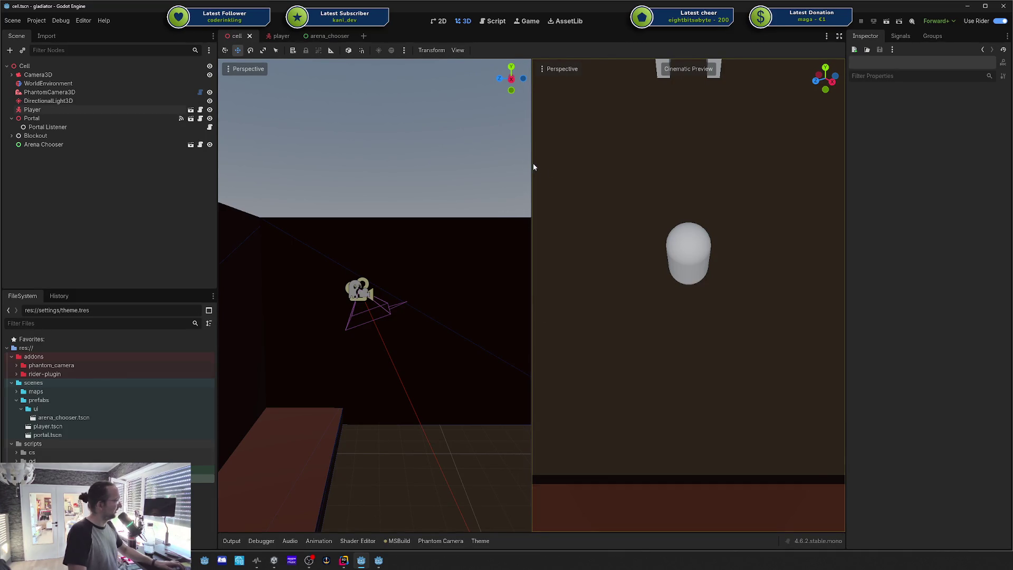
{"action": "mouse_move", "coordinate": [532, 163]}
{"action": "left_mouse_down"}
{"action": "mouse_move", "coordinate": [262, 164]}
{"action": "mouse_move", "coordinate": [477, 163]}
{"action": "left_mouse_up"}
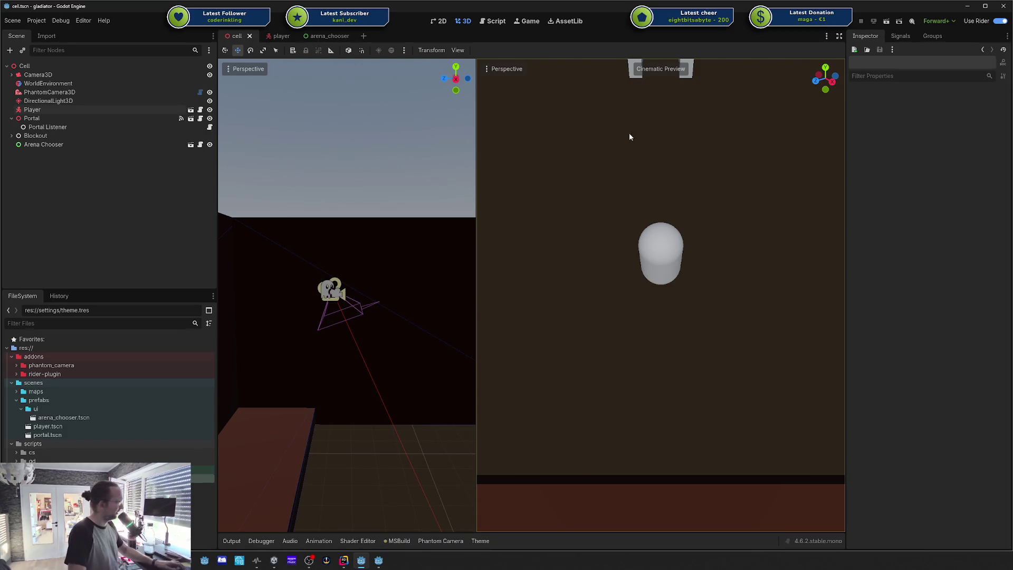
Step: Return to a single 3D viewport and look around the room, selecting then clearing the phantom camera
{"action": "left_click", "coordinate": [457, 50]}
{"action": "left_click", "coordinate": [475, 64]}
{"action": "left_click", "coordinate": [673, 180]}
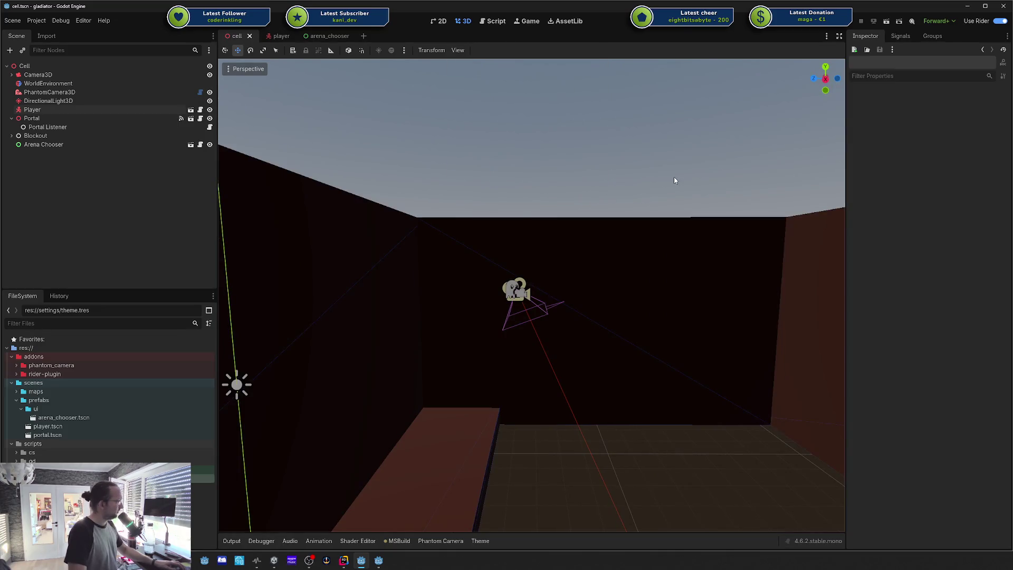
{"action": "right_click", "coordinate": [675, 181]}
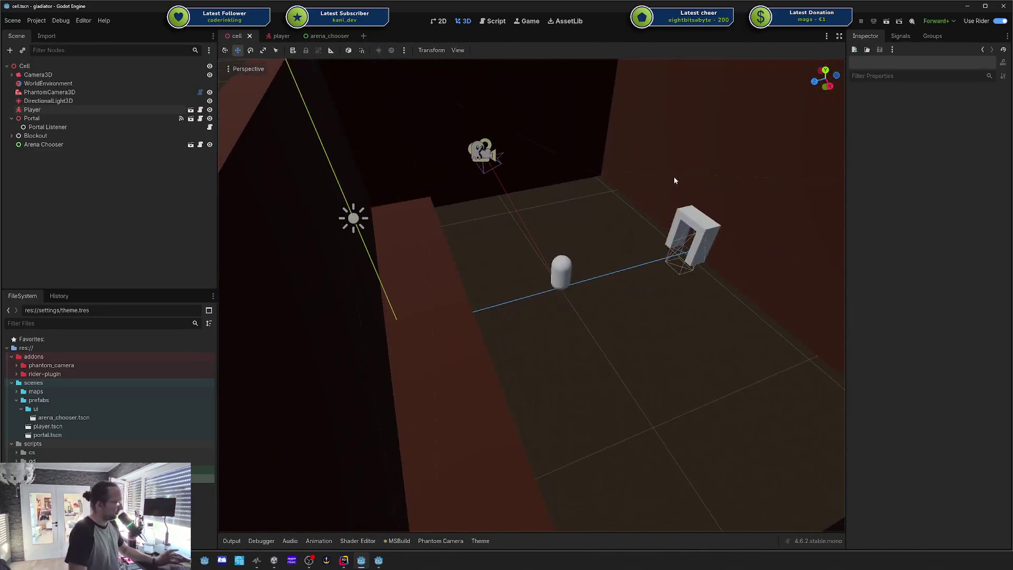
{"action": "left_click", "coordinate": [482, 166]}
{"action": "scroll", "coordinate": [420, 144], "scroll_direction": "down", "scroll_amount": 5}
{"action": "left_click", "coordinate": [420, 145]}
{"action": "scroll", "coordinate": [540, 190], "scroll_direction": "up", "scroll_amount": 5}
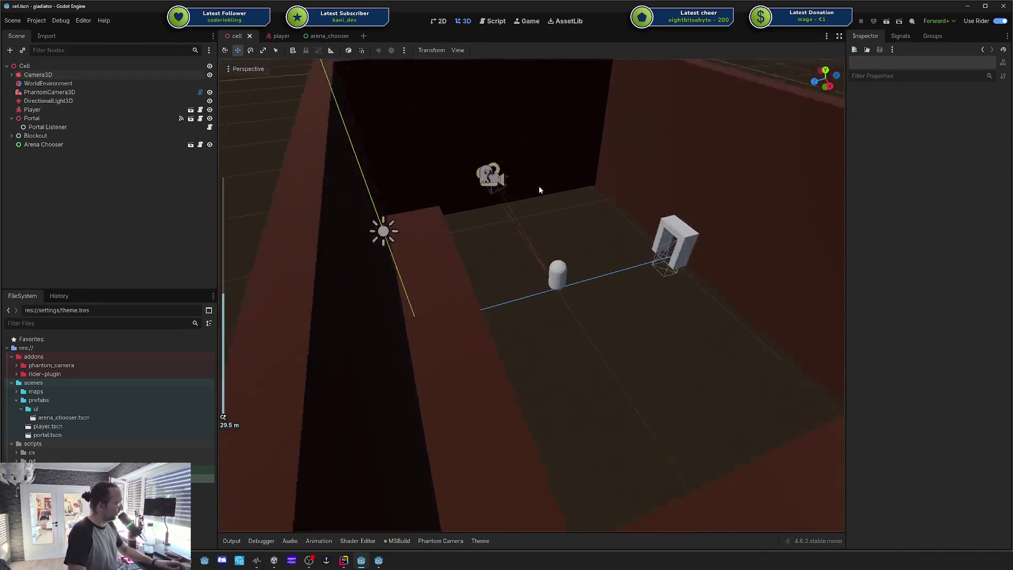
{"action": "right_click", "coordinate": [539, 185]}
{"action": "scroll", "coordinate": [535, 165], "scroll_direction": "down", "scroll_amount": 5}
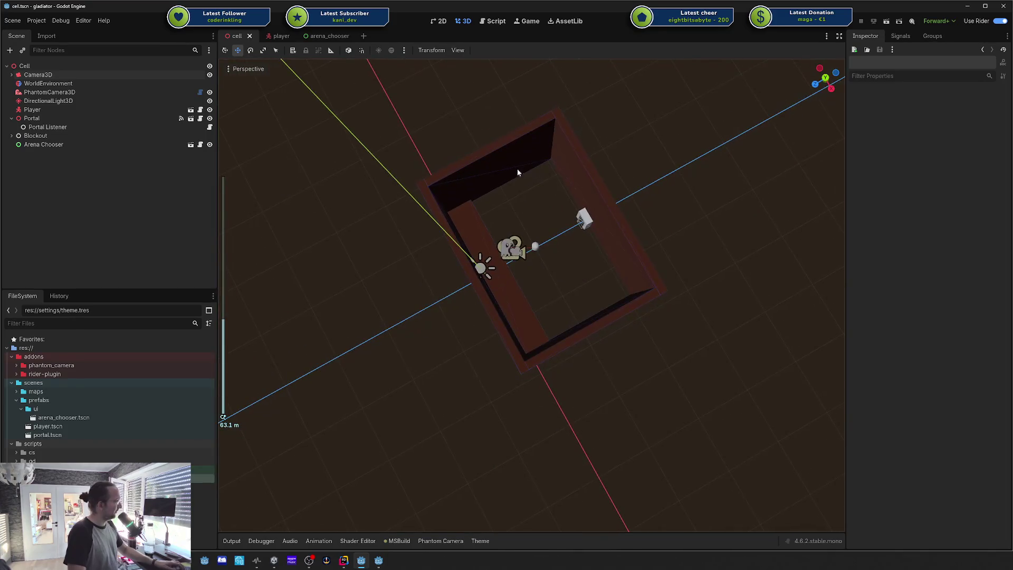
{"action": "mouse_move", "coordinate": [542, 221]}
{"action": "left_mouse_down"}
{"action": "mouse_move", "coordinate": [641, 229]}
{"action": "mouse_move", "coordinate": [612, 227]}
{"action": "mouse_move", "coordinate": [618, 238]}
{"action": "left_mouse_up"}
{"action": "scroll", "coordinate": [532, 295], "scroll_direction": "down", "scroll_amount": 2}
{"action": "scroll", "coordinate": [533, 296], "scroll_direction": "up", "scroll_amount": 20}
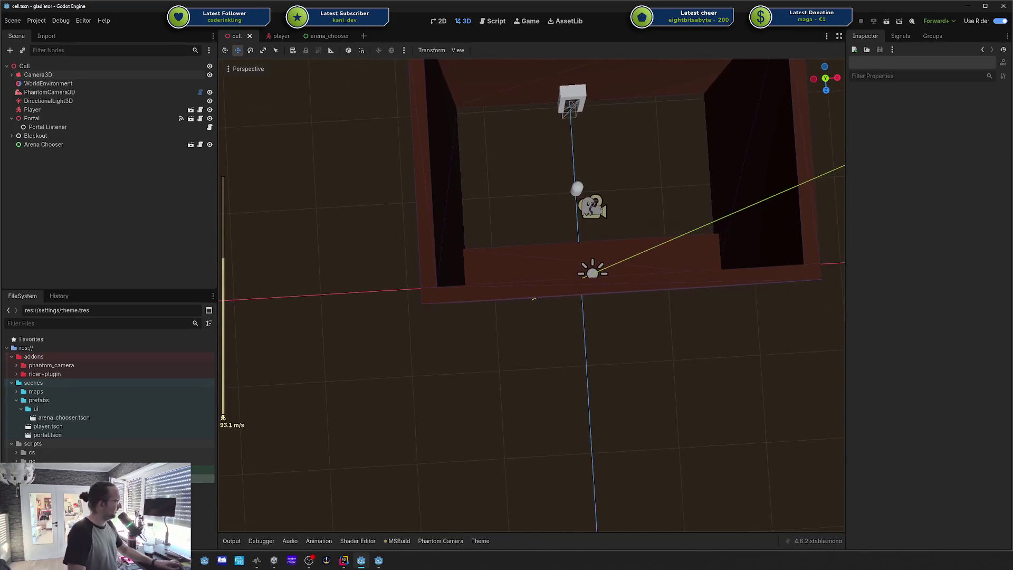
{"action": "key", "text": "w"}
{"action": "key", "text": "s"}
{"action": "scroll", "coordinate": [532, 295], "scroll_direction": "down", "scroll_amount": 8}
{"action": "key", "text": "w"}
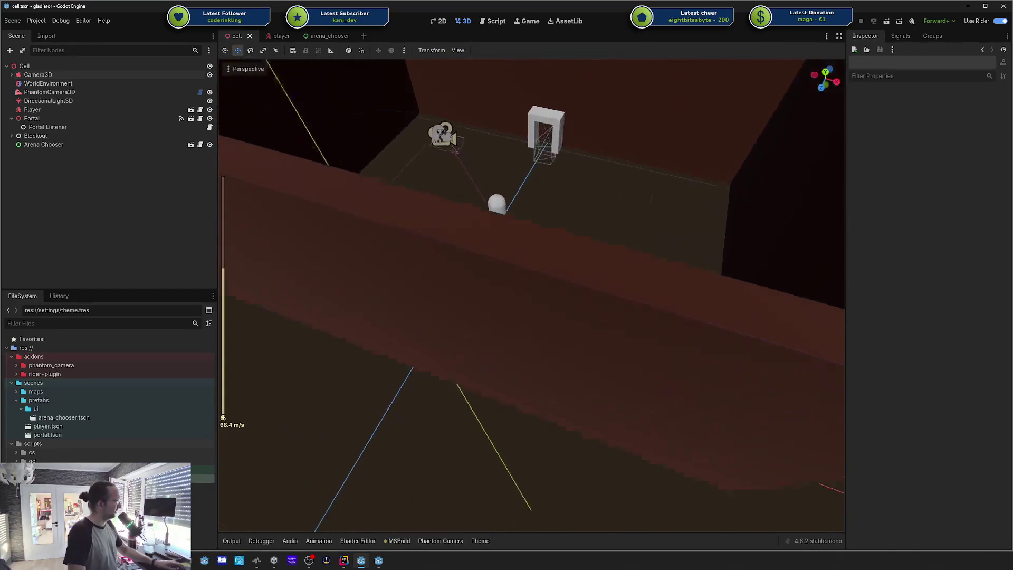
{"action": "key", "text": "s"}
{"action": "left_click_drag", "start_coordinate": [532, 296], "coordinate": [534, 337]}
{"action": "scroll", "coordinate": [532, 295], "scroll_direction": "down", "scroll_amount": 6}
{"action": "key", "text": "s"}
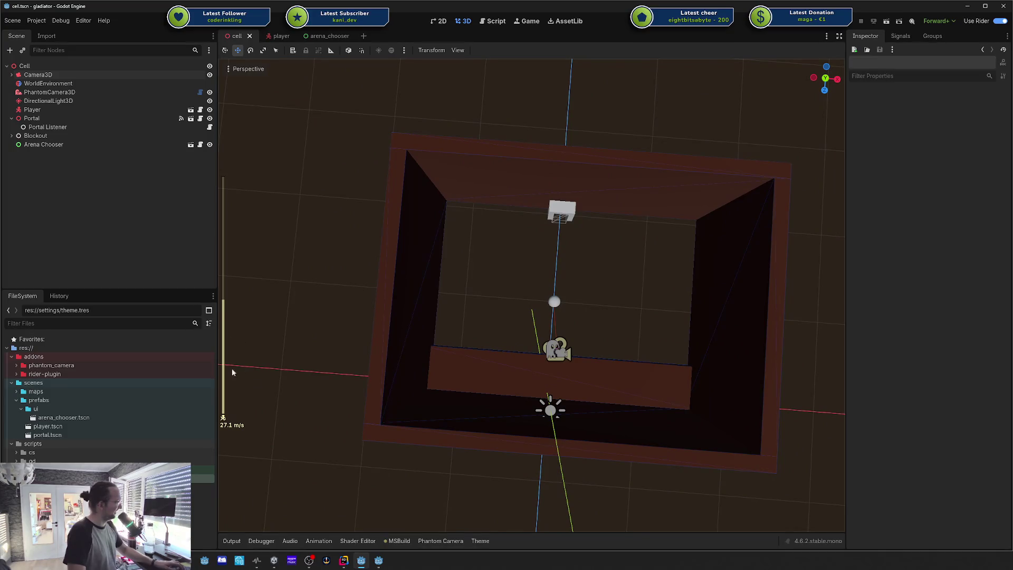
{"action": "left_click_drag", "start_coordinate": [480, 229], "coordinate": [648, 340]}
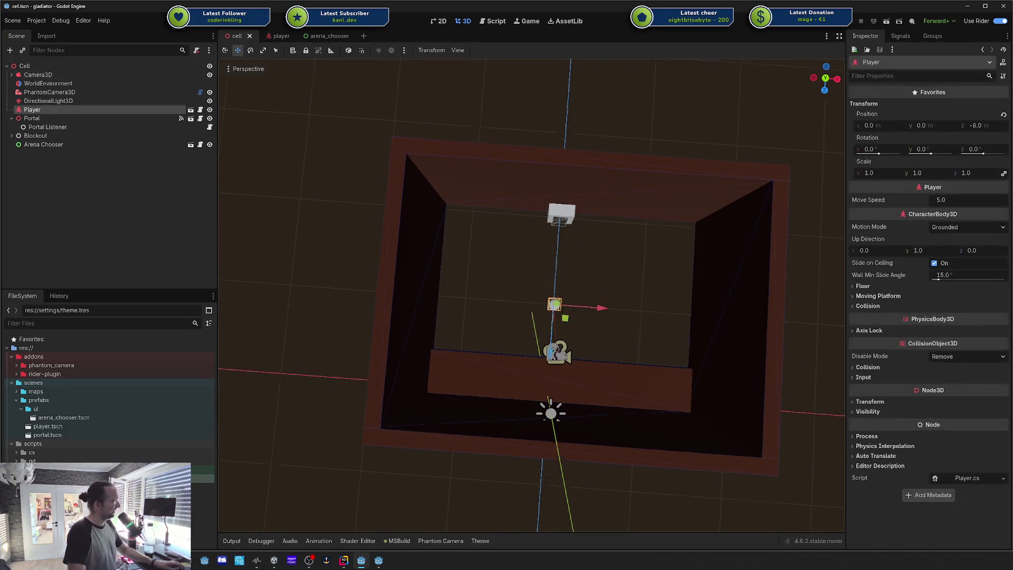
{"action": "key", "text": "f"}
{"action": "left_click_drag", "start_coordinate": [534, 276], "coordinate": [612, 325]}
{"action": "mouse_move", "coordinate": [537, 288]}
{"action": "left_mouse_down"}
{"action": "mouse_move", "coordinate": [610, 359]}
{"action": "mouse_move", "coordinate": [598, 369]}
{"action": "left_mouse_up"}
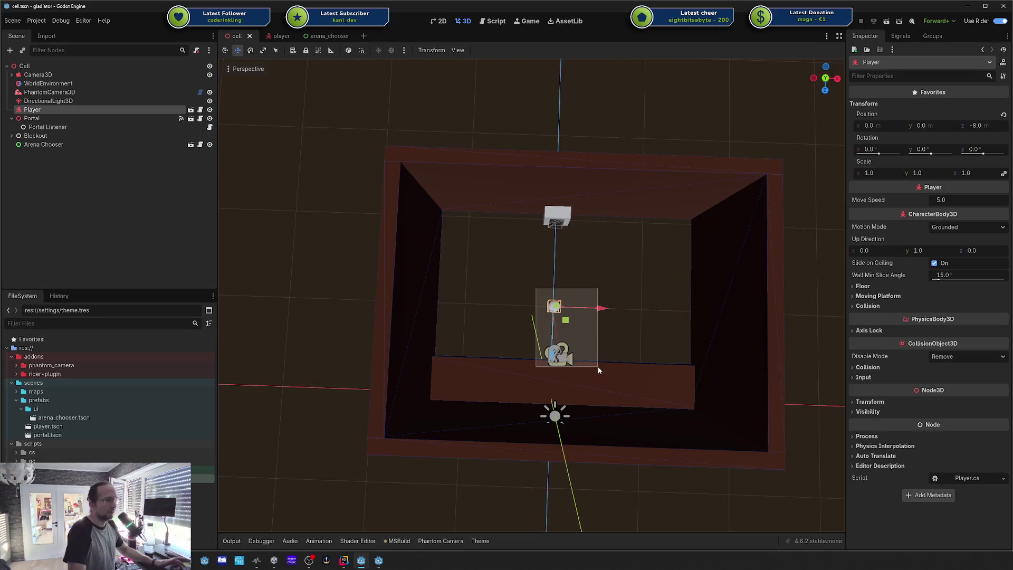
{"action": "left_click_drag", "start_coordinate": [599, 367], "coordinate": [489, 313]}
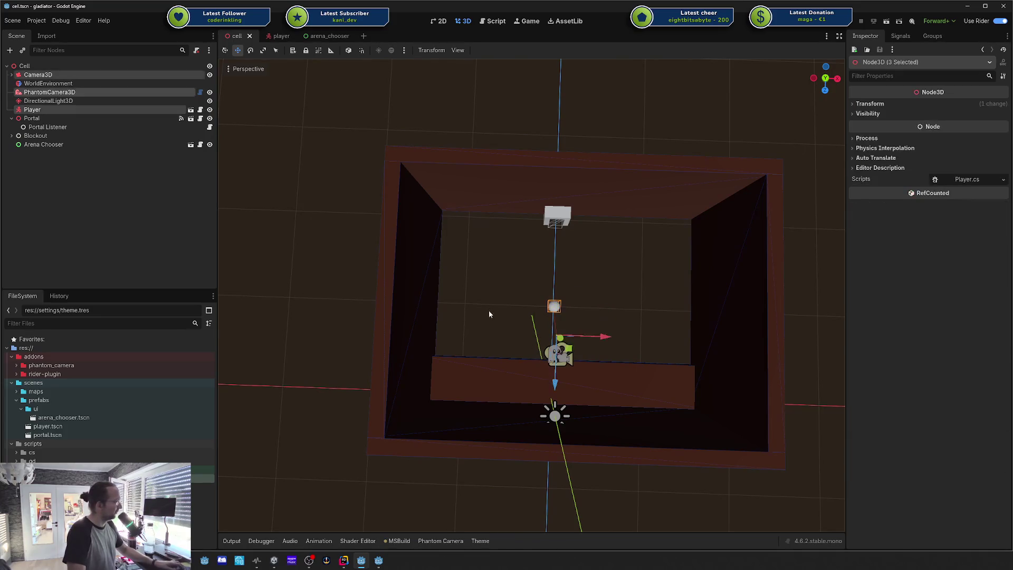
{"action": "left_click", "coordinate": [489, 311]}
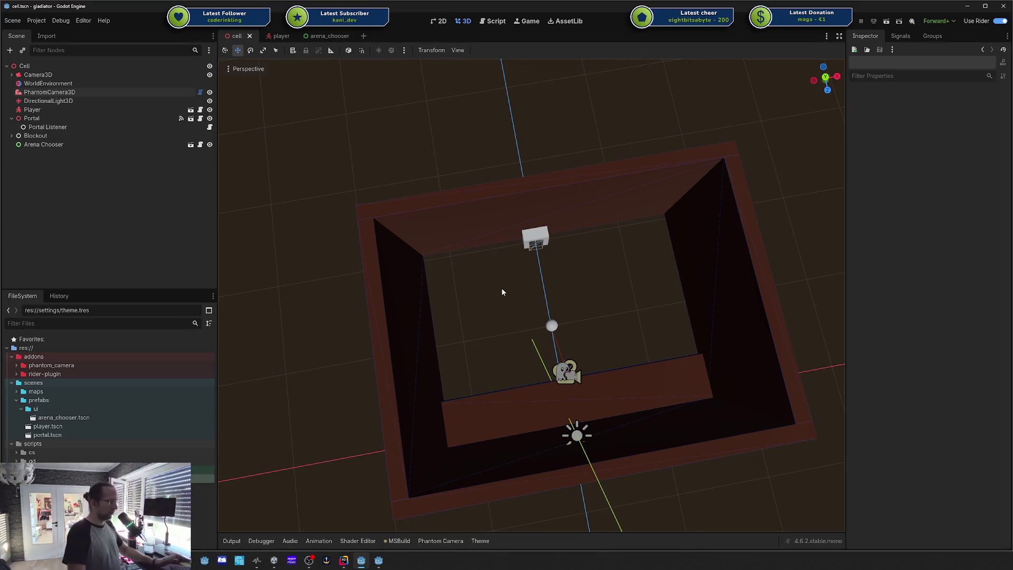
{"action": "scroll", "coordinate": [509, 294], "scroll_direction": "up", "scroll_amount": 2}
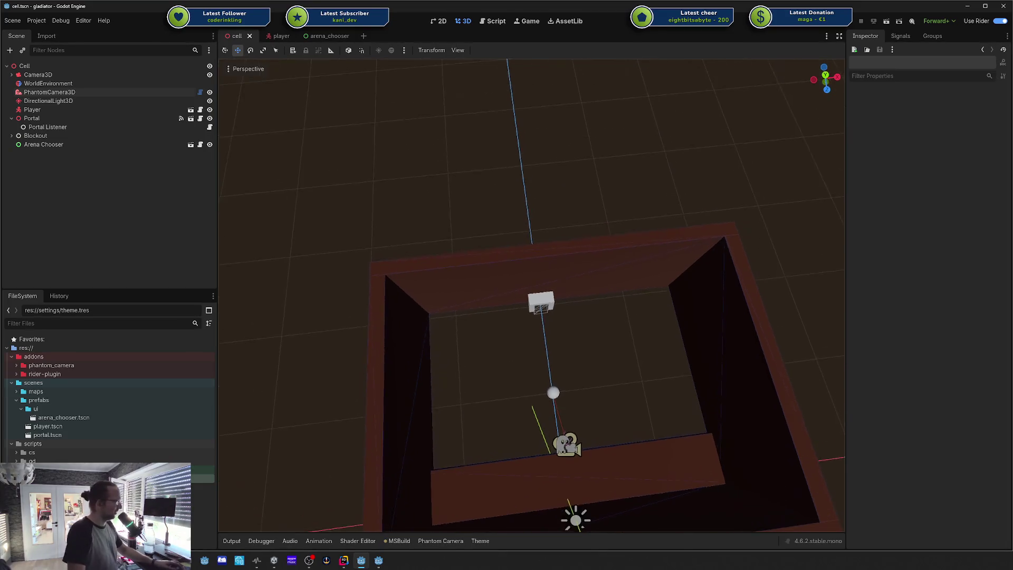
{"action": "scroll", "coordinate": [509, 294], "scroll_direction": "down", "scroll_amount": 2}
{"action": "scroll", "coordinate": [508, 294], "scroll_direction": "up", "scroll_amount": 5}
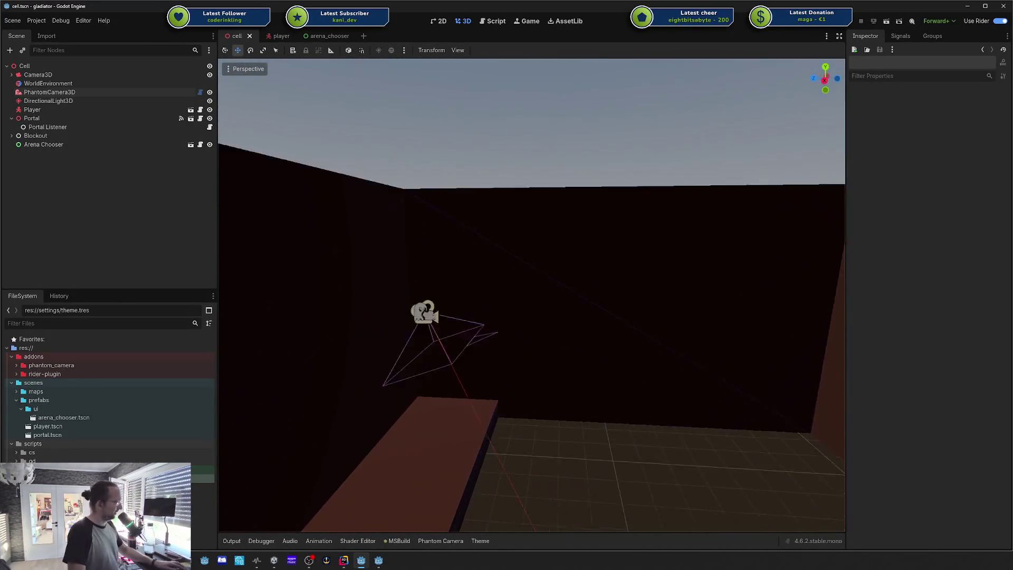
{"action": "left_click", "coordinate": [458, 314]}
{"action": "left_click", "coordinate": [630, 456]}
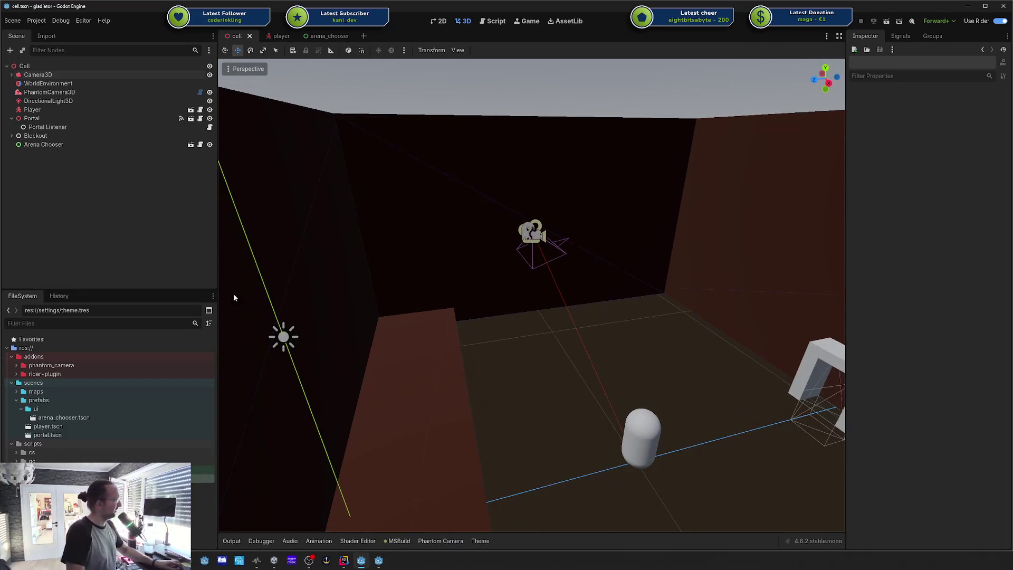
{"action": "left_click", "coordinate": [437, 541]}
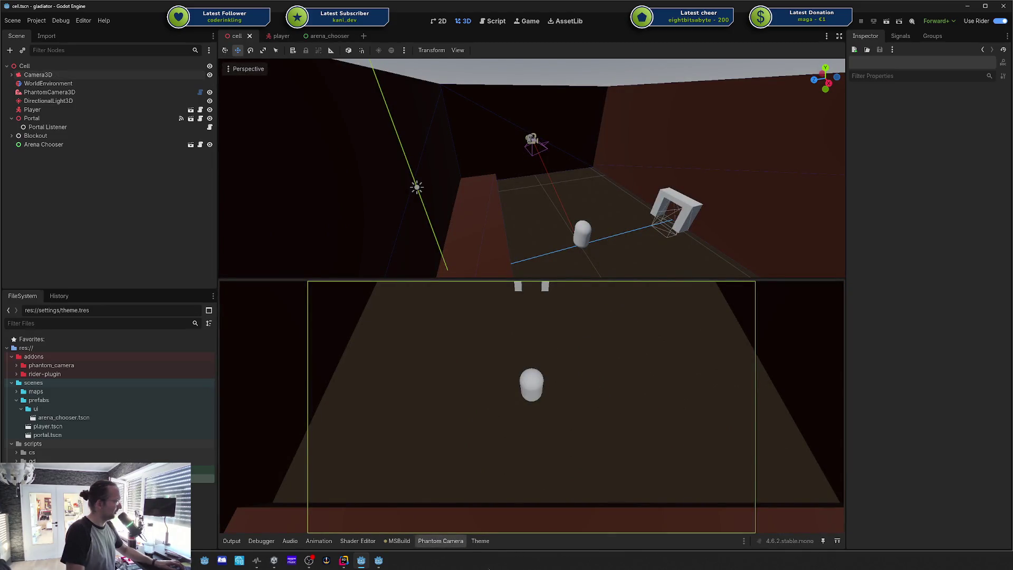
{"action": "left_click", "coordinate": [445, 541]}
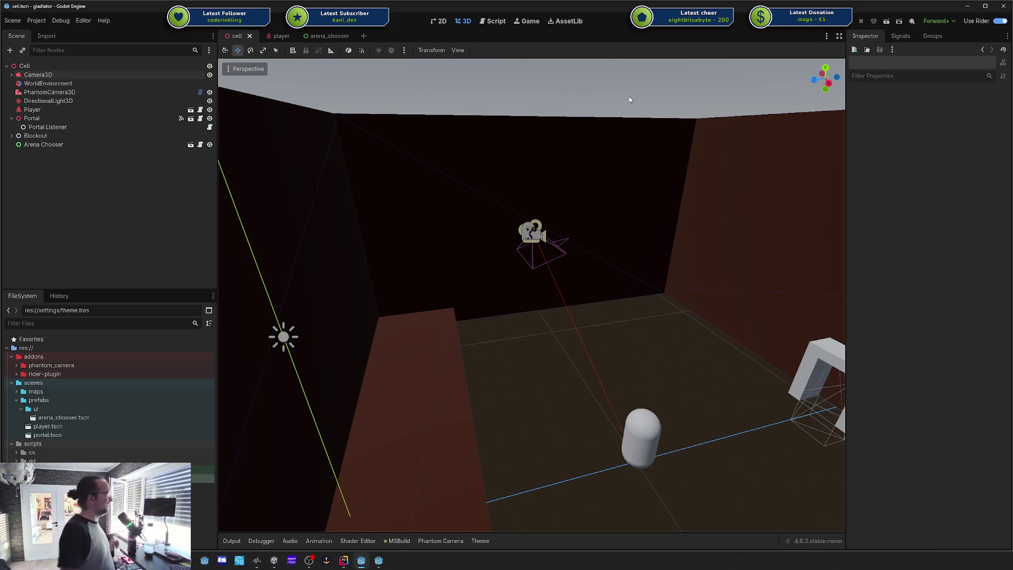
{"action": "key", "text": "w"}
{"action": "key", "text": "s"}
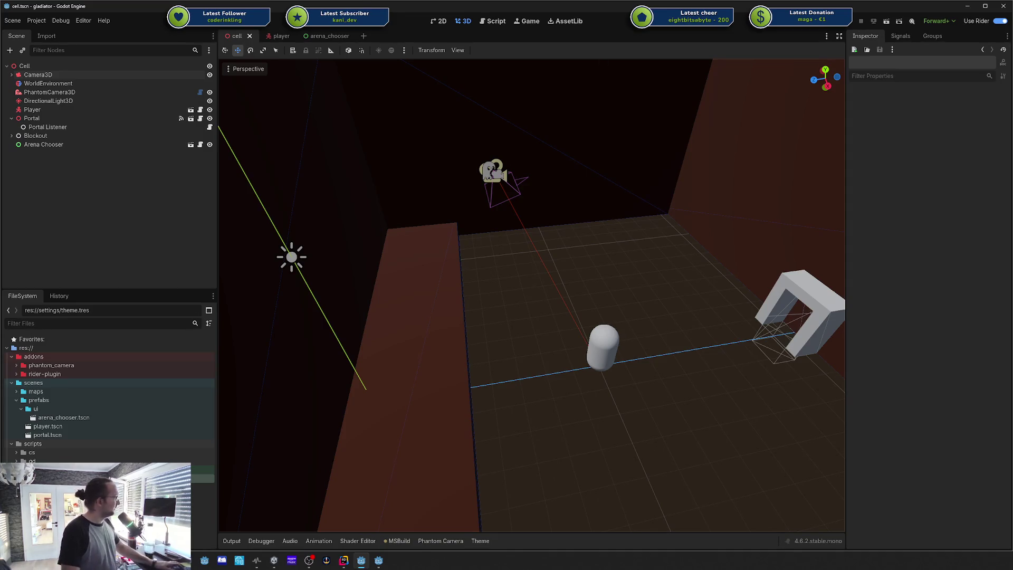
{"action": "left_click", "coordinate": [288, 39]}
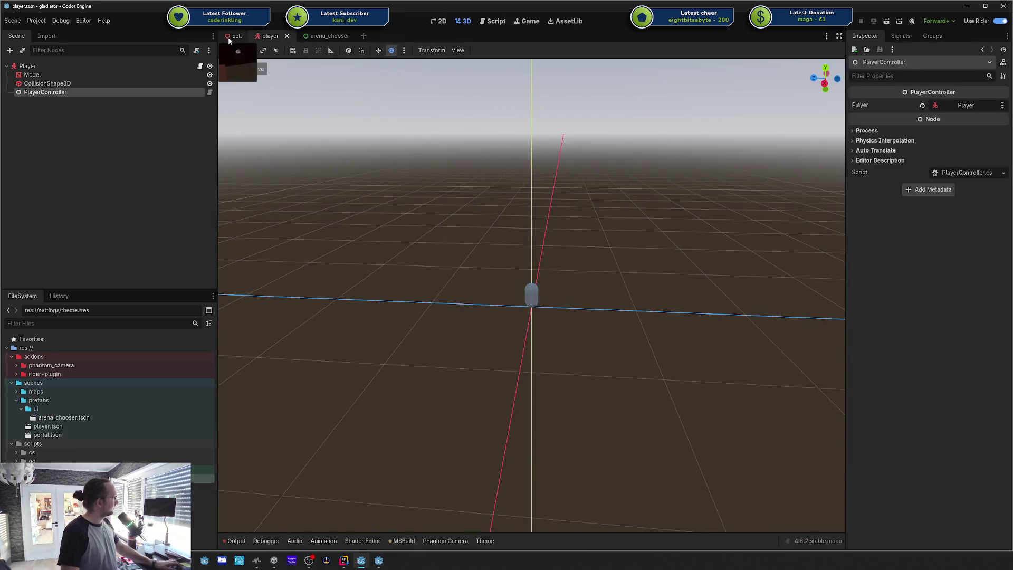
{"action": "left_click", "coordinate": [229, 37]}
{"action": "left_click", "coordinate": [78, 230]}
{"action": "left_click", "coordinate": [21, 66]}
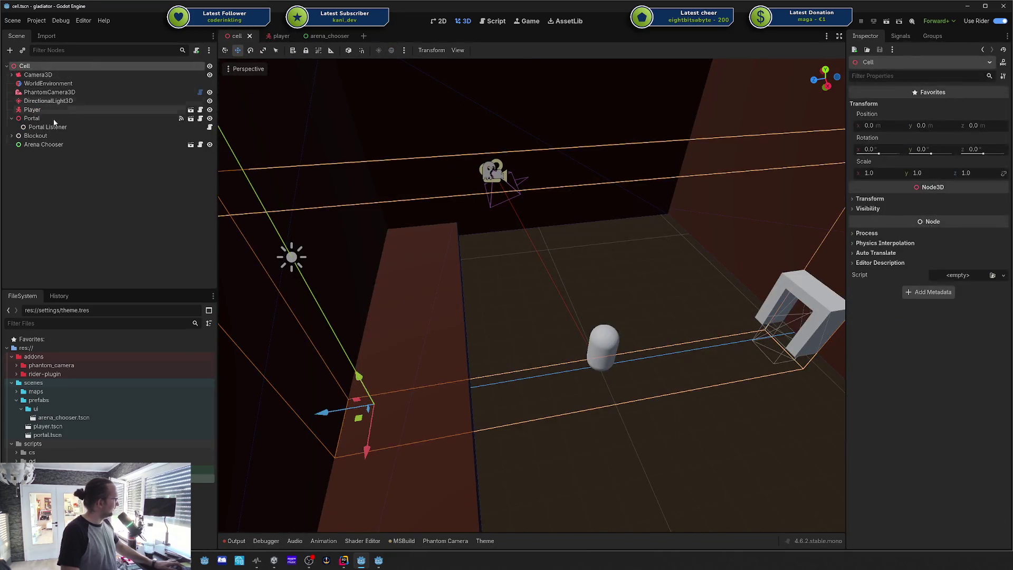
{"action": "left_click", "coordinate": [85, 228]}
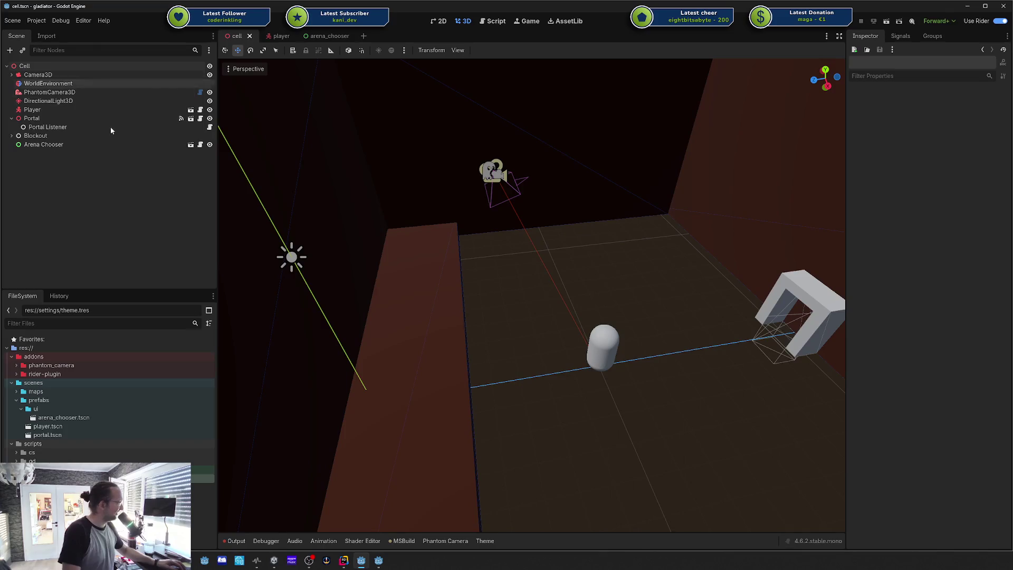
{"action": "left_click", "coordinate": [55, 66]}
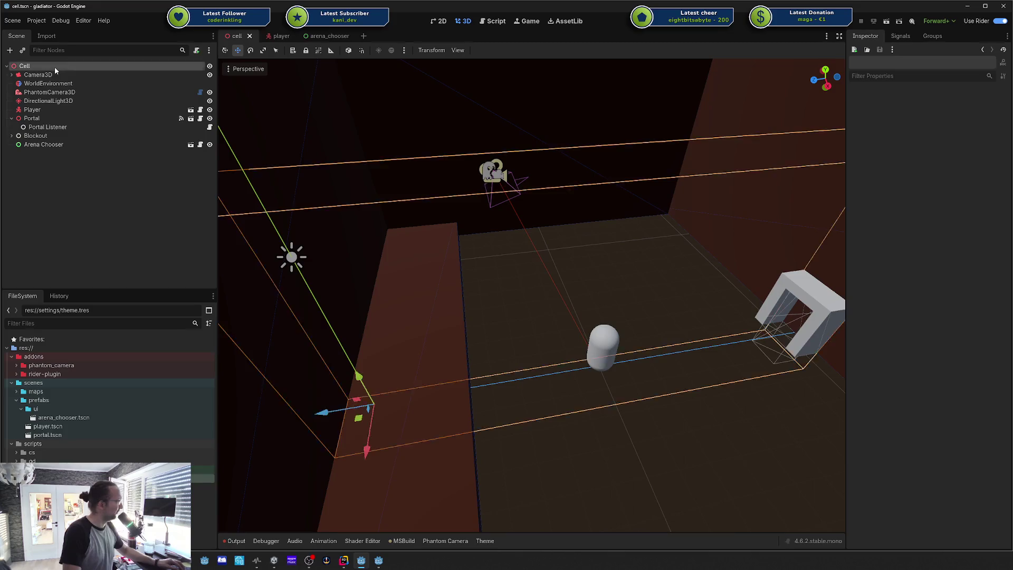
{"action": "left_click", "coordinate": [59, 75]}
{"action": "left_click", "coordinate": [58, 84]}
{"action": "left_click", "coordinate": [60, 75]}
{"action": "left_click", "coordinate": [68, 144]}
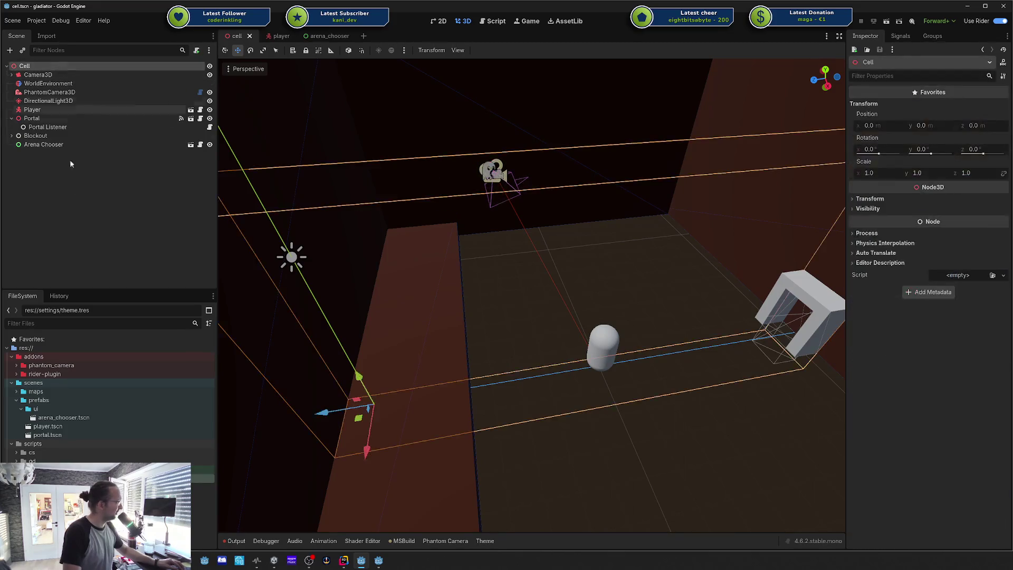
{"action": "left_click", "coordinate": [77, 183]}
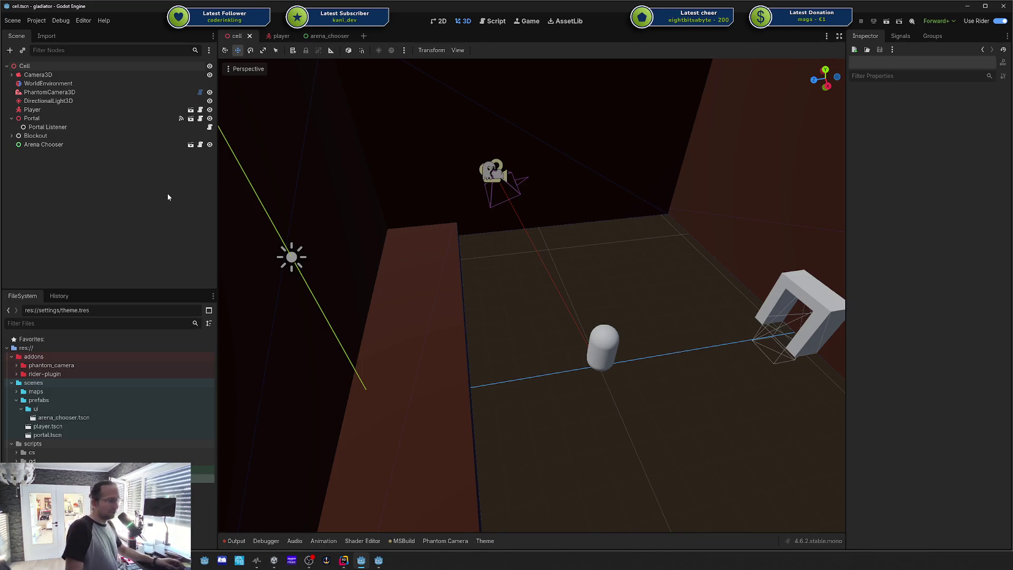
Step: Select the Player node so the Inspector shows position 0, 0, -8 and Move Speed 5.0
{"action": "left_click", "coordinate": [90, 101]}
{"action": "left_click", "coordinate": [90, 109]}
{"action": "left_click", "coordinate": [109, 213]}
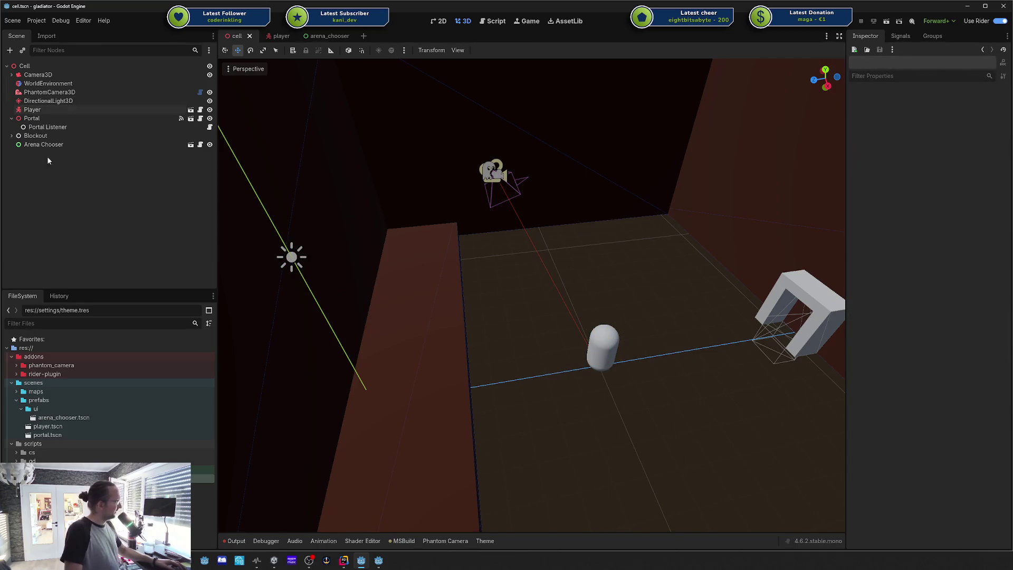
{"action": "left_click", "coordinate": [49, 110]}
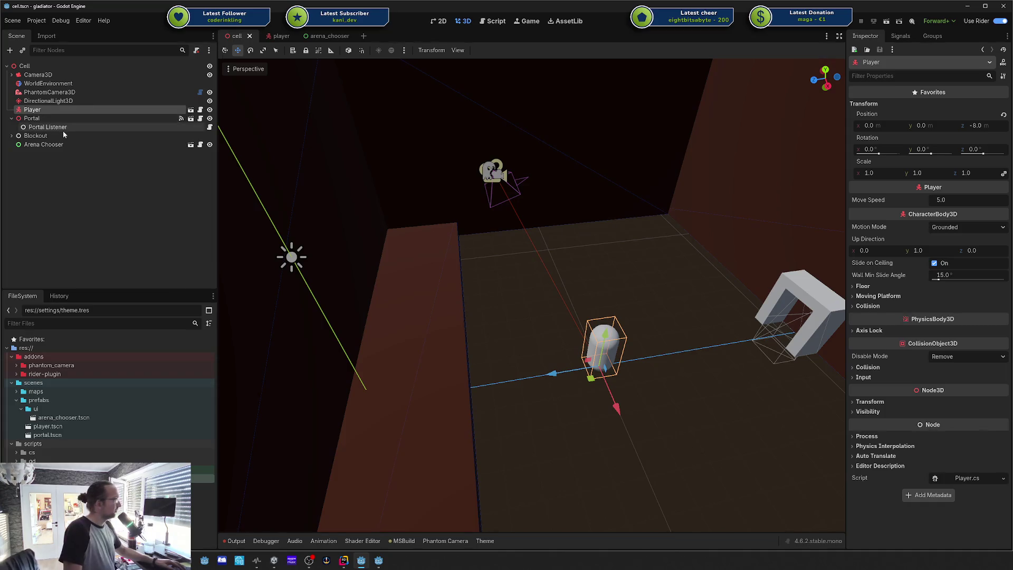
{"action": "left_click", "coordinate": [61, 175]}
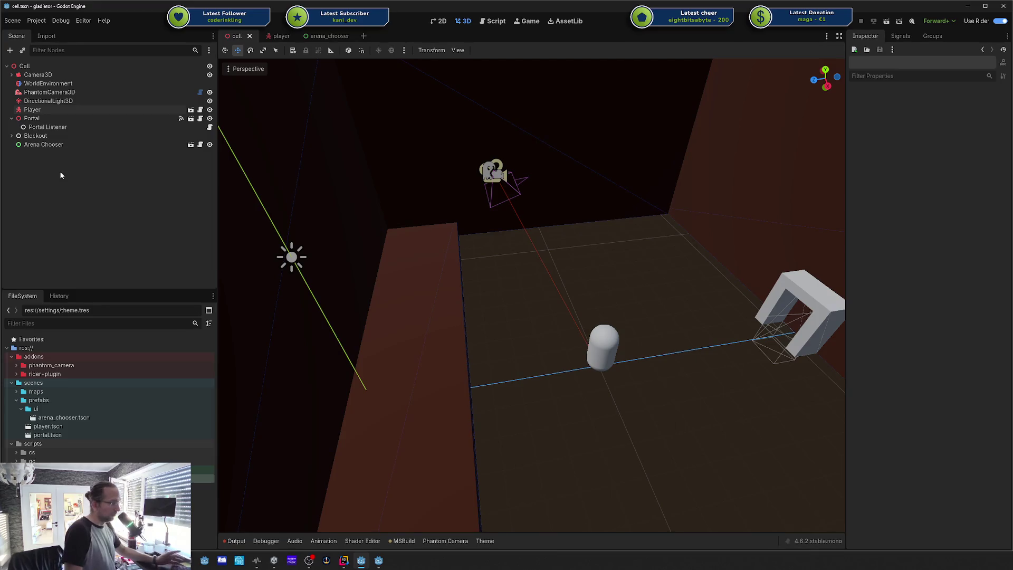
{"action": "left_click", "coordinate": [32, 110]}
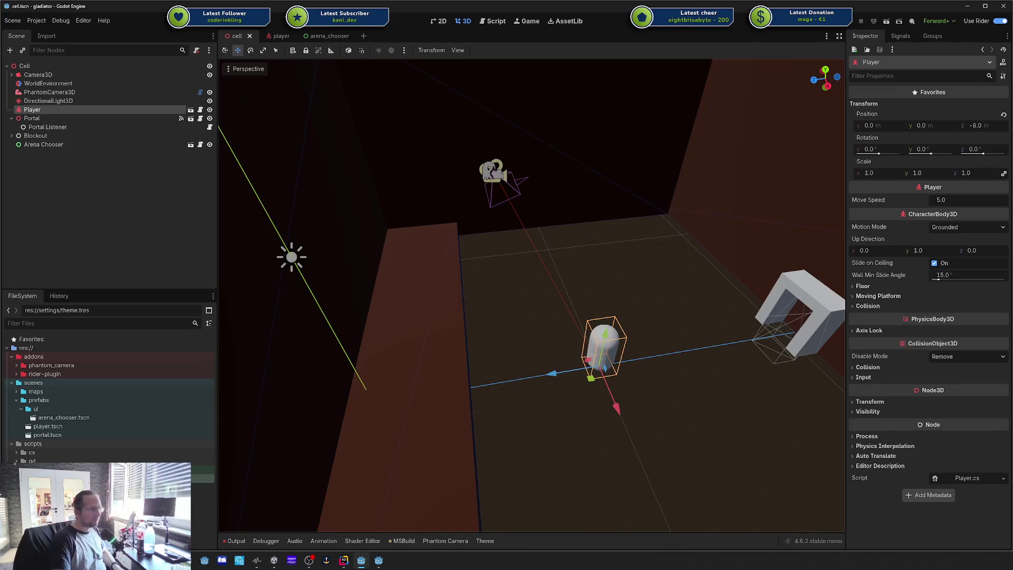
{"action": "key", "text": "alt+Tab"}
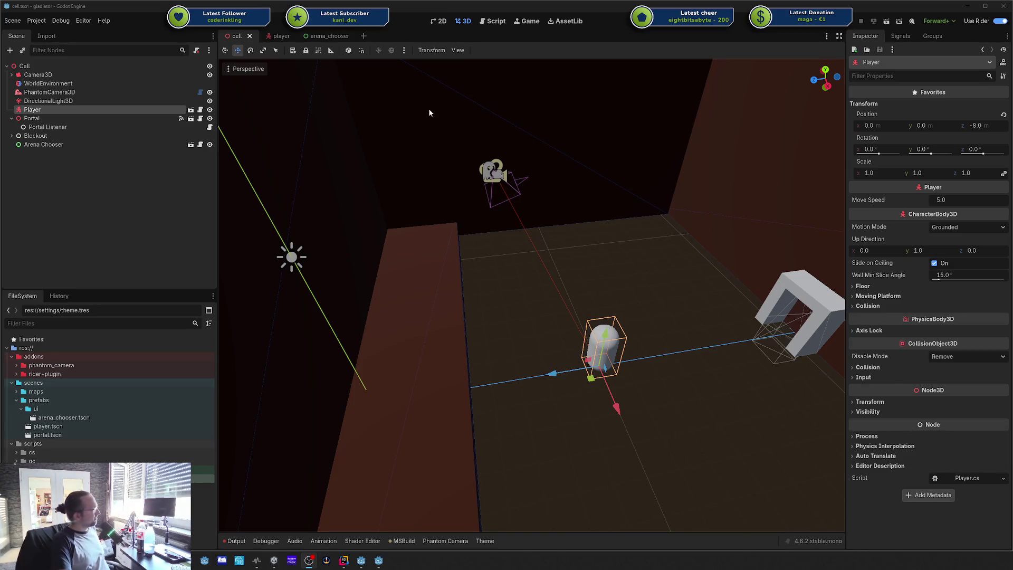
Step: Open Project Settings on the Globals > Autoload tab, then switch to the anti-virus project's Godot window
{"action": "left_click", "coordinate": [78, 22]}
{"action": "left_click", "coordinate": [84, 21]}
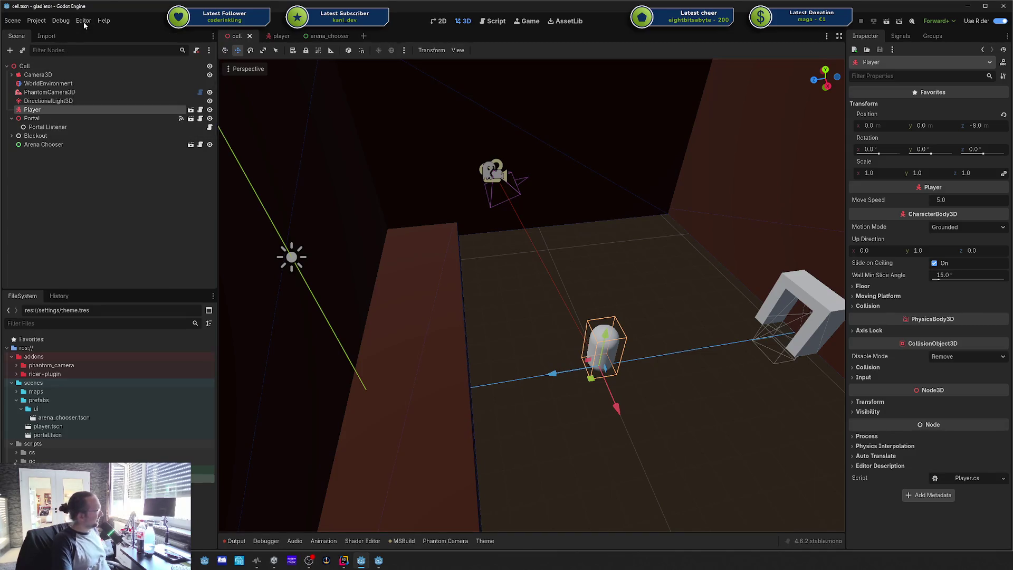
{"action": "left_click", "coordinate": [84, 21]}
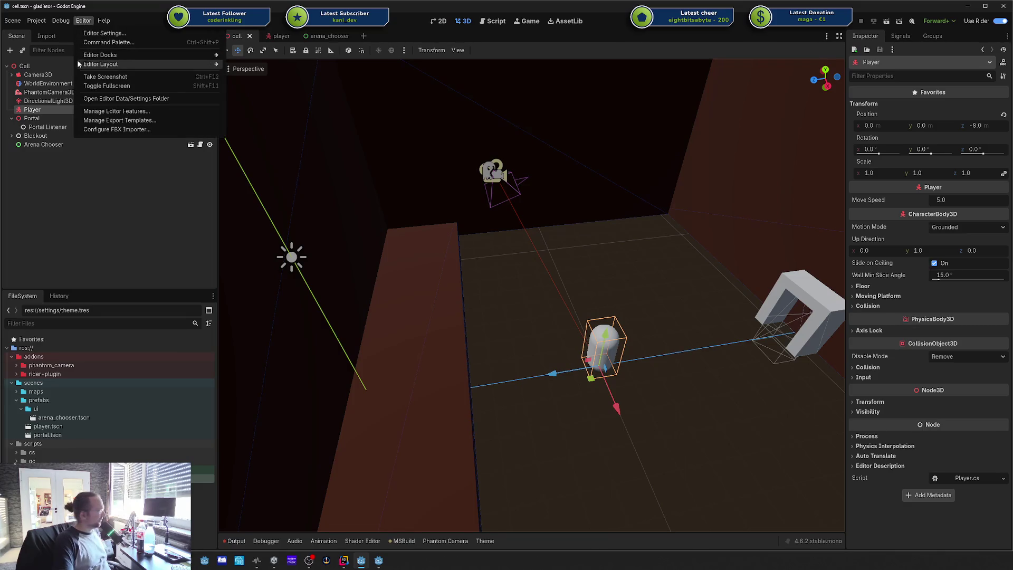
{"action": "left_click", "coordinate": [36, 21]}
{"action": "left_click", "coordinate": [39, 33]}
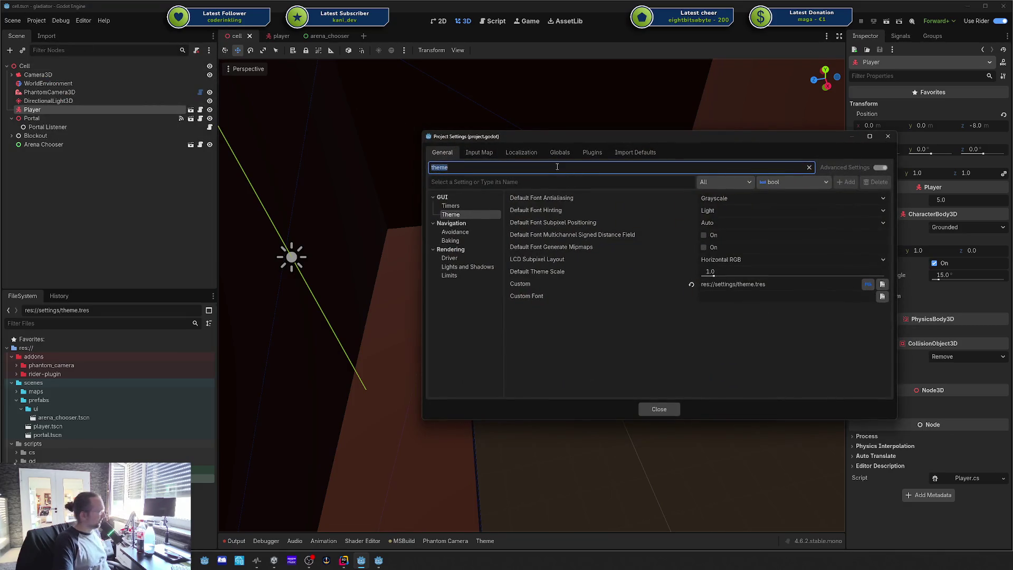
{"action": "left_click", "coordinate": [560, 152]}
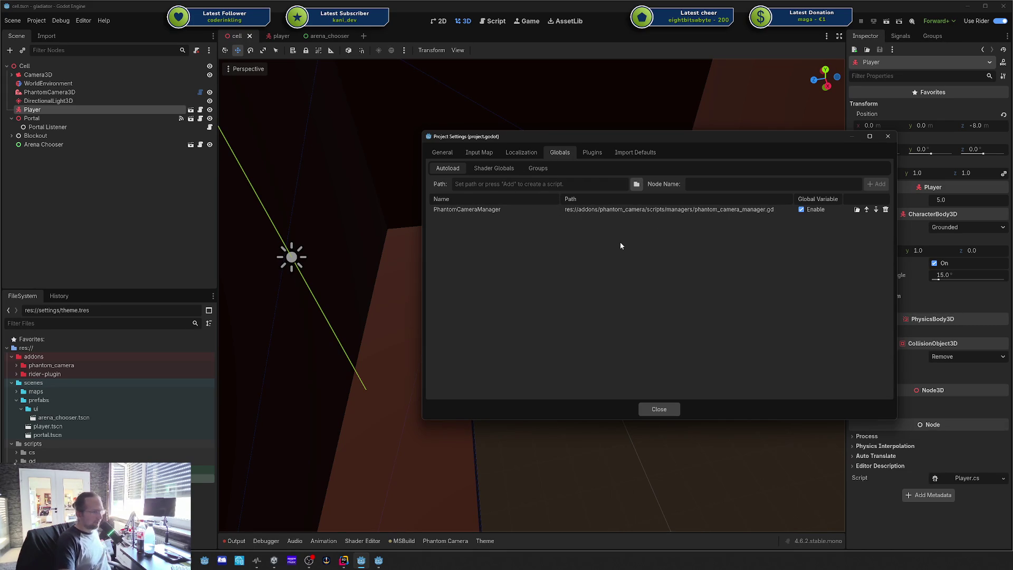
{"action": "left_click", "coordinate": [378, 561]}
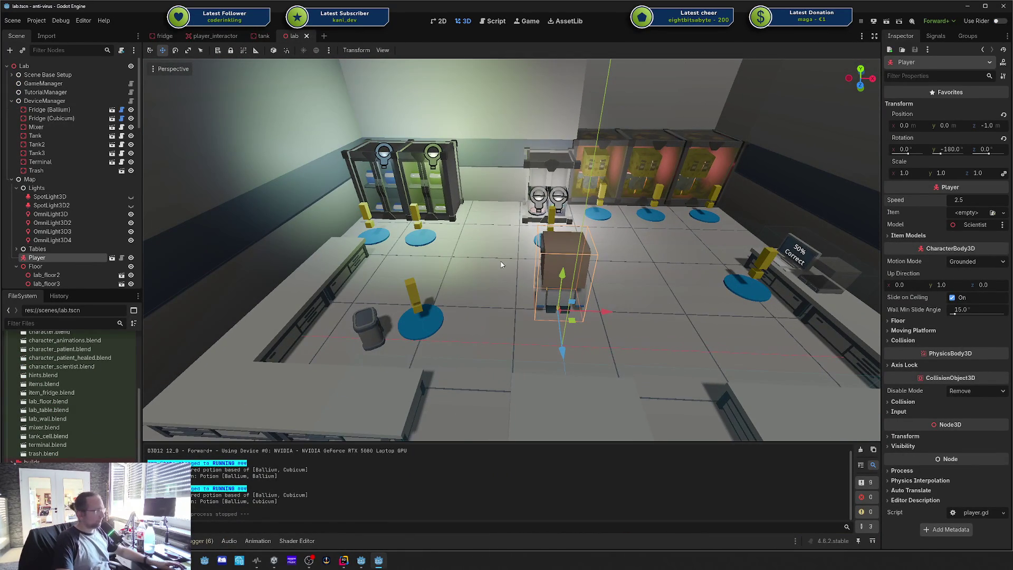
{"action": "scroll", "coordinate": [512, 249], "scroll_direction": "up", "scroll_amount": 1}
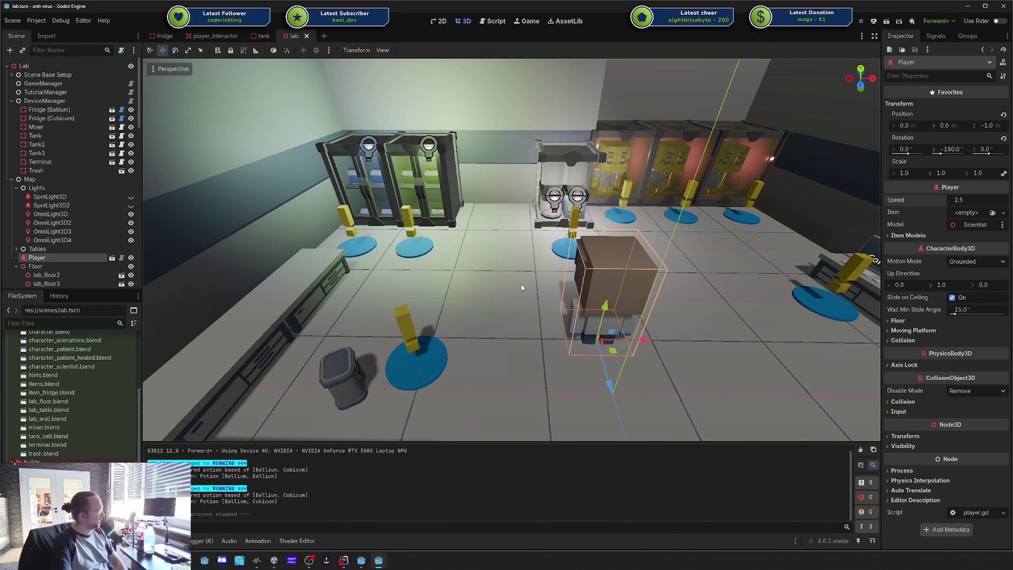
{"action": "scroll", "coordinate": [521, 287], "scroll_direction": "up", "scroll_amount": 2}
{"action": "scroll", "coordinate": [458, 276], "scroll_direction": "up", "scroll_amount": 3}
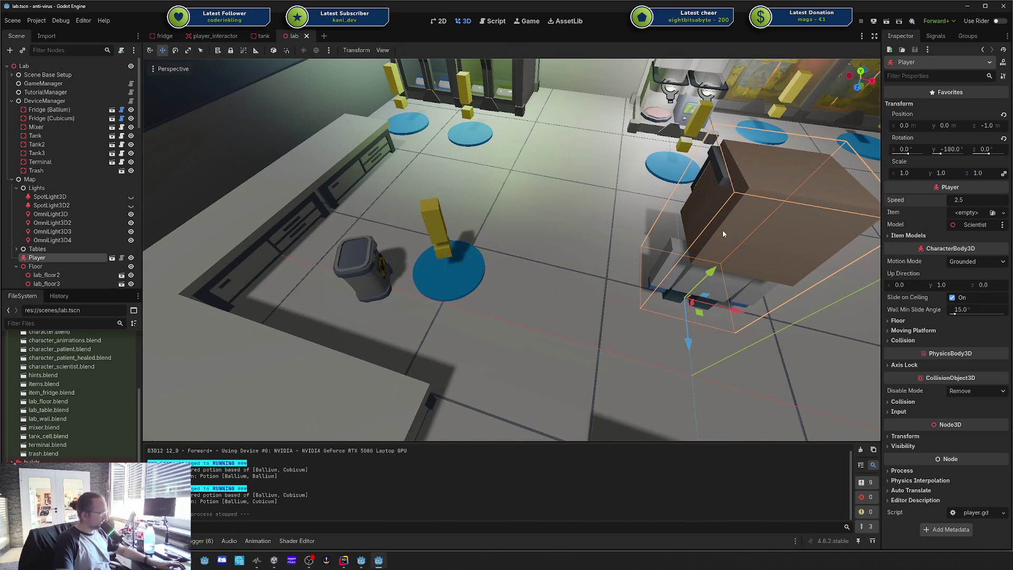
{"action": "left_click_drag", "start_coordinate": [584, 211], "coordinate": [585, 213]}
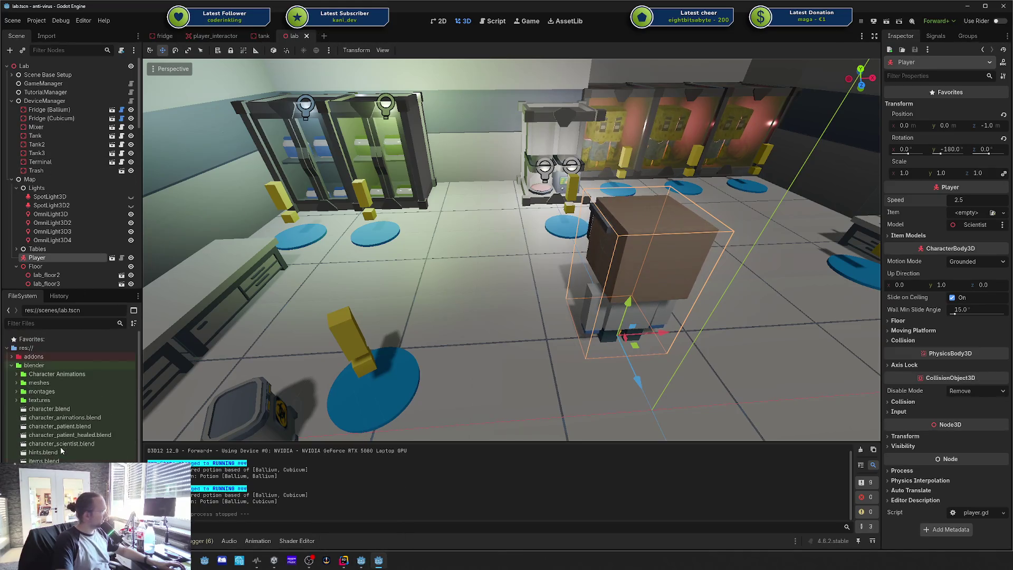
{"action": "scroll", "coordinate": [71, 396], "scroll_direction": "down", "scroll_amount": 5}
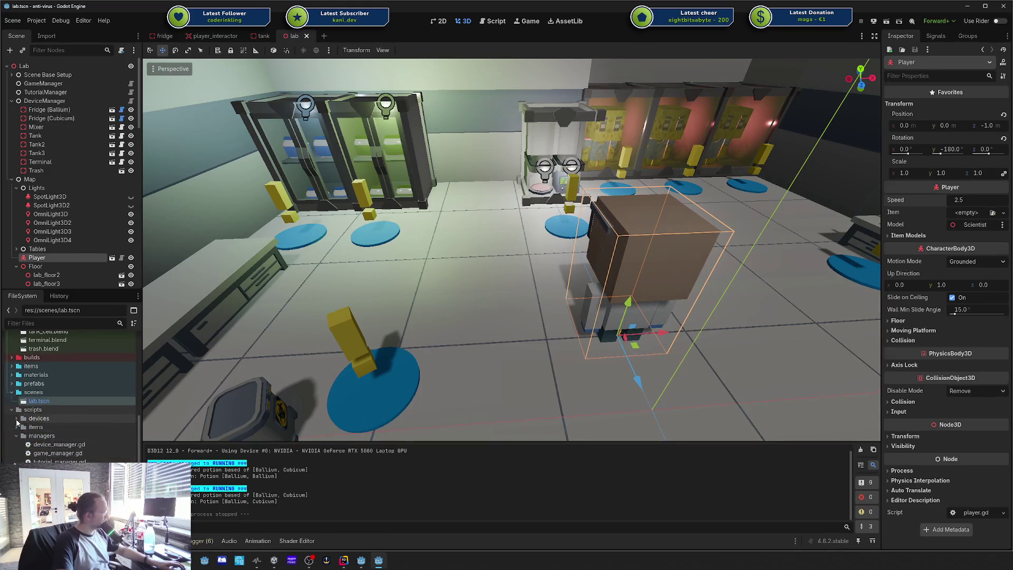
{"action": "left_click", "coordinate": [17, 428]}
{"action": "left_click", "coordinate": [16, 427]}
{"action": "scroll", "coordinate": [21, 423], "scroll_direction": "down", "scroll_amount": 2}
Step: Open game_data.gd and review its signals and the antivirus_found property and getter
{"action": "key", "text": "ctrl+F3"}
{"action": "left_click", "coordinate": [526, 244]}
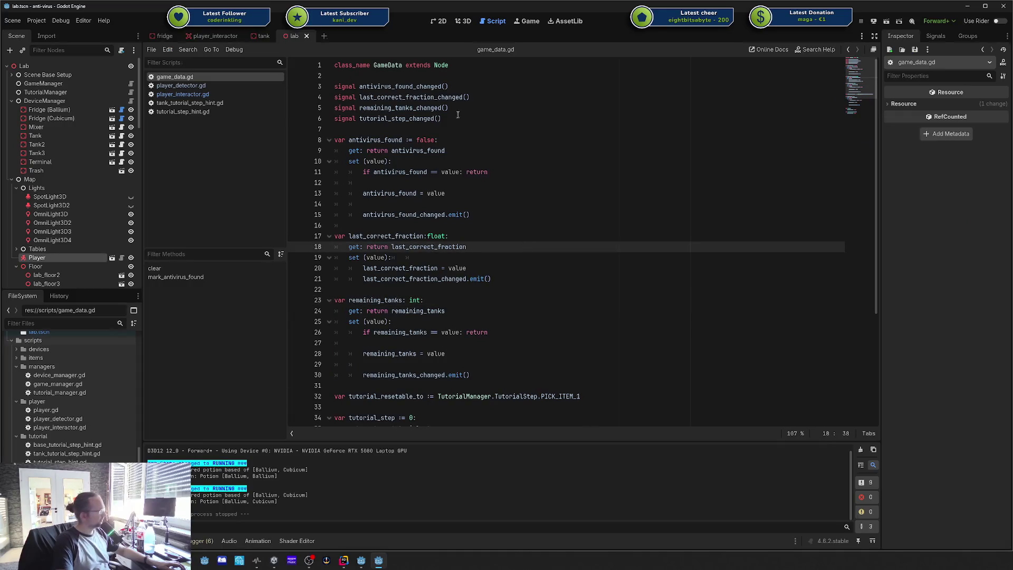
{"action": "left_click", "coordinate": [375, 119]}
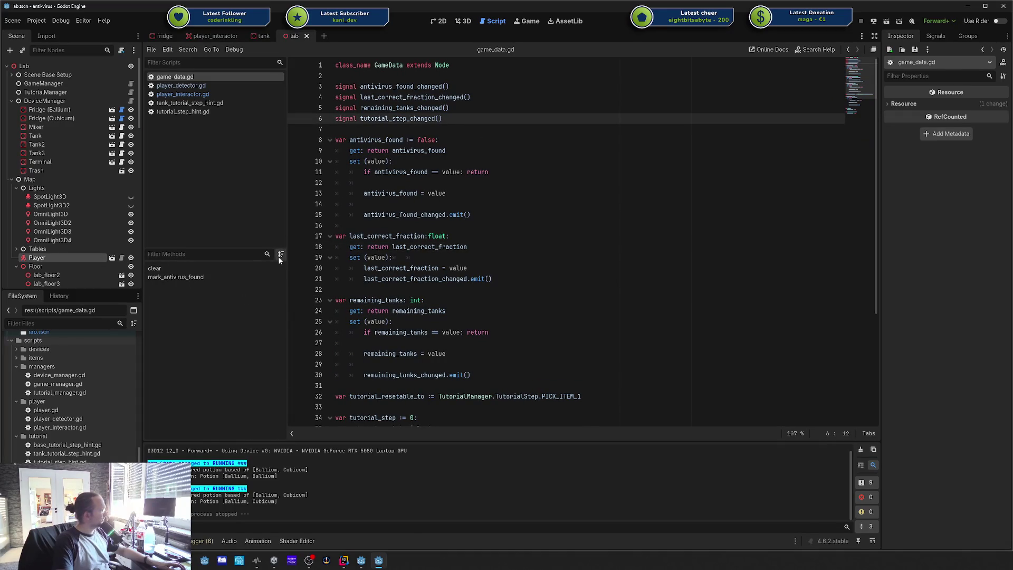
{"action": "left_click", "coordinate": [544, 150]}
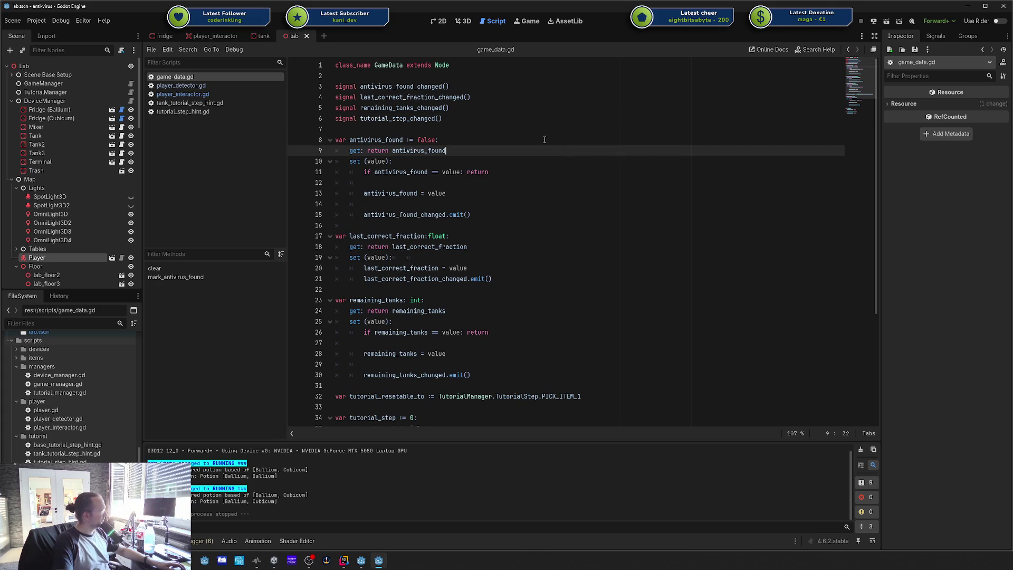
{"action": "left_click", "coordinate": [385, 87]}
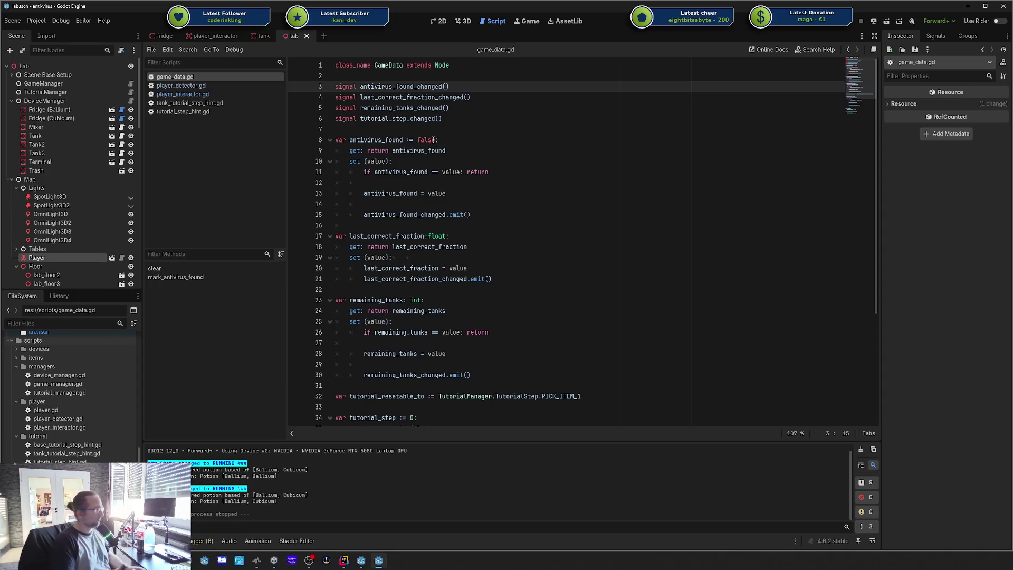
{"action": "double_click", "coordinate": [393, 140]}
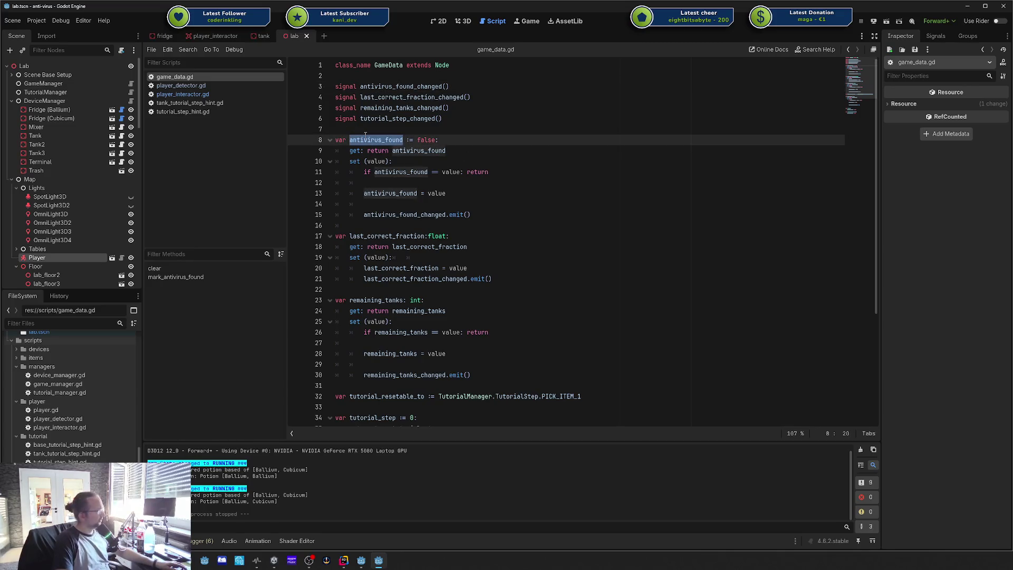
Step: Highlight every use of last_correct_fraction and retype the colon after float on line 17
{"action": "scroll", "coordinate": [414, 141], "scroll_direction": "down", "scroll_amount": 3}
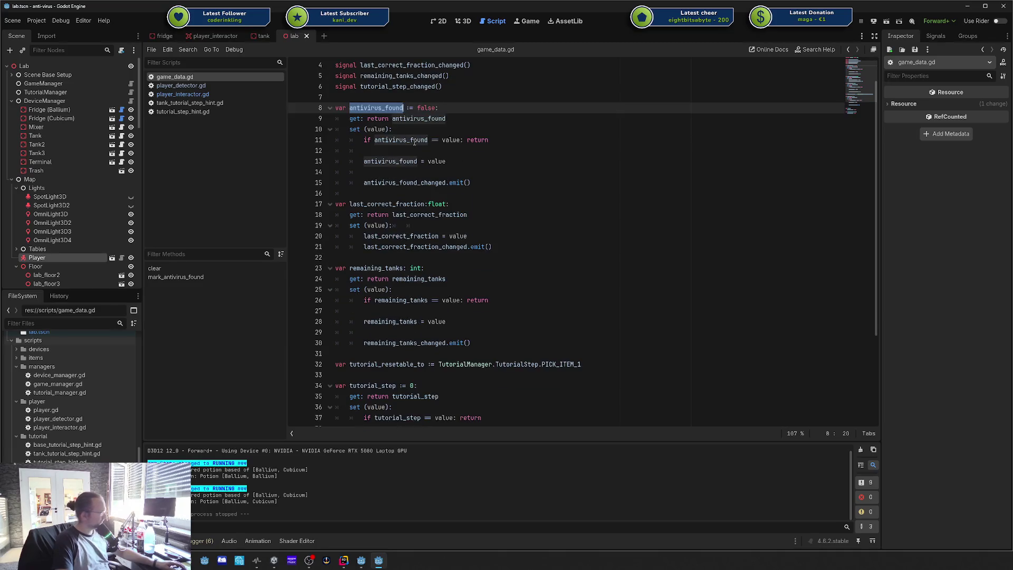
{"action": "double_click", "coordinate": [389, 141]}
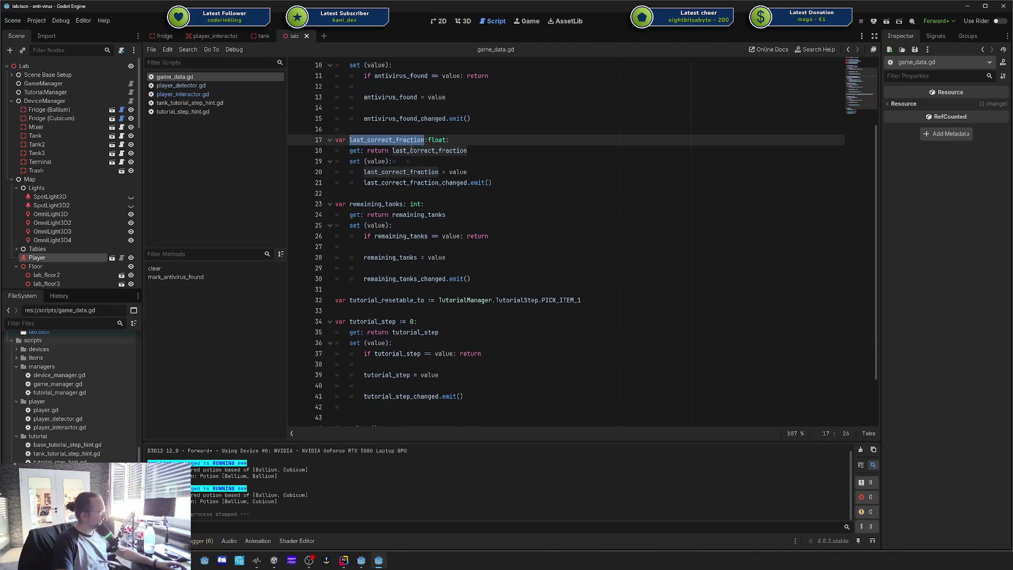
{"action": "left_click", "coordinate": [465, 140]}
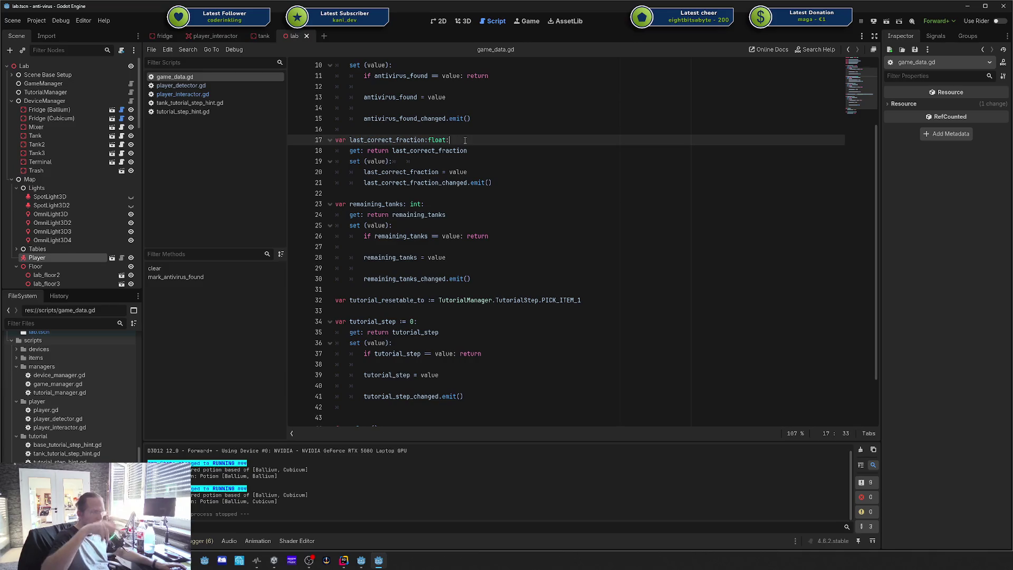
{"action": "key", "text": "BackSpace"}
{"action": "type", "text": ":"}
Step: Highlight the uses of remaining_tanks and tutorial_resetable_to, checking the remaining_tanks setter
{"action": "left_click", "coordinate": [443, 183]}
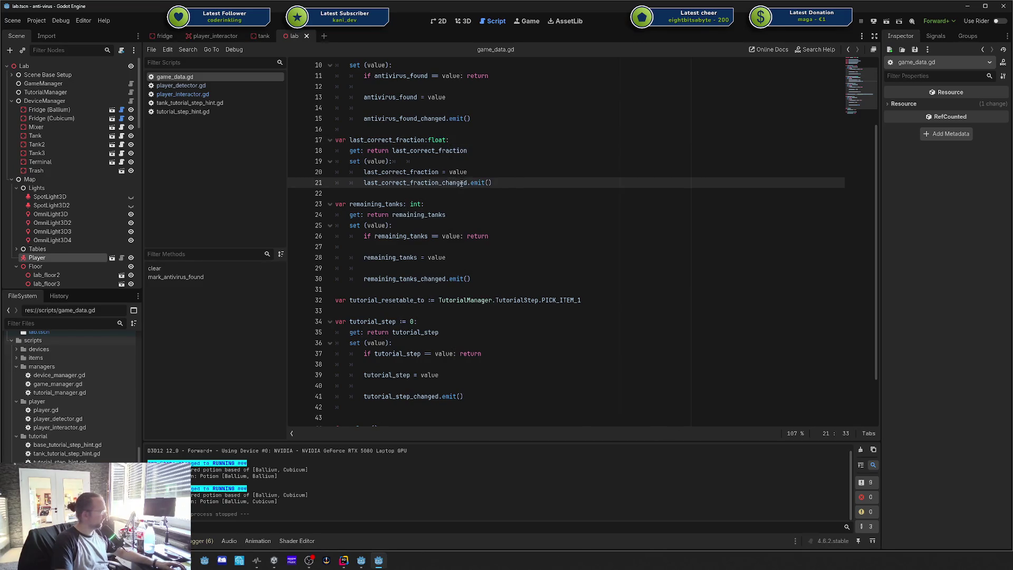
{"action": "scroll", "coordinate": [461, 183], "scroll_direction": "down", "scroll_amount": 1}
{"action": "double_click", "coordinate": [393, 172]}
{"action": "left_click", "coordinate": [540, 190]}
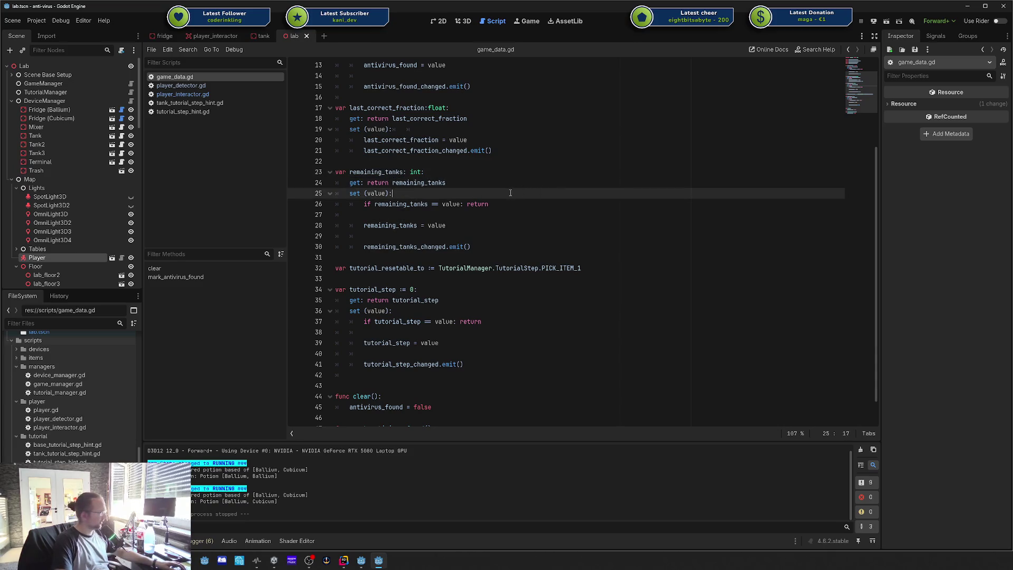
{"action": "scroll", "coordinate": [502, 194], "scroll_direction": "down", "scroll_amount": 1}
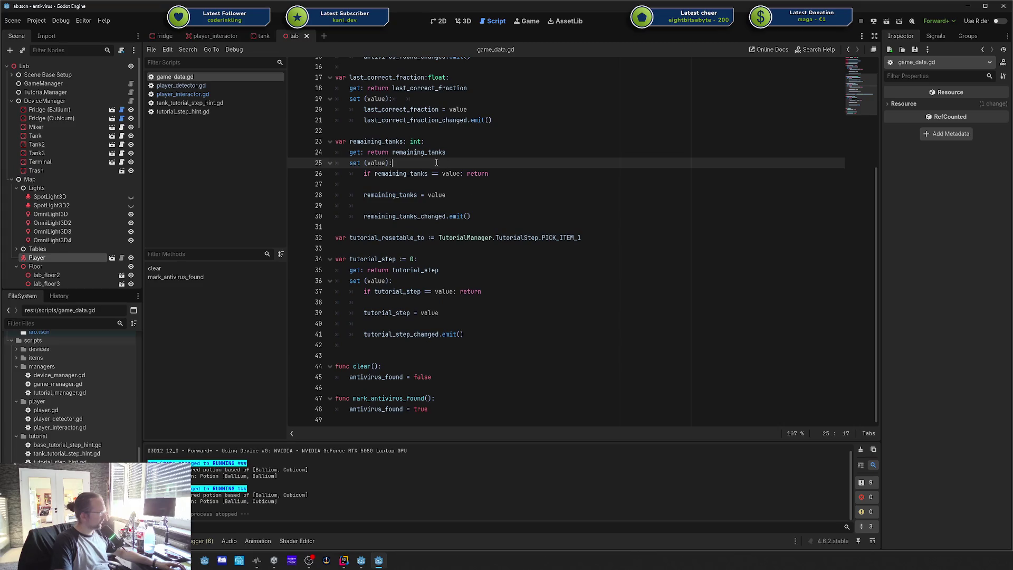
{"action": "double_click", "coordinate": [393, 238]}
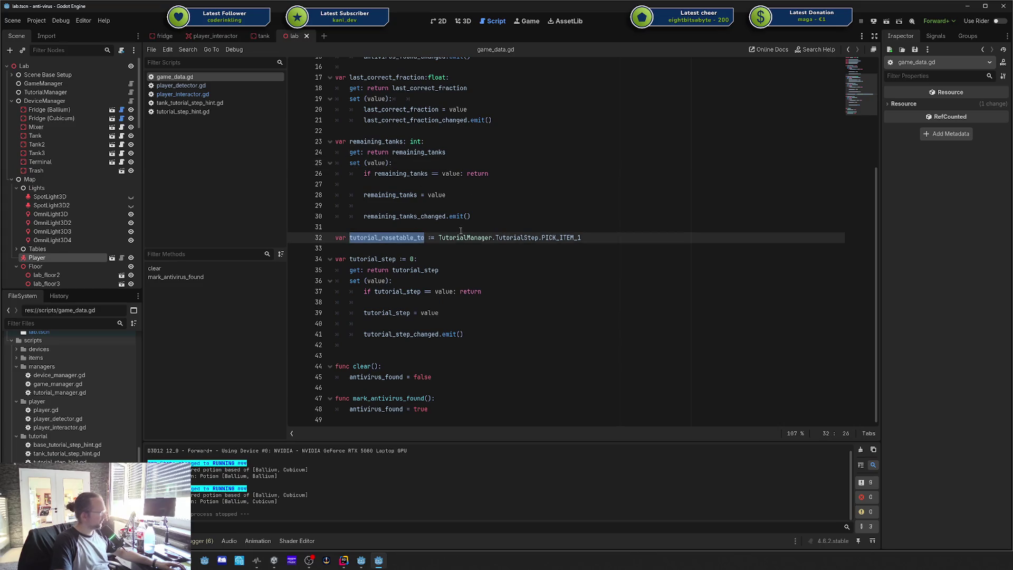
{"action": "double_click", "coordinate": [374, 259]}
{"action": "double_click", "coordinate": [382, 236]}
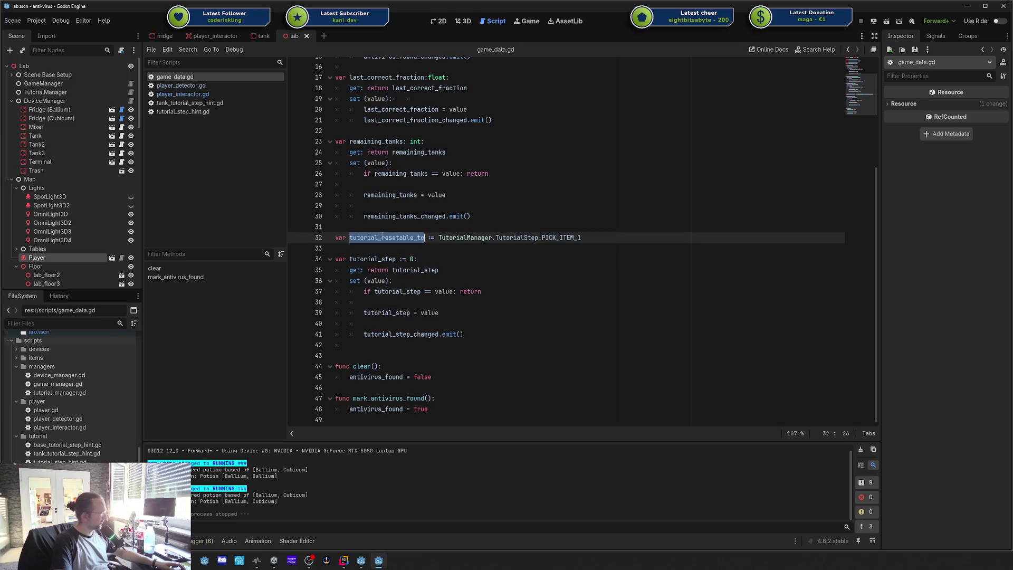
Step: Inspect the TutorialStep value on line 32 and the tutorial_step block, then select lines 5–30
{"action": "left_click", "coordinate": [517, 250]}
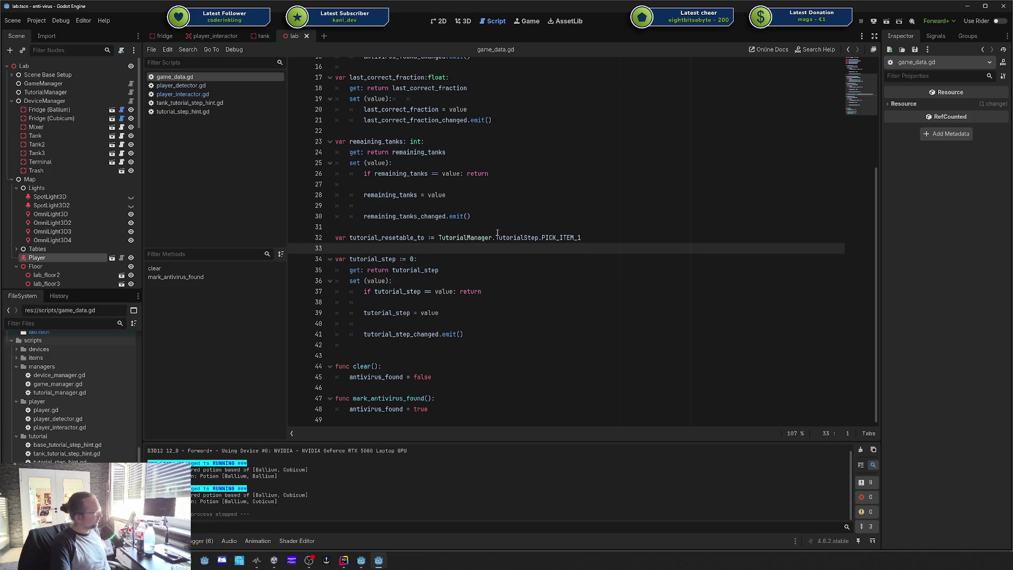
{"action": "left_click_drag", "start_coordinate": [490, 238], "coordinate": [572, 238]}
{"action": "left_click", "coordinate": [569, 238]}
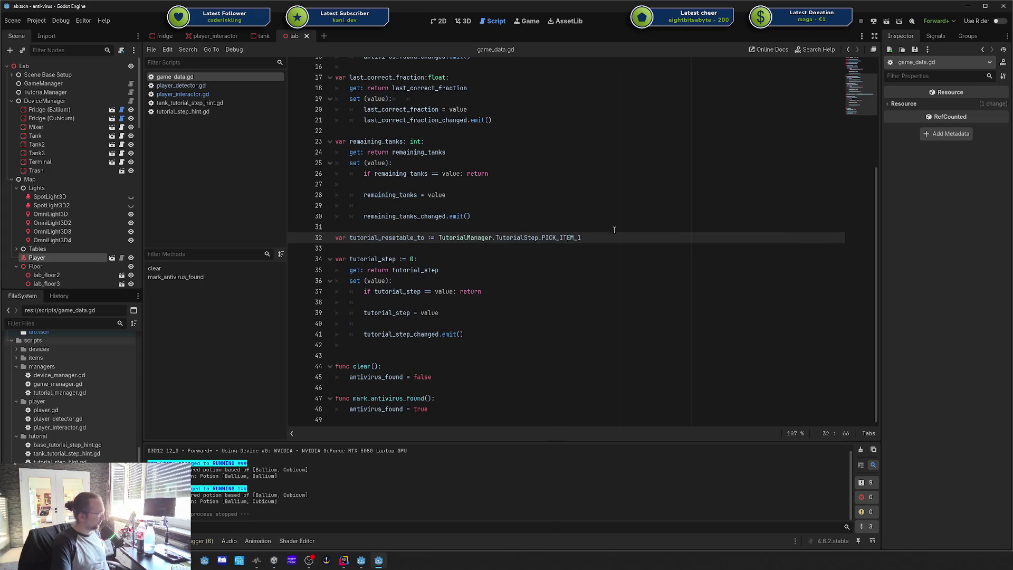
{"action": "key", "text": "Up"}
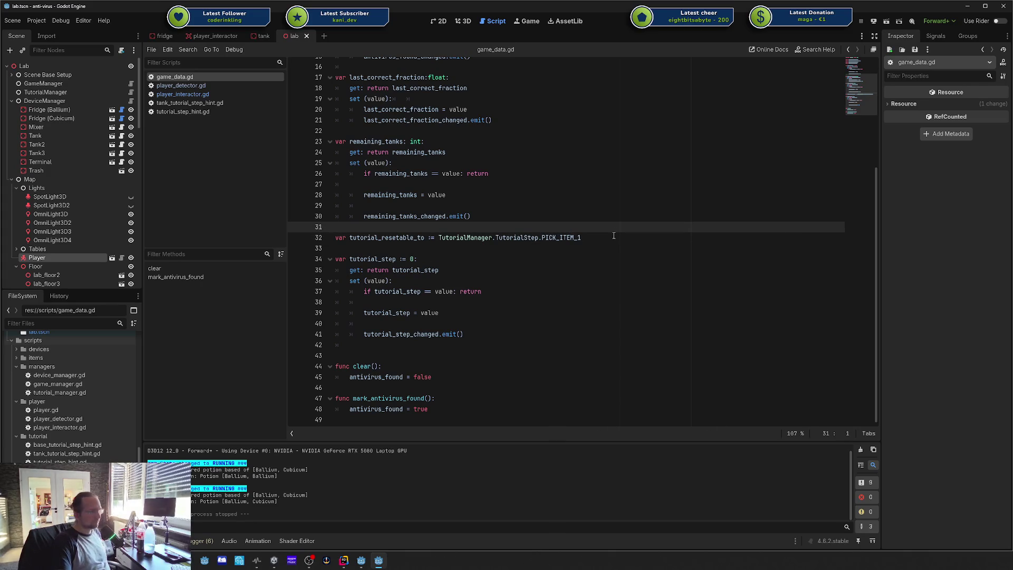
{"action": "left_click_drag", "start_coordinate": [367, 258], "coordinate": [441, 327]}
{"action": "left_click", "coordinate": [441, 333]}
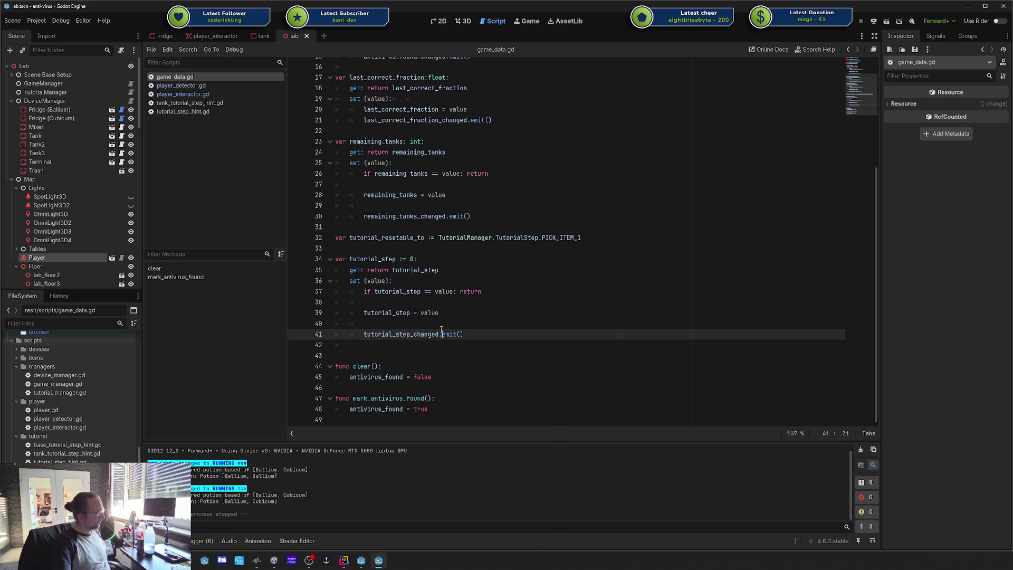
{"action": "left_click", "coordinate": [481, 389]}
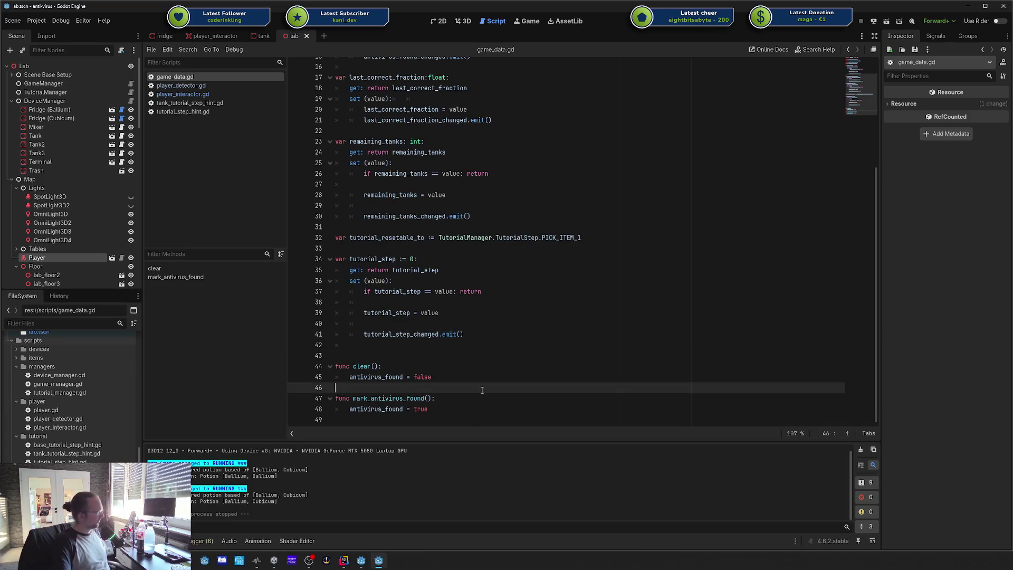
{"action": "scroll", "coordinate": [506, 380], "scroll_direction": "up", "scroll_amount": 5}
{"action": "left_click", "coordinate": [549, 322]}
{"action": "left_click_drag", "start_coordinate": [559, 368], "coordinate": [475, 107]}
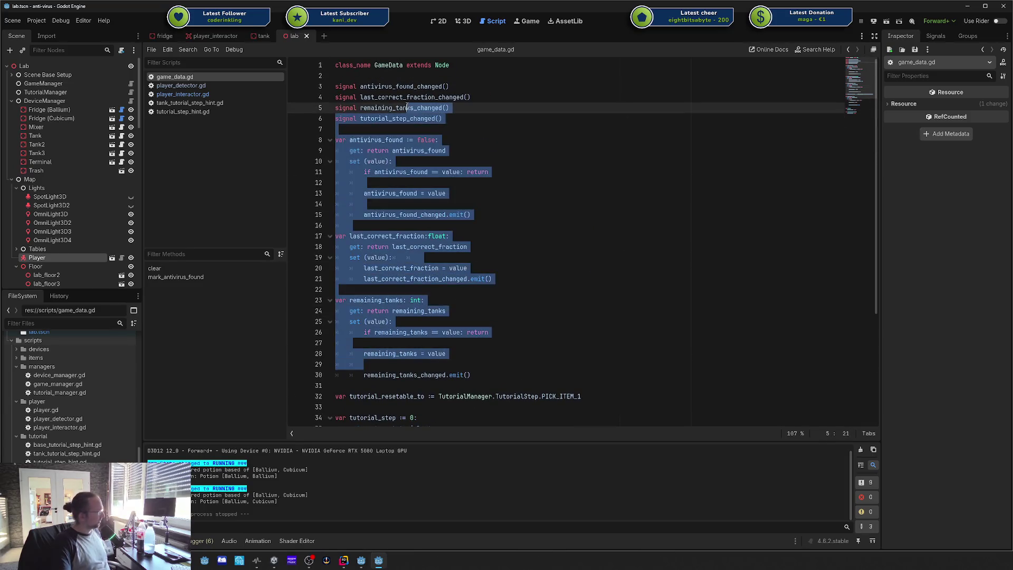
{"action": "left_click", "coordinate": [483, 141]}
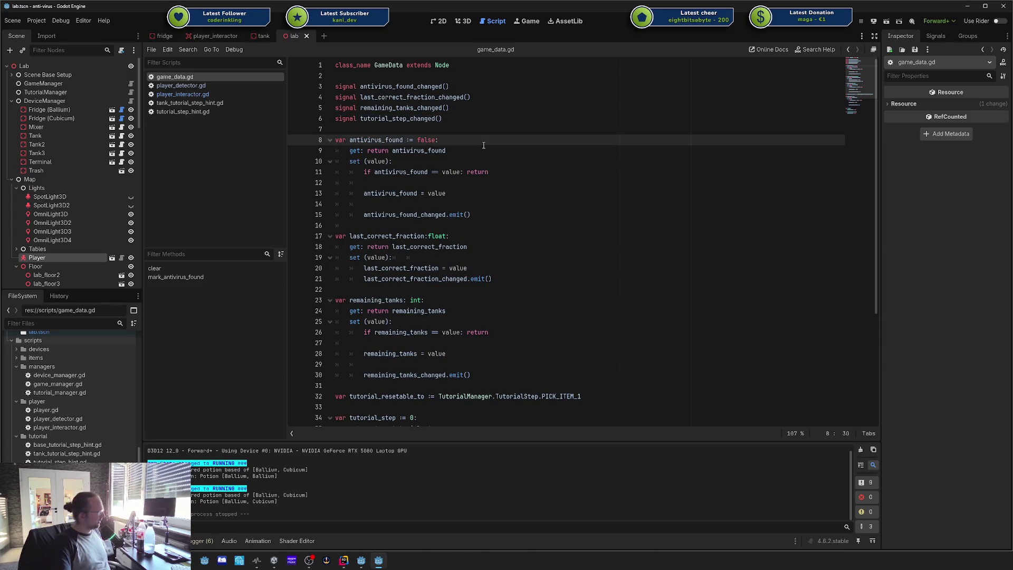
{"action": "scroll", "coordinate": [483, 145], "scroll_direction": "down", "scroll_amount": 3}
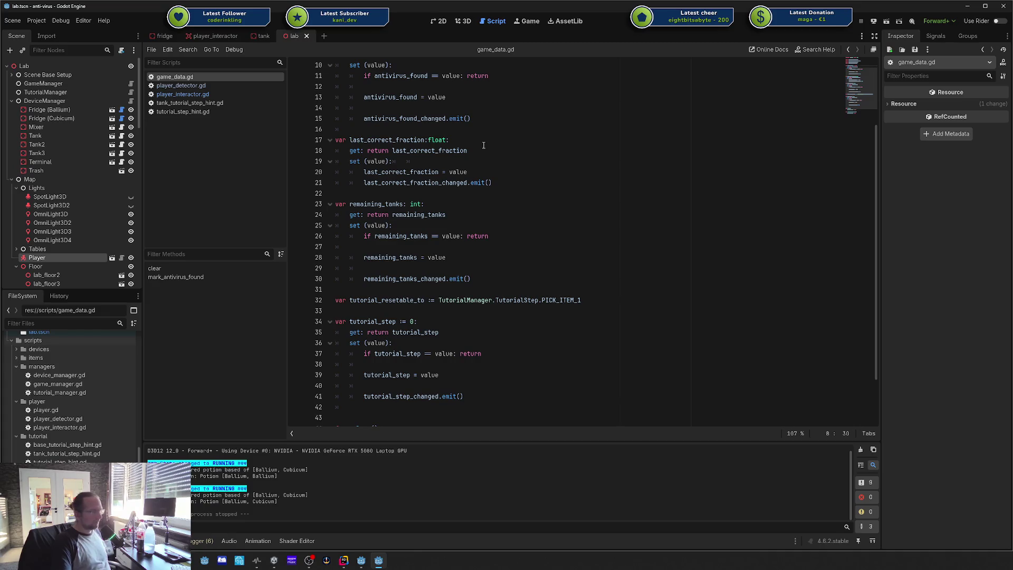
{"action": "scroll", "coordinate": [494, 221], "scroll_direction": "down", "scroll_amount": 2}
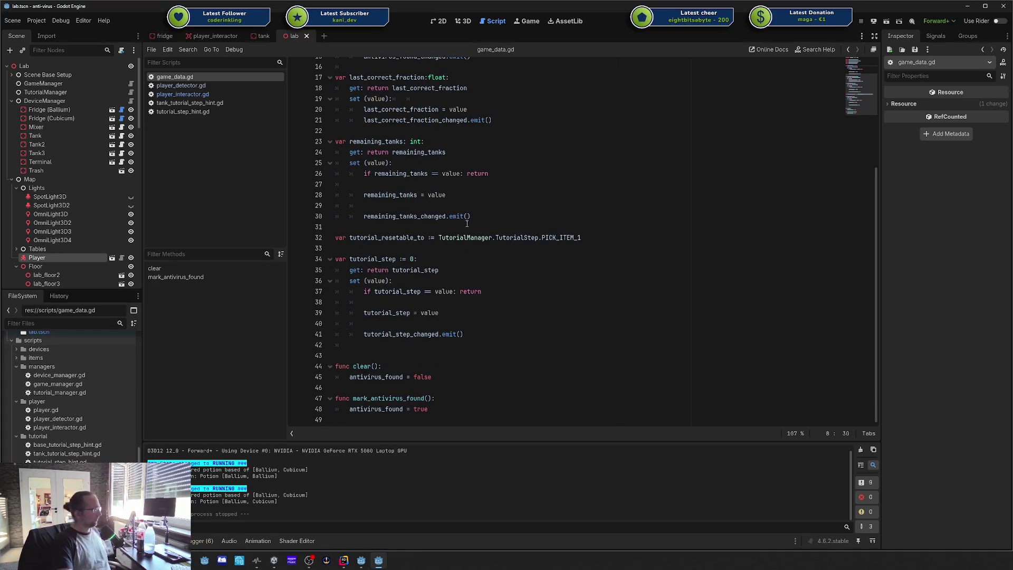
{"action": "left_click_drag", "start_coordinate": [475, 340], "coordinate": [475, 196]}
{"action": "left_click", "coordinate": [491, 173]}
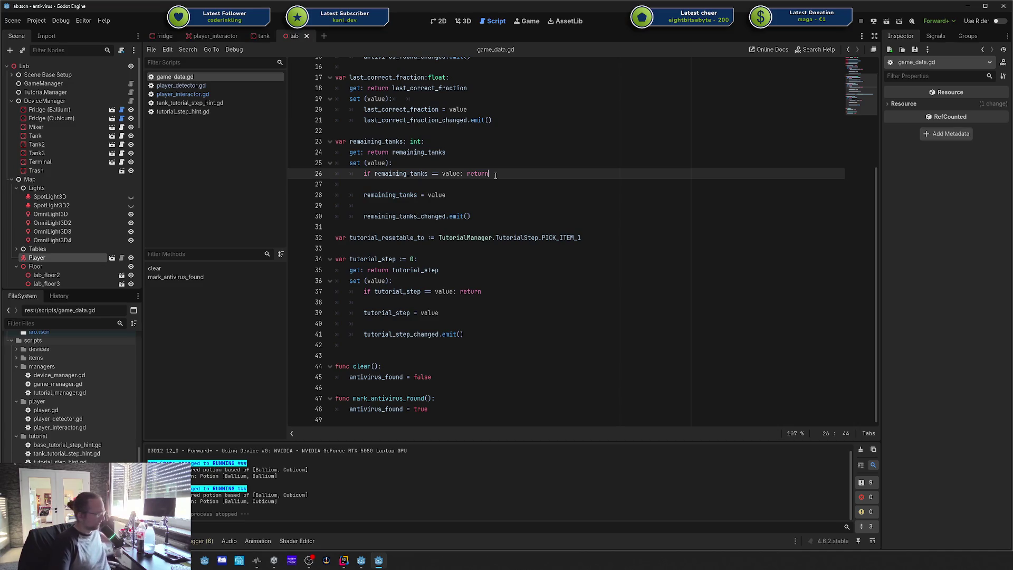
{"action": "left_click", "coordinate": [528, 237]}
{"action": "left_click", "coordinate": [489, 284]}
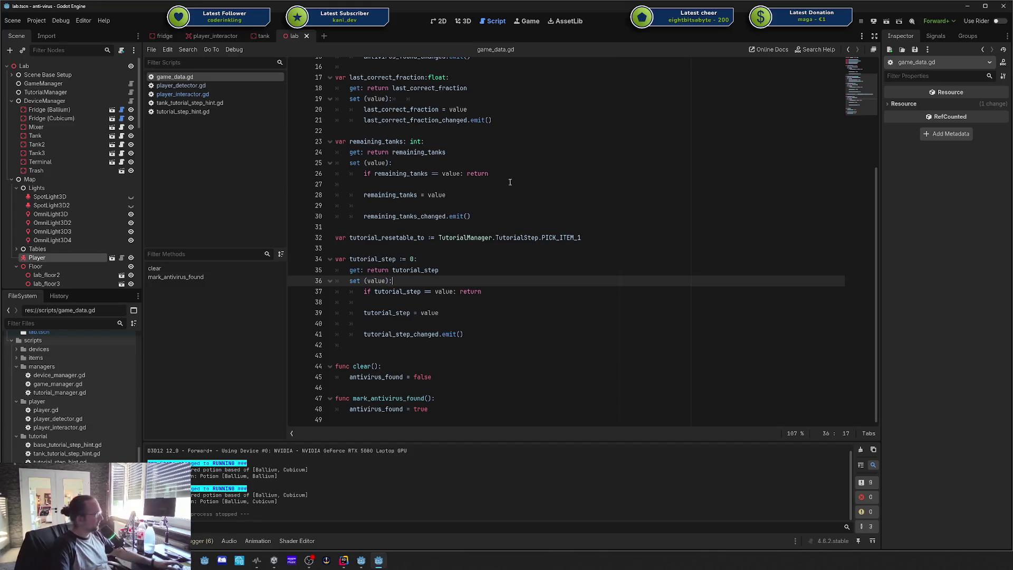
{"action": "left_click", "coordinate": [491, 184]}
{"action": "mouse_move", "coordinate": [424, 141]}
{"action": "left_mouse_down"}
{"action": "mouse_move", "coordinate": [470, 217]}
{"action": "mouse_move", "coordinate": [424, 142]}
{"action": "mouse_move", "coordinate": [417, 153]}
{"action": "mouse_move", "coordinate": [349, 142]}
{"action": "mouse_move", "coordinate": [503, 187]}
{"action": "left_mouse_up"}
{"action": "scroll", "coordinate": [424, 143], "scroll_direction": "up", "scroll_amount": 2}
{"action": "scroll", "coordinate": [503, 187], "scroll_direction": "up", "scroll_amount": 3}
{"action": "left_click", "coordinate": [478, 161]}
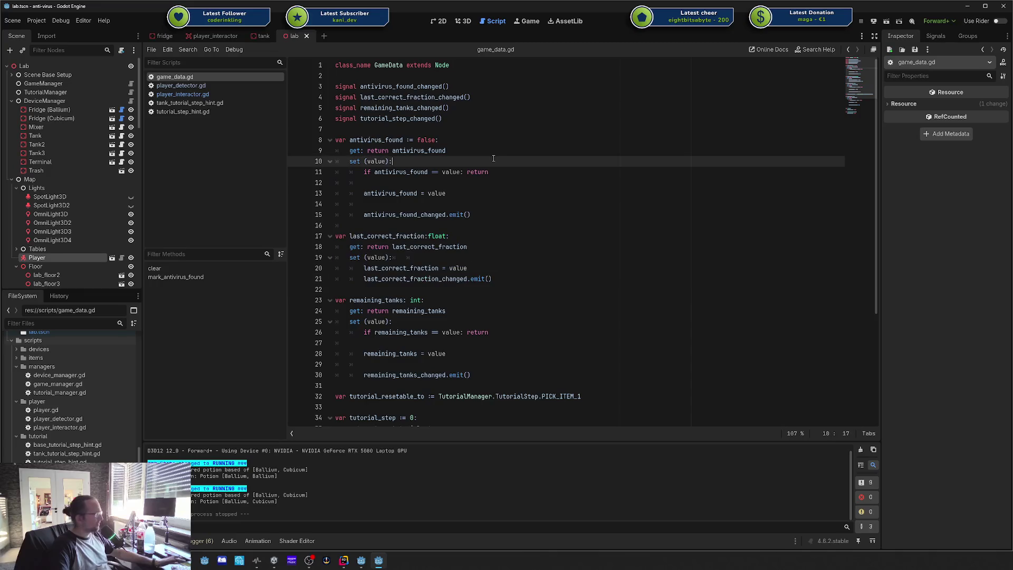
{"action": "left_click", "coordinate": [456, 136]}
{"action": "left_click", "coordinate": [455, 132]}
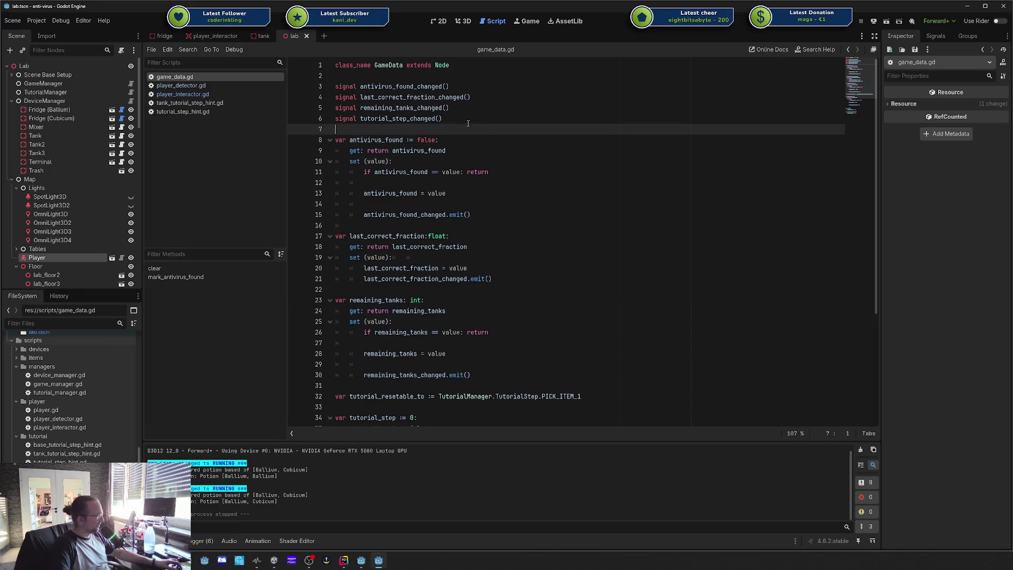
{"action": "left_click", "coordinate": [478, 119]}
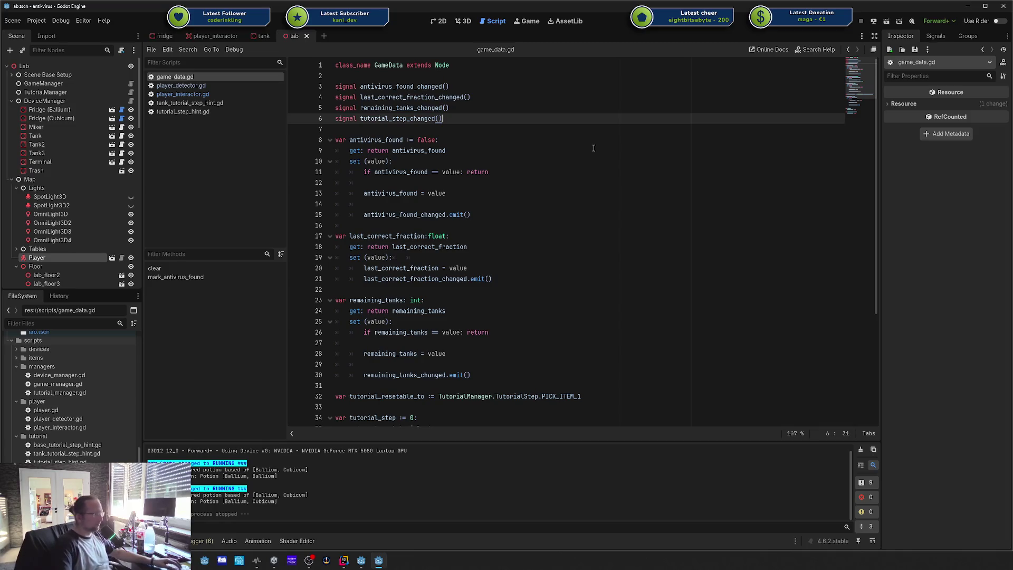
{"action": "left_click", "coordinate": [593, 148]}
{"action": "left_click", "coordinate": [539, 139]}
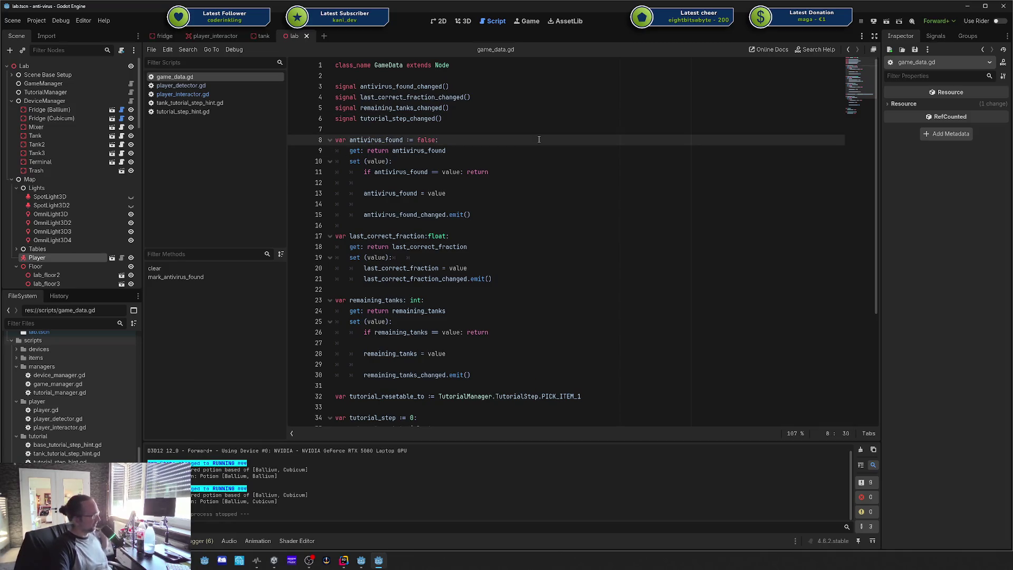
{"action": "left_click", "coordinate": [483, 130]}
{"action": "scroll", "coordinate": [487, 297], "scroll_direction": "down", "scroll_amount": 5}
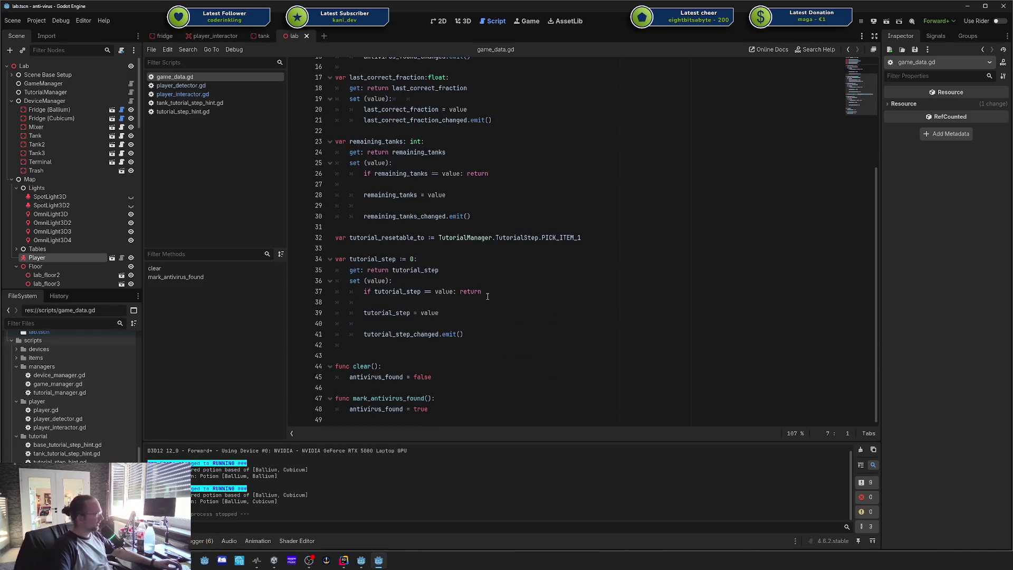
{"action": "left_click_drag", "start_coordinate": [433, 377], "coordinate": [392, 88]}
{"action": "scroll", "coordinate": [419, 113], "scroll_direction": "up", "scroll_amount": 5}
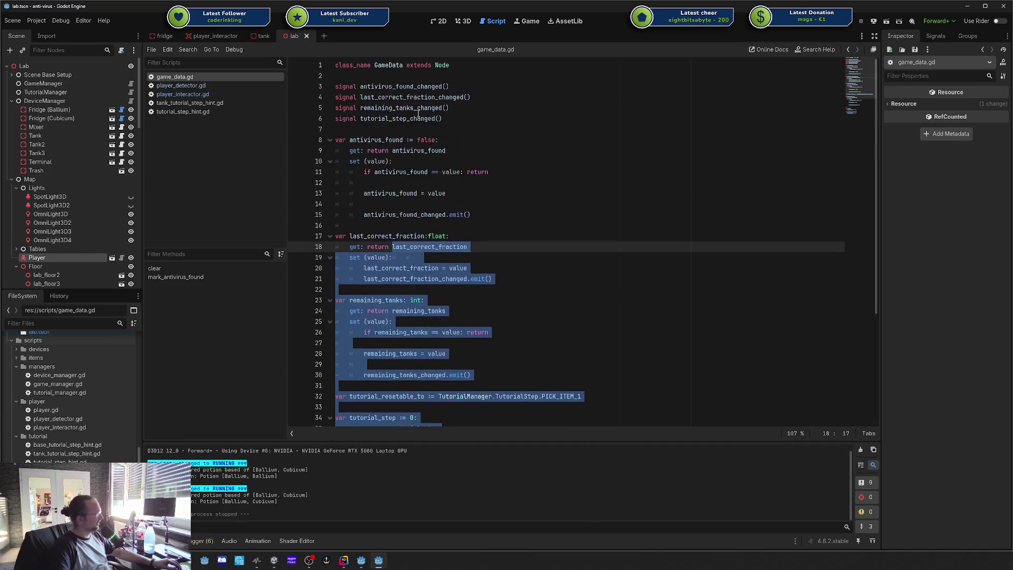
{"action": "left_click", "coordinate": [543, 139]}
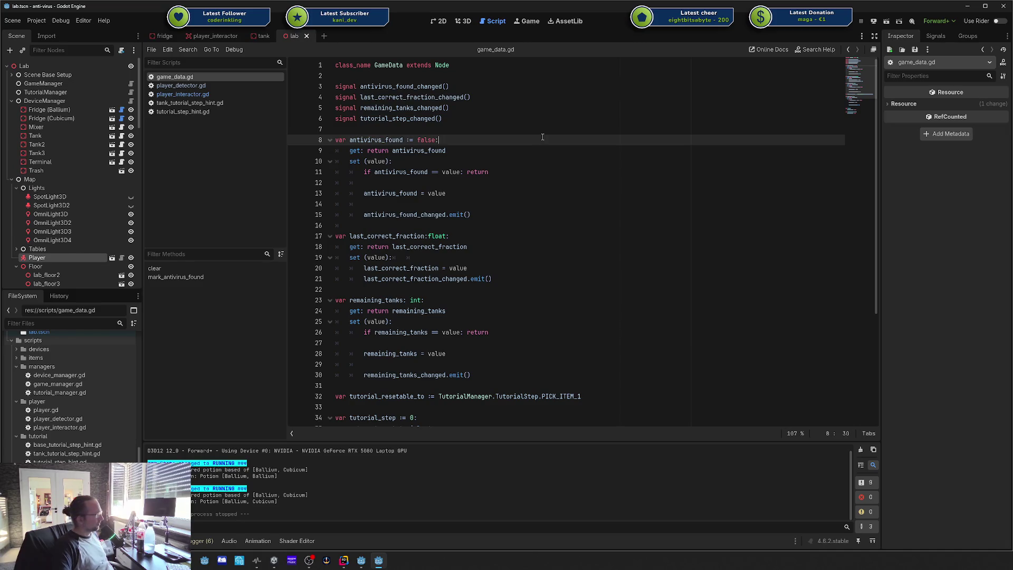
{"action": "left_click", "coordinate": [447, 65]}
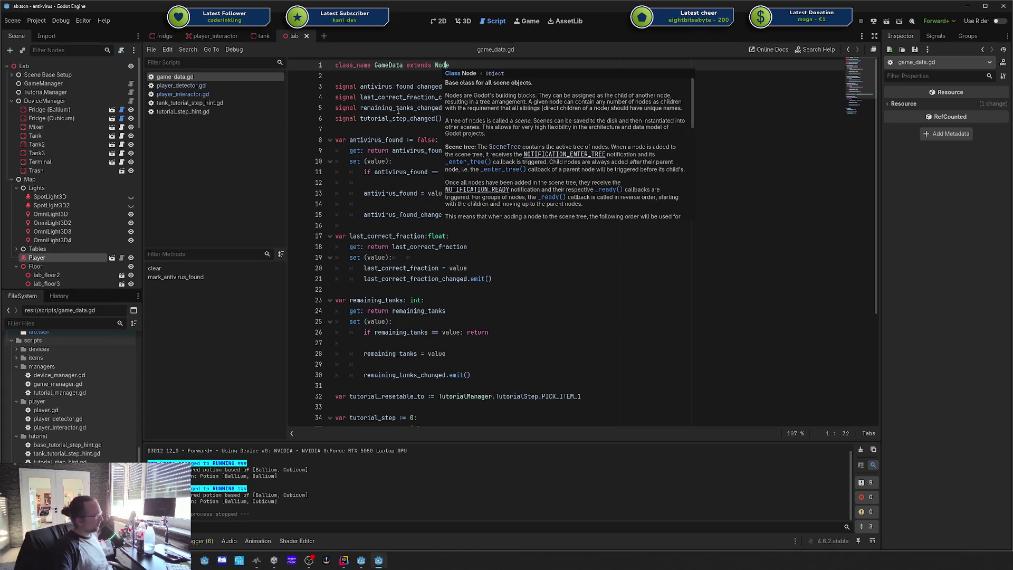
{"action": "left_click", "coordinate": [413, 129]}
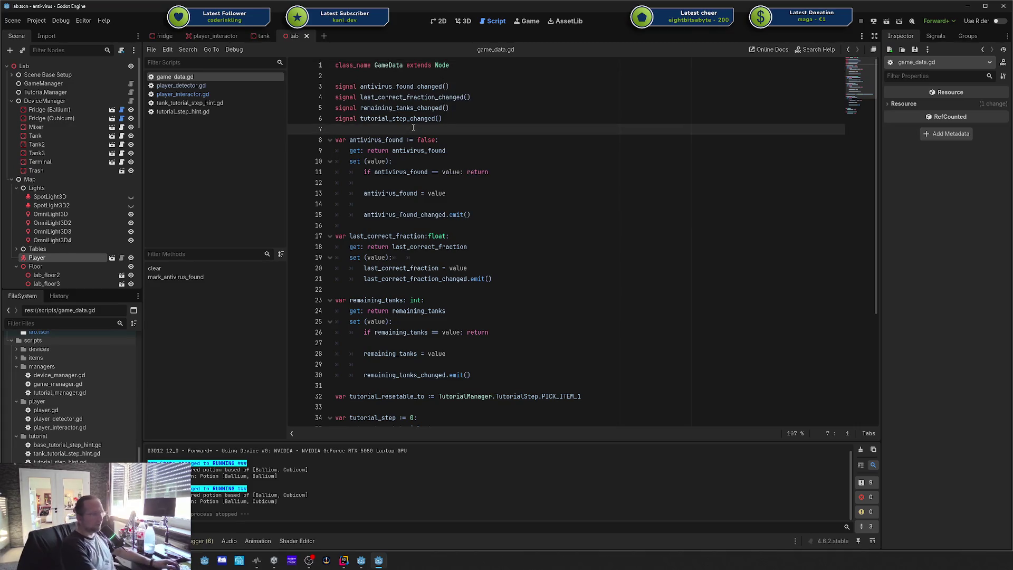
{"action": "key", "text": "Return"}
{"action": "key", "text": "Return"}
{"action": "key", "text": "Up"}
{"action": "type", "text": "func _"}
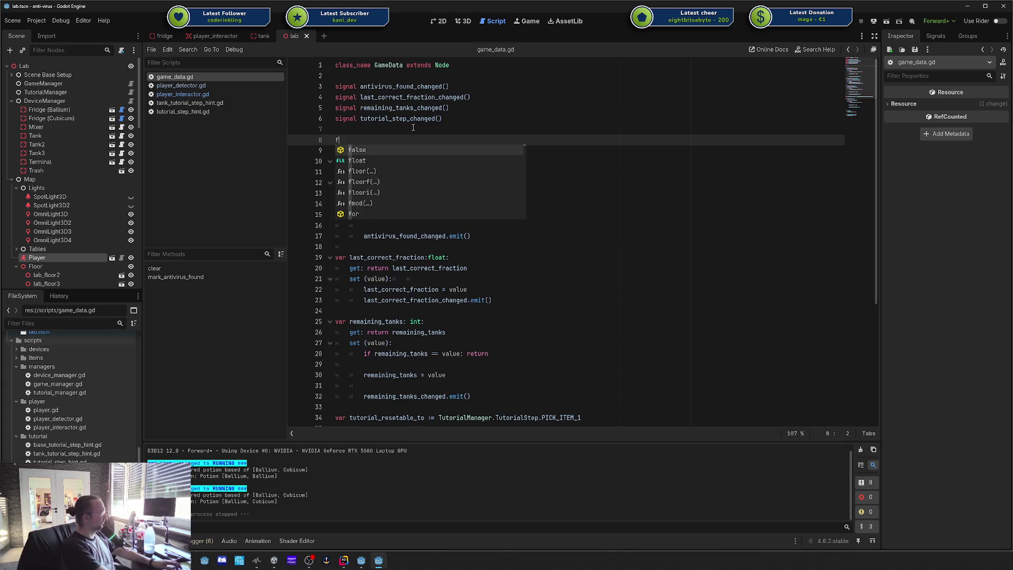
{"action": "key", "text": "BackSpace"}
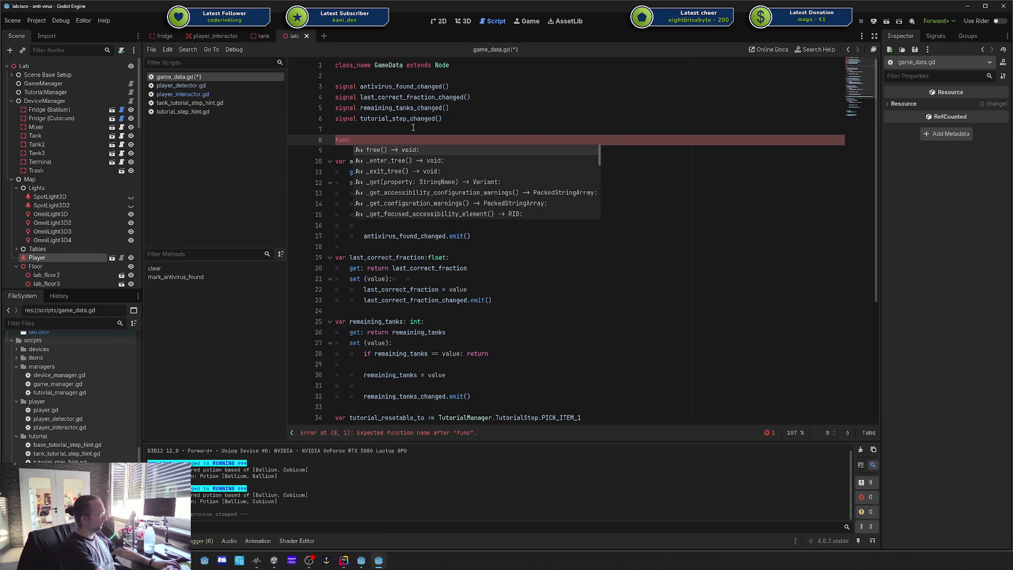
{"action": "type", "text": "interesting_for_the_future() -> void:"}
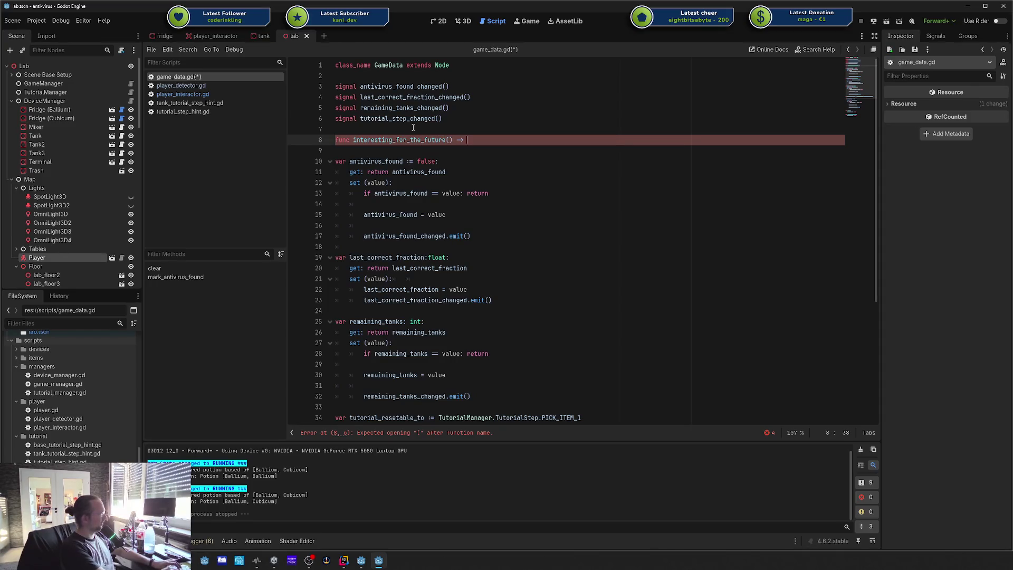
{"action": "key", "text": "Return"}
{"action": "type", "text": "ResourceSa"}
{"action": "key", "text": "Return"}
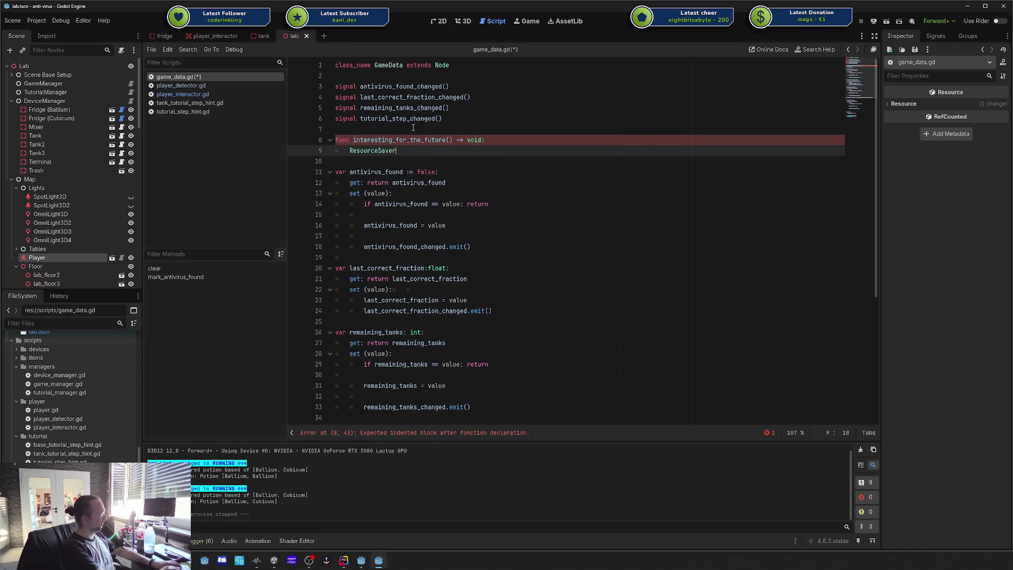
{"action": "type", "text": ".save"}
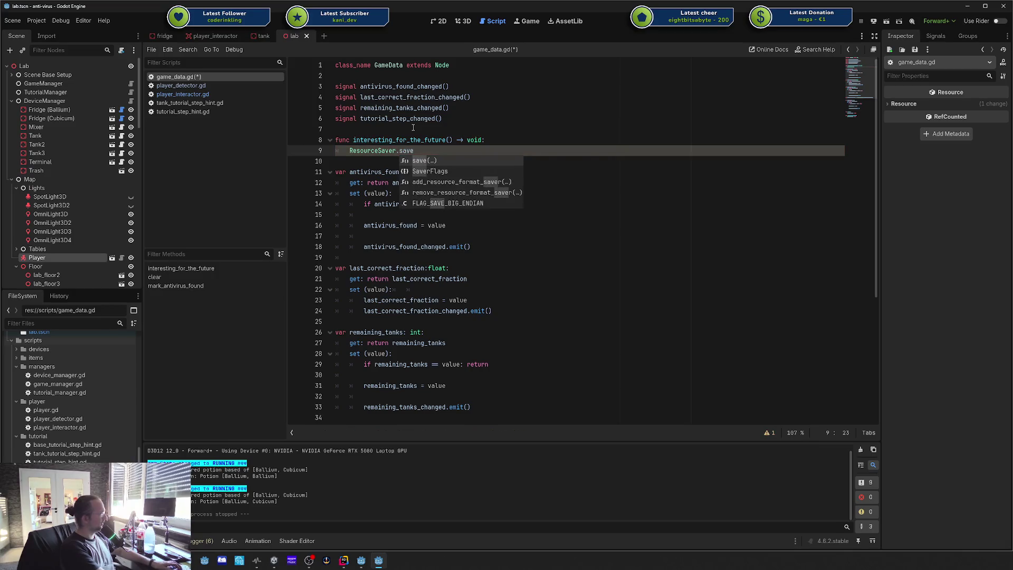
{"action": "key", "text": "Return"}
{"action": "type", "text": "self, \""}
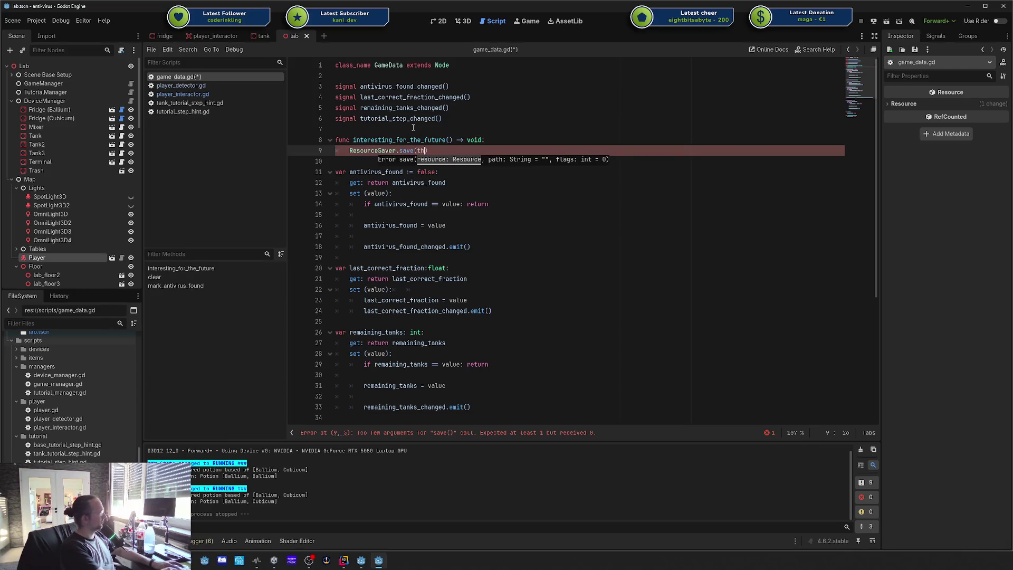
{"action": "key", "text": "End"}
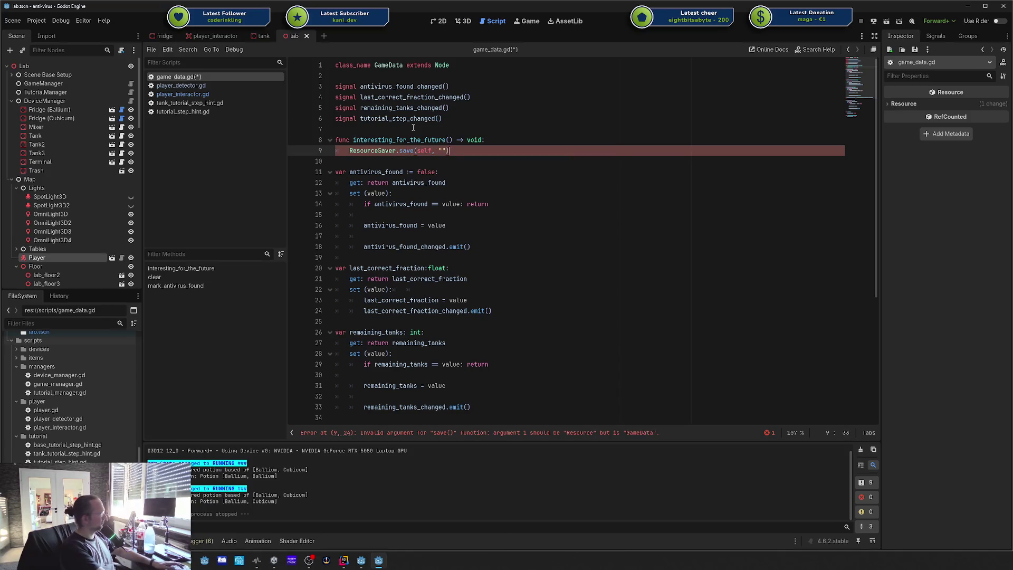
{"action": "key", "text": "Down"}
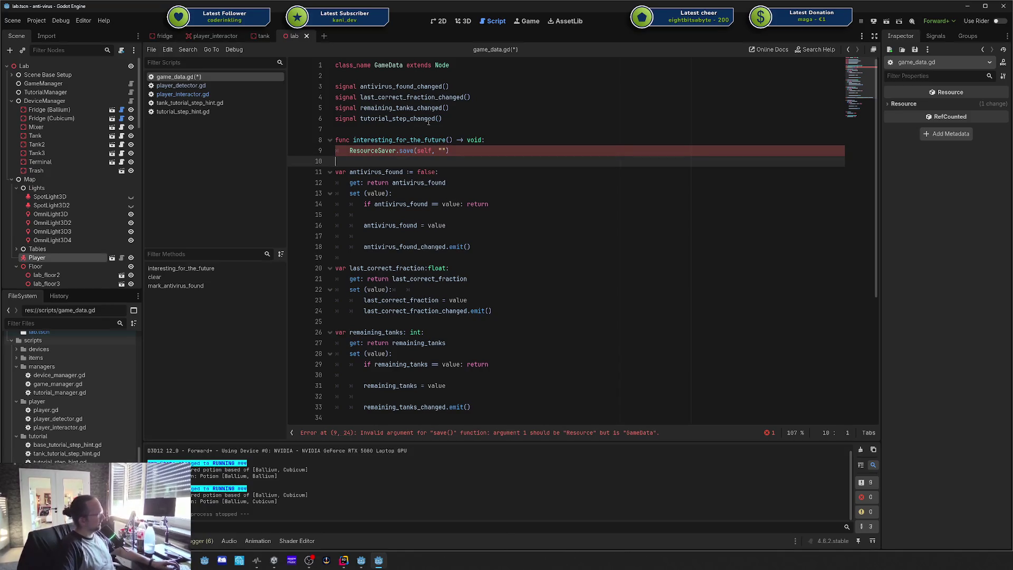
{"action": "left_click", "coordinate": [421, 152]}
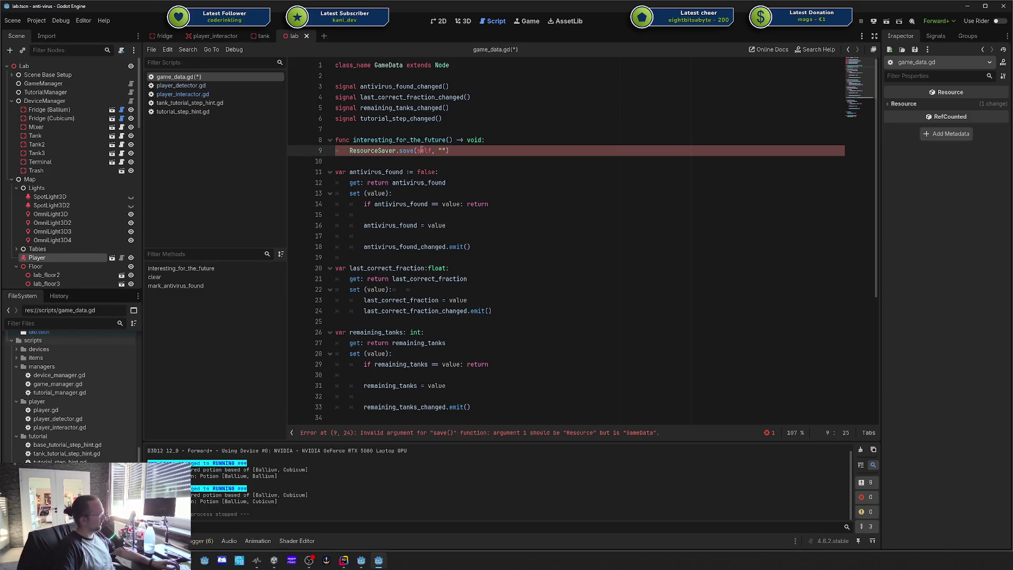
{"action": "key", "text": "Down"}
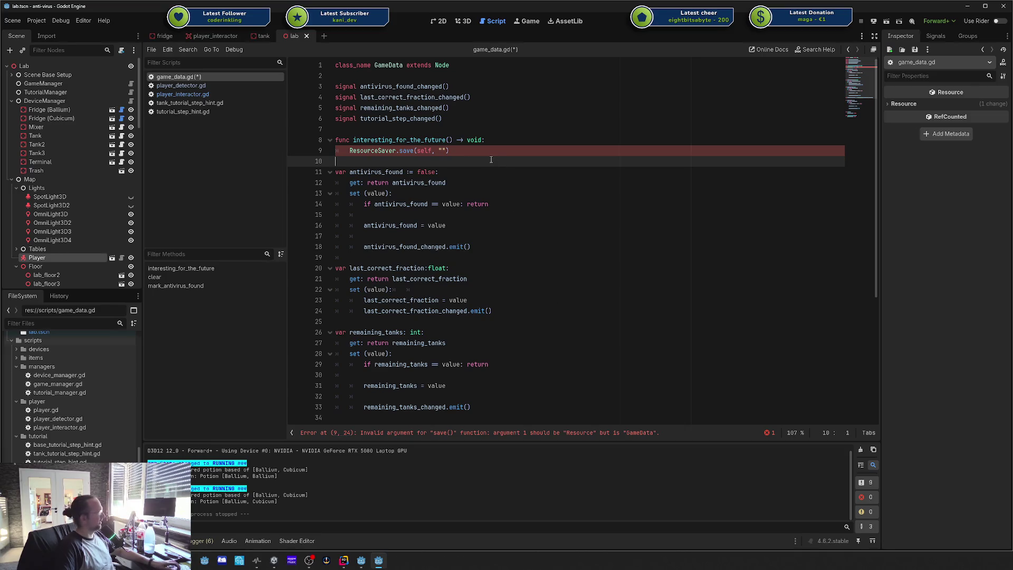
{"action": "key", "text": "shift+Up"}
{"action": "key", "text": "shift+Up"}
{"action": "key", "text": "shift+Up"}
{"action": "key", "text": "Delete"}
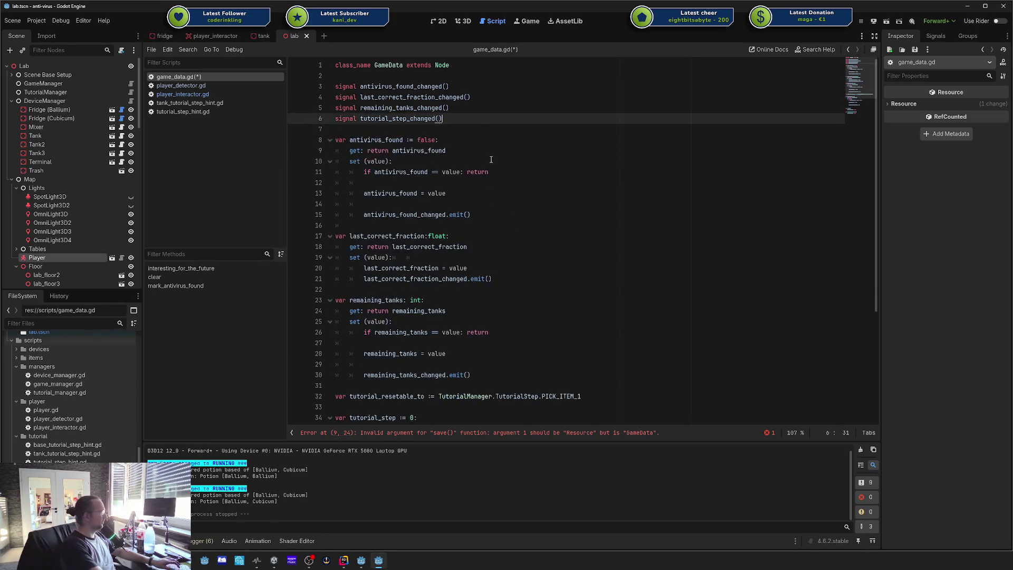
{"action": "key", "text": "ctrl+s"}
{"action": "left_click", "coordinate": [491, 161]}
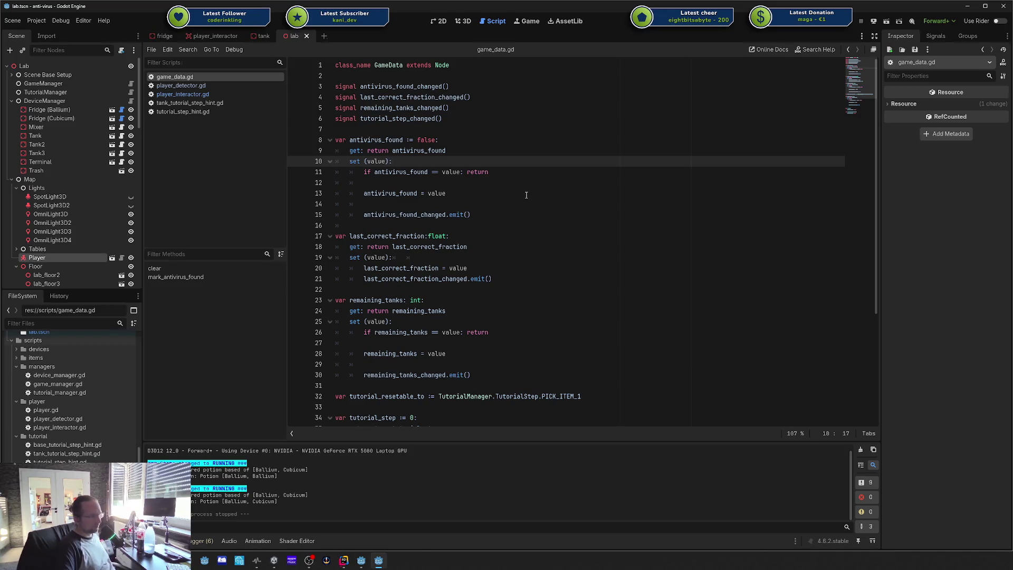
{"action": "left_click", "coordinate": [489, 124]}
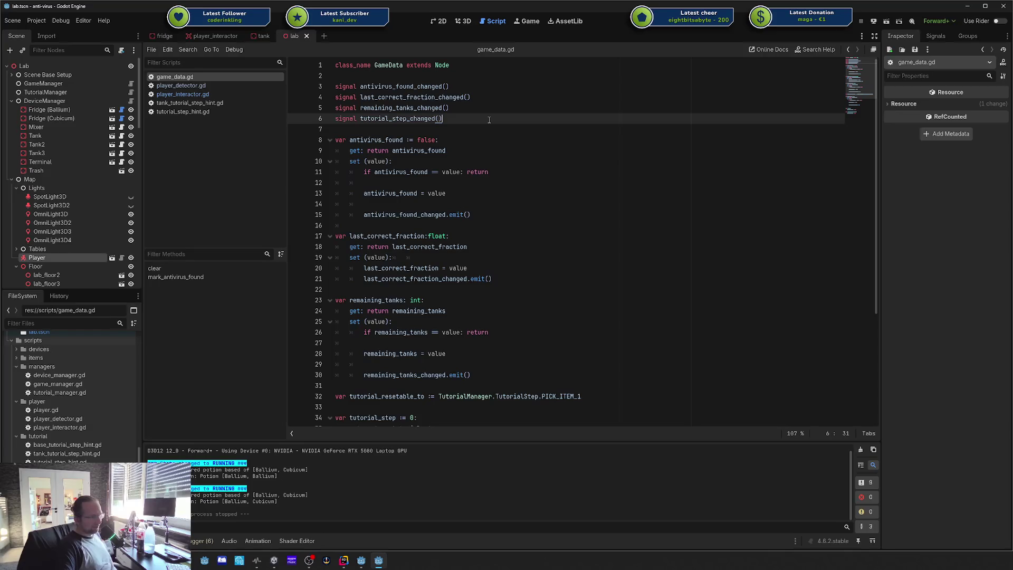
{"action": "left_click", "coordinate": [440, 131]}
{"action": "scroll", "coordinate": [446, 126], "scroll_direction": "down", "scroll_amount": 4}
{"action": "scroll", "coordinate": [452, 123], "scroll_direction": "up", "scroll_amount": 4}
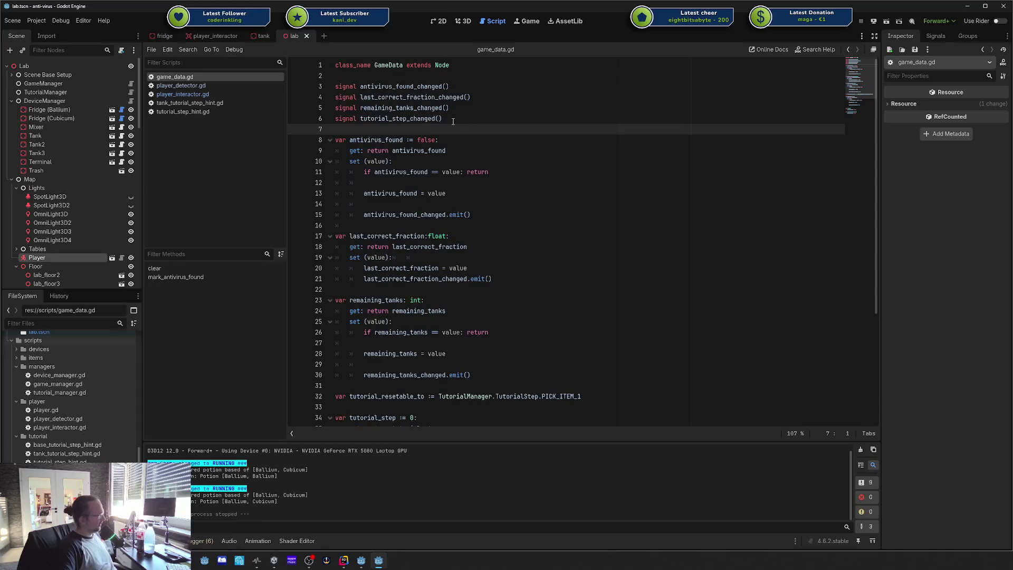
{"action": "left_click_drag", "start_coordinate": [512, 112], "coordinate": [406, 78]}
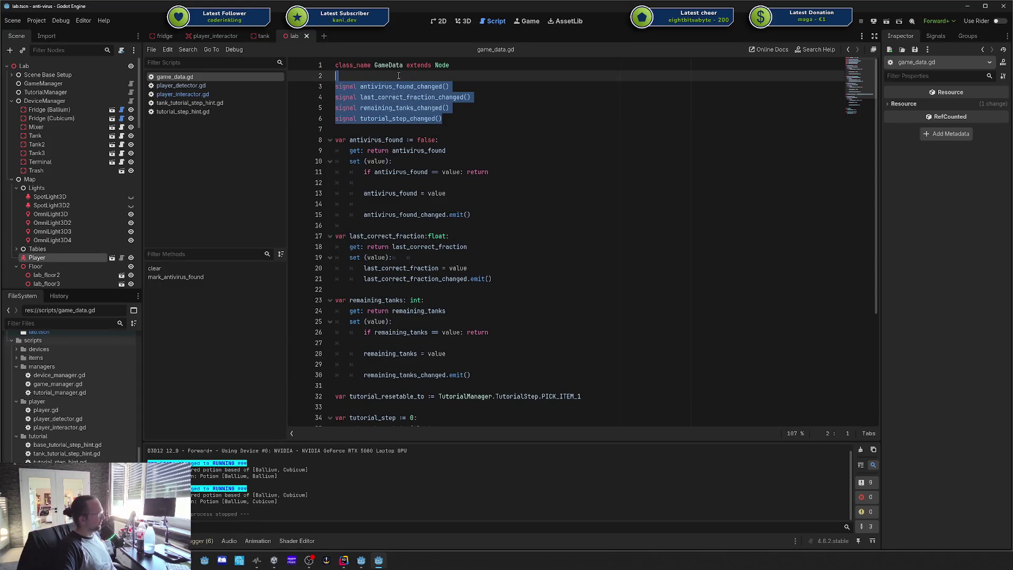
{"action": "left_click", "coordinate": [399, 75]}
{"action": "left_click_drag", "start_coordinate": [416, 130], "coordinate": [434, 292]}
{"action": "left_click", "coordinate": [489, 138]}
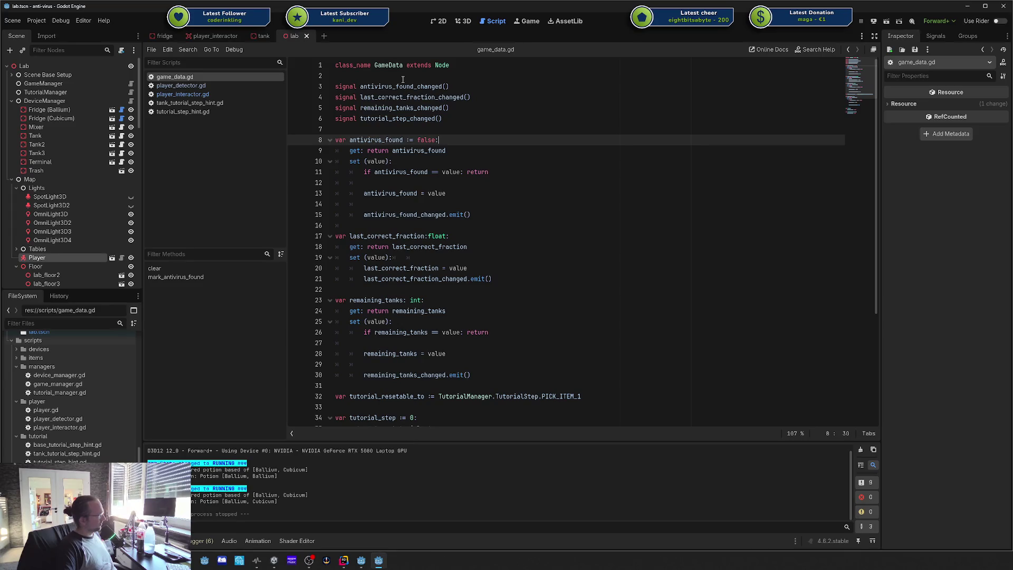
{"action": "left_click", "coordinate": [392, 67]}
{"action": "double_click", "coordinate": [393, 67]}
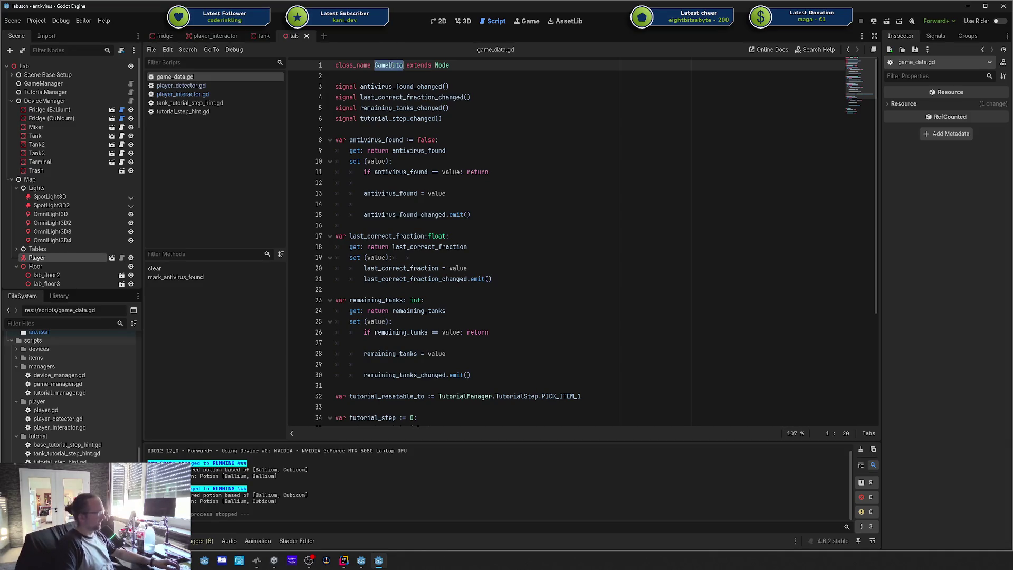
{"action": "key", "text": "Down"}
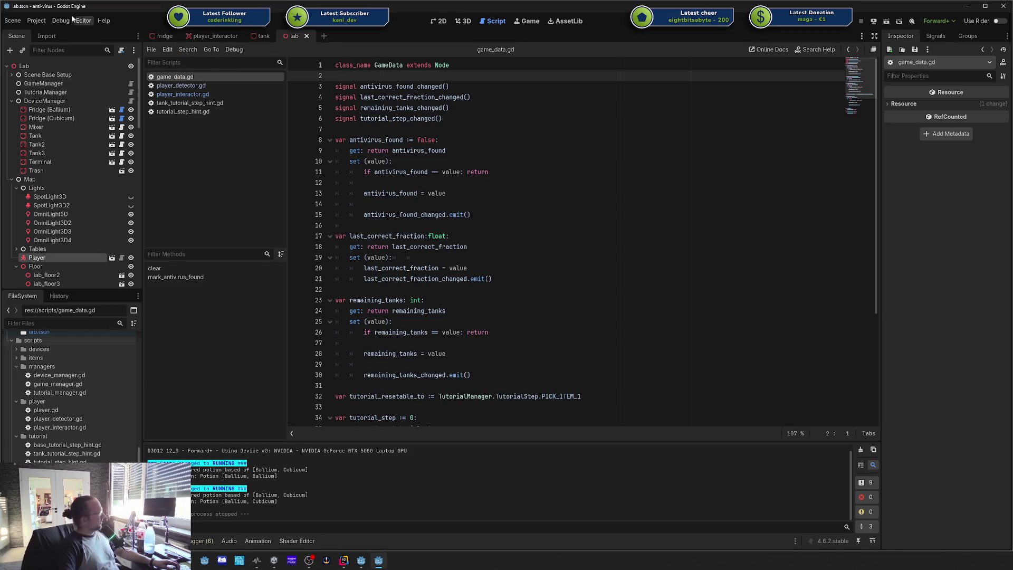
Step: Check in Project Settings' Autoload list that Data uses game_data.gd, then close the dialog
{"action": "left_click", "coordinate": [36, 20]}
{"action": "left_click", "coordinate": [46, 35]}
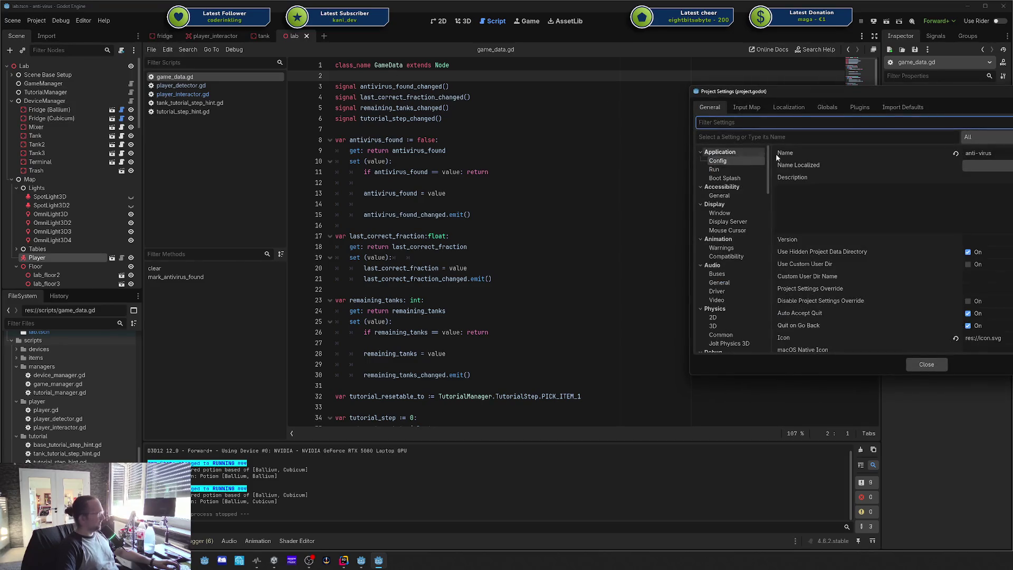
{"action": "mouse_move", "coordinate": [805, 93]}
{"action": "left_mouse_down"}
{"action": "mouse_move", "coordinate": [597, 111]}
{"action": "mouse_move", "coordinate": [560, 129]}
{"action": "left_mouse_up"}
{"action": "left_click", "coordinate": [502, 142]}
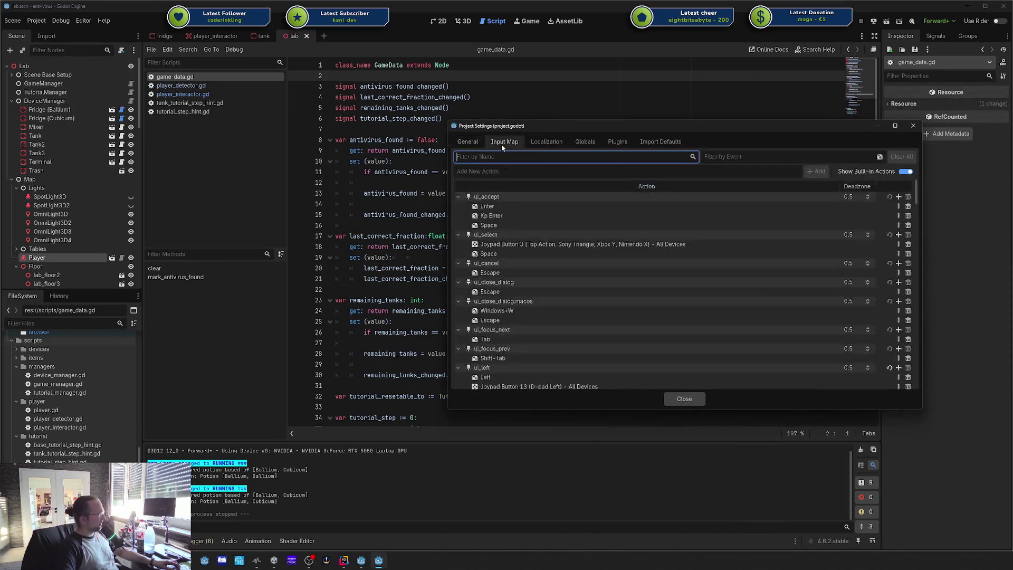
{"action": "left_click", "coordinate": [548, 143]}
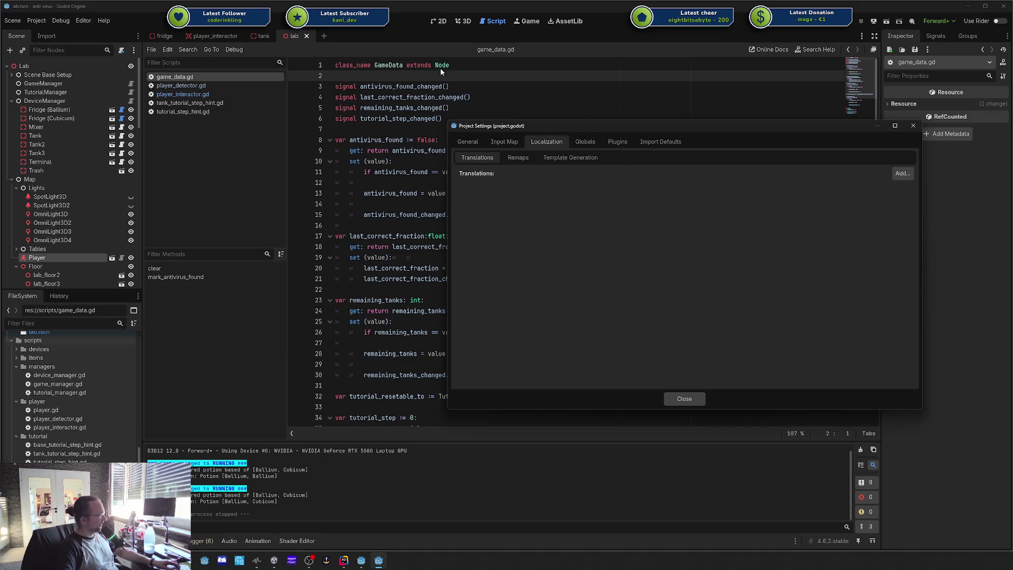
{"action": "left_click", "coordinate": [587, 142]}
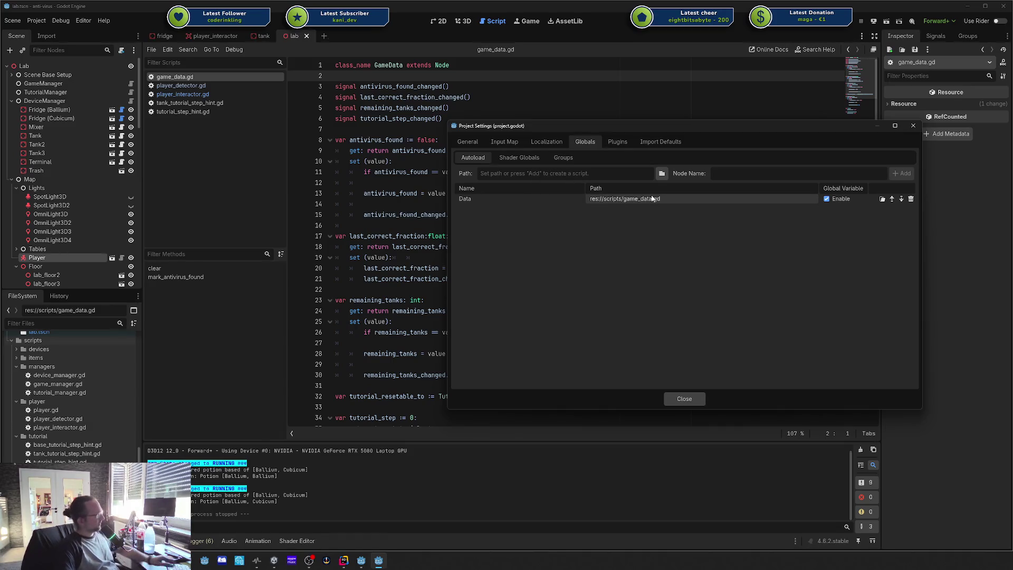
{"action": "left_click", "coordinate": [910, 128]}
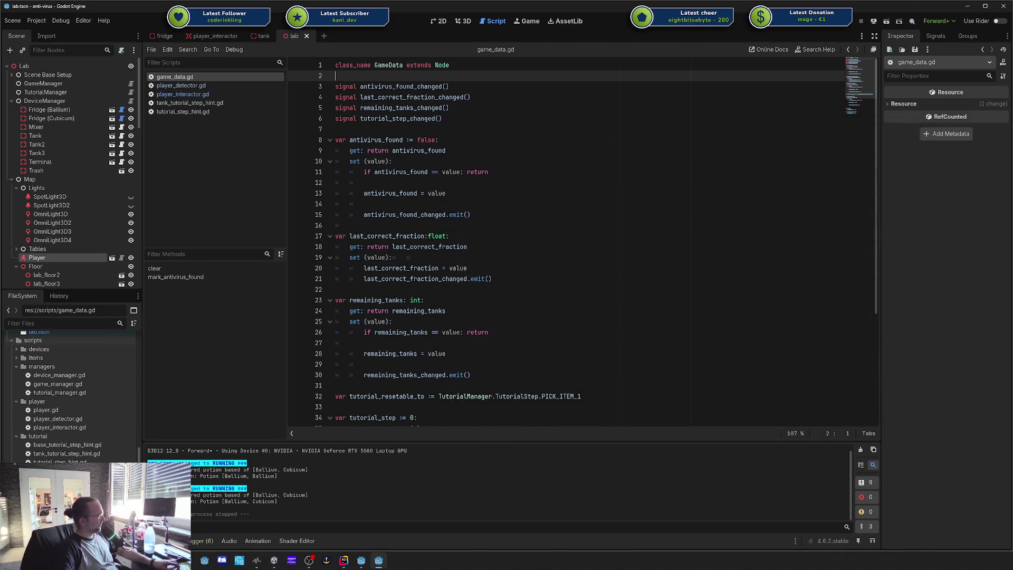
Step: Run the game, inspect the live Data node's values in the Remote tree, then stop it
{"action": "key", "text": "F5"}
{"action": "left_click", "coordinate": [50, 63]}
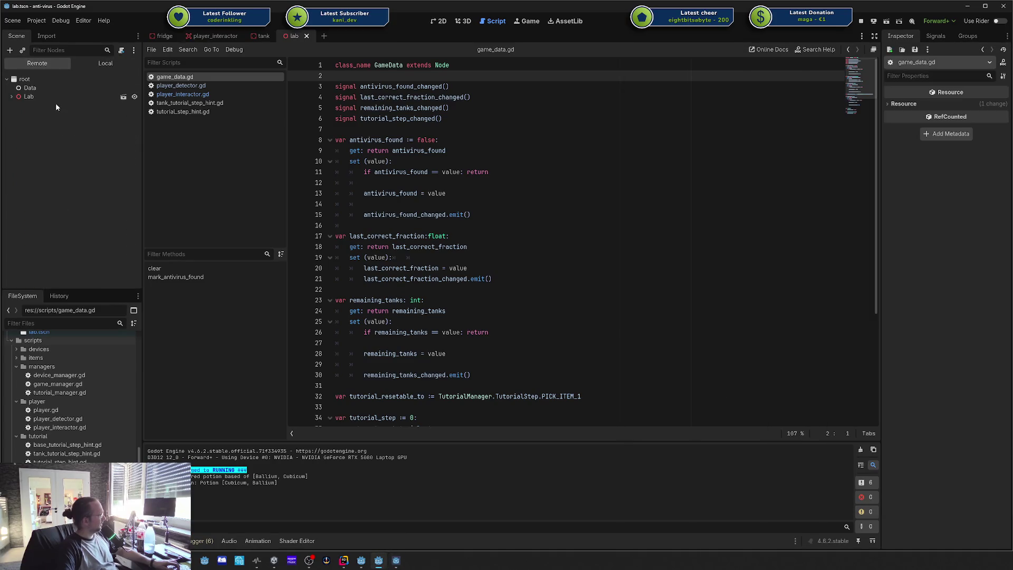
{"action": "left_click", "coordinate": [29, 87]}
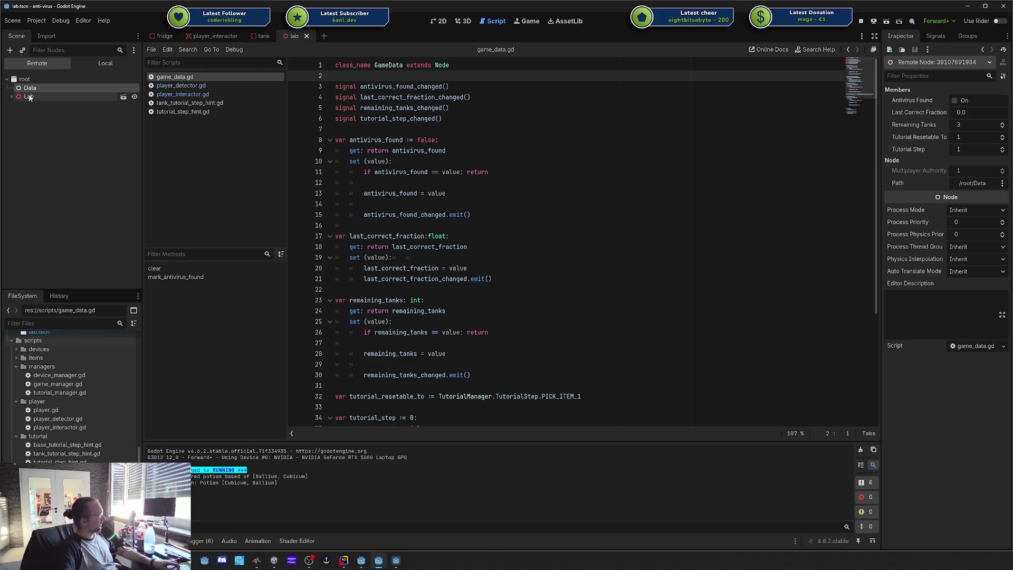
{"action": "left_click", "coordinate": [862, 21]}
{"action": "left_click", "coordinate": [448, 194]}
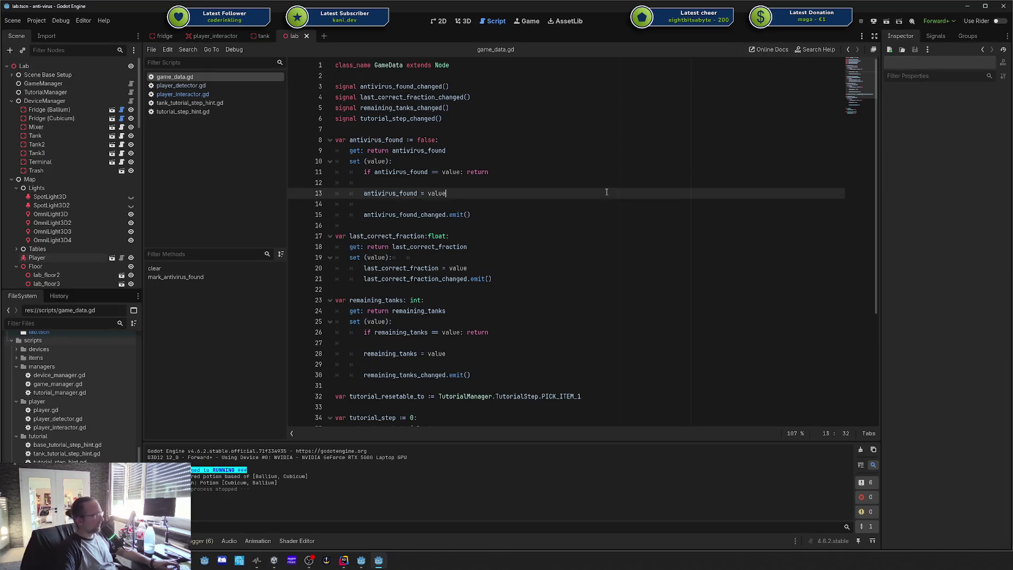
{"action": "left_click", "coordinate": [382, 65]}
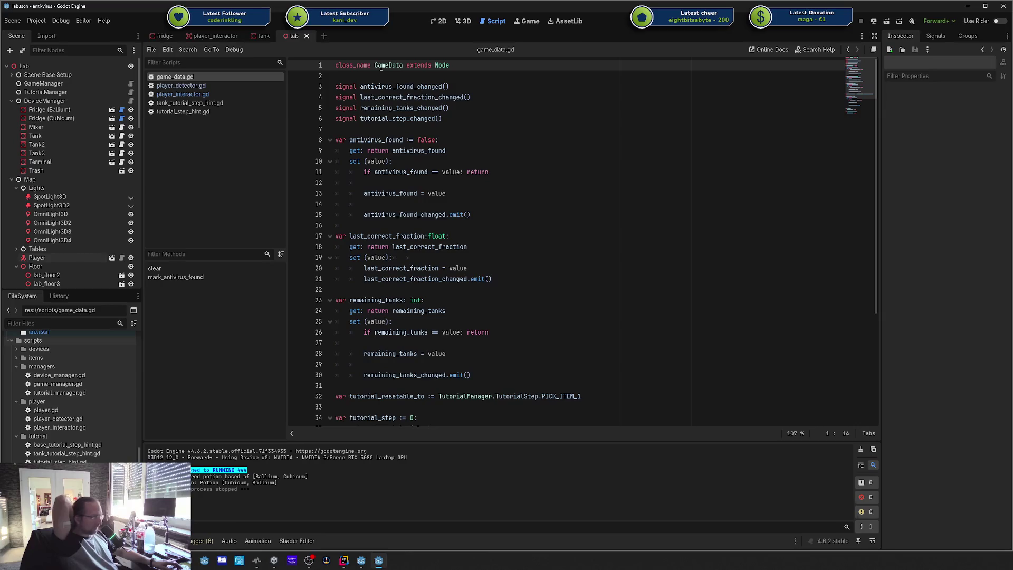
{"action": "left_click", "coordinate": [379, 86]}
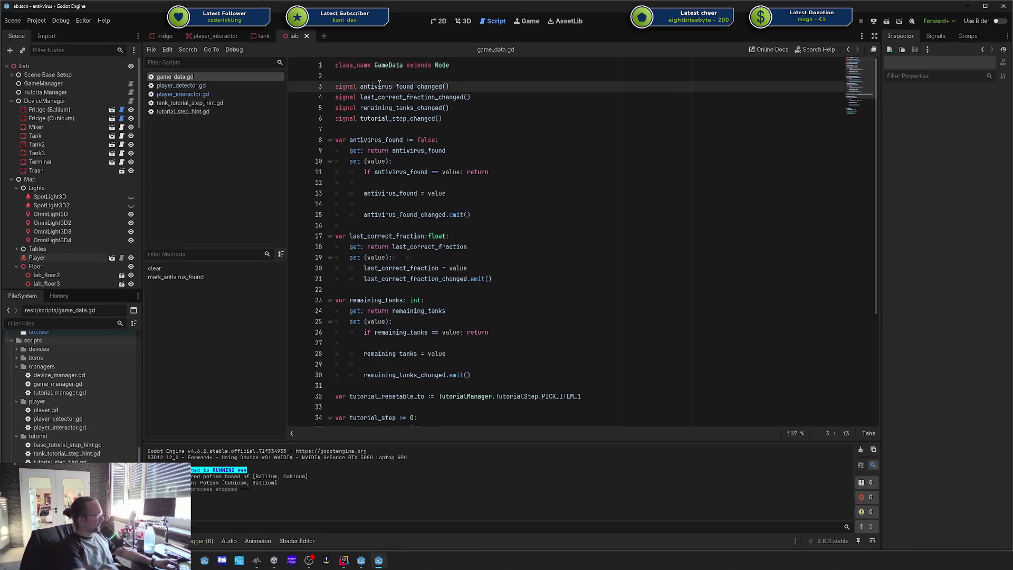
{"action": "key", "text": "ctrl+shift+Return"}
{"action": "key", "text": "ctrl+shift+Return"}
{"action": "type", "text": "var data_objec"}
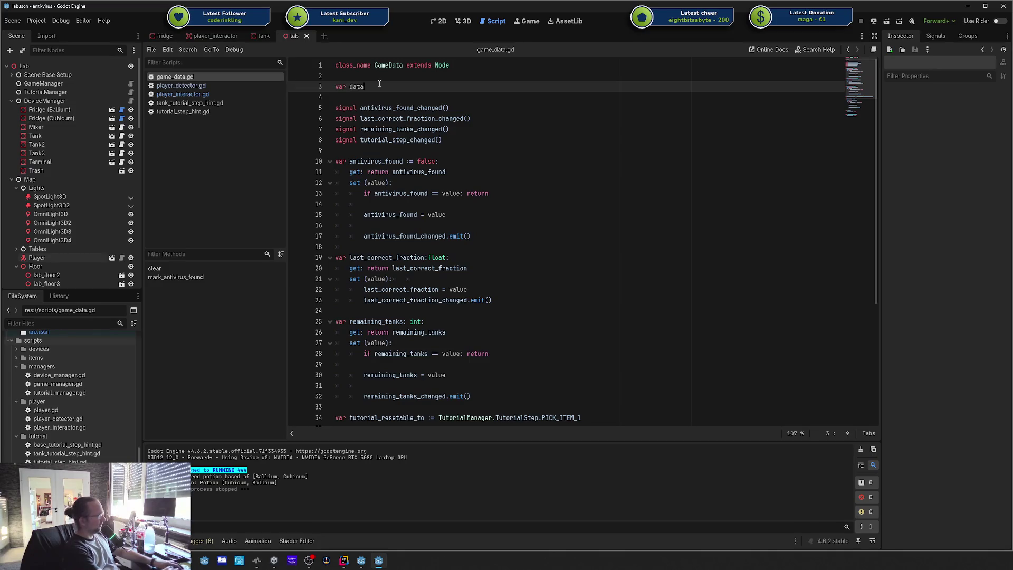
{"action": "type", "text": "t := "}
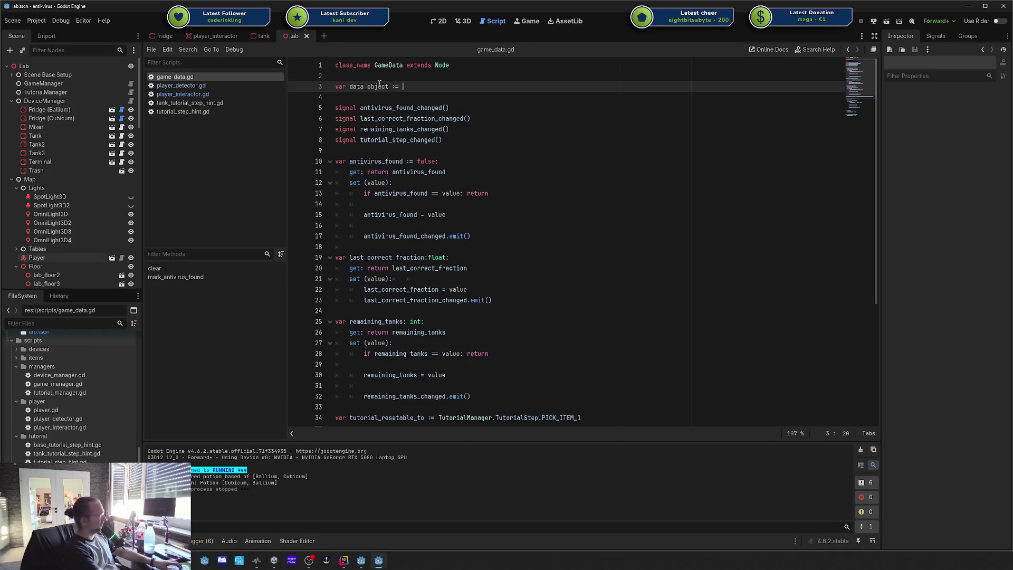
{"action": "type", "text": "MyData()"}
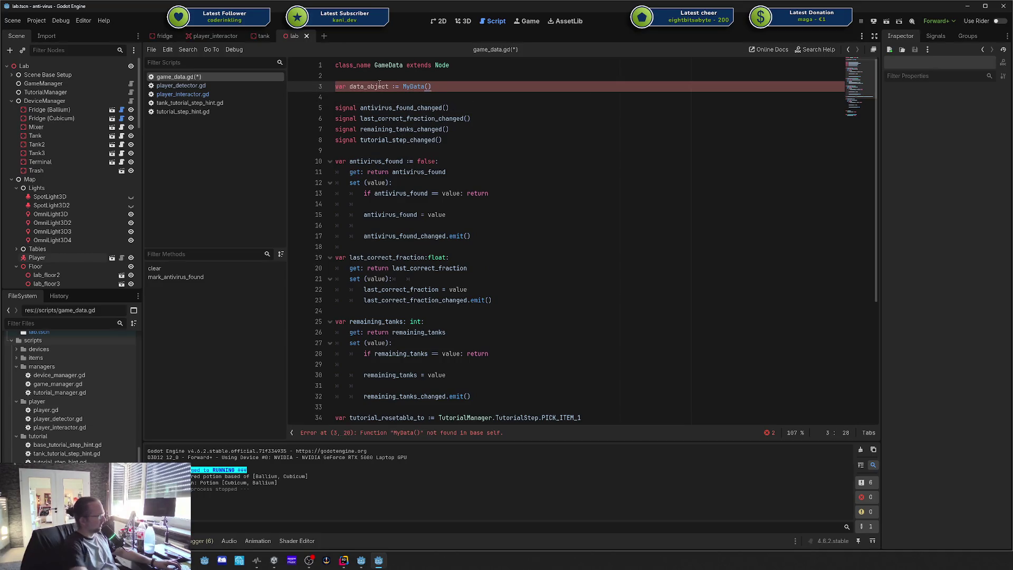
{"action": "triple_click", "coordinate": [399, 85]}
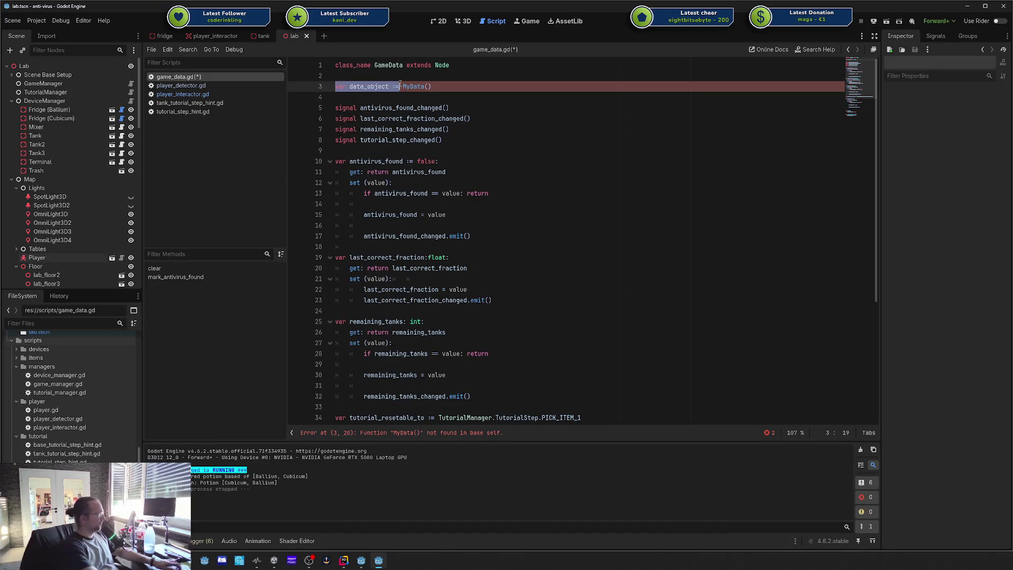
{"action": "key", "text": "BackSpace"}
{"action": "key", "text": "BackSpace"}
{"action": "key", "text": "BackSpace"}
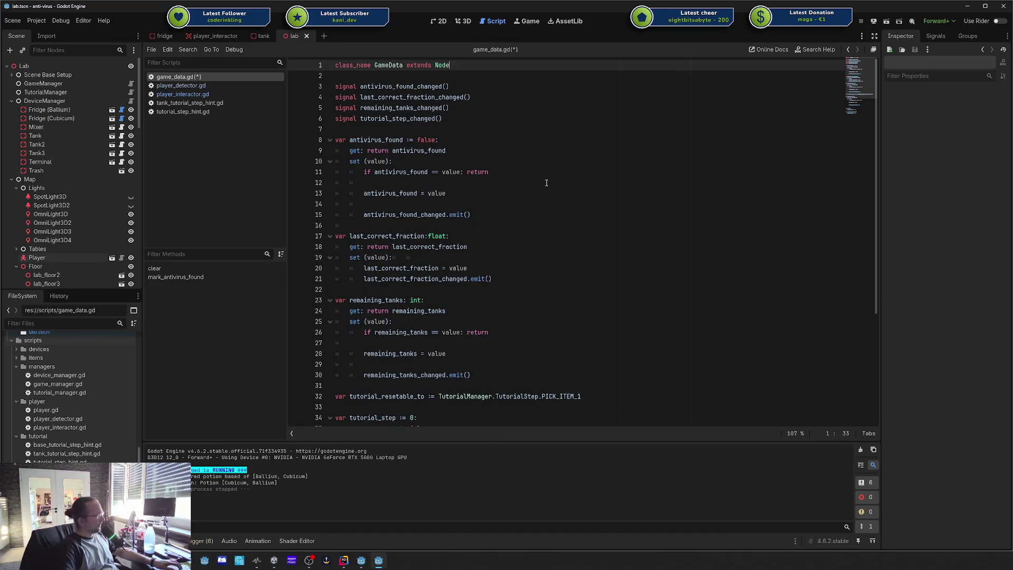
{"action": "left_click", "coordinate": [547, 183]}
{"action": "key", "text": "Down"}
{"action": "key", "text": "End"}
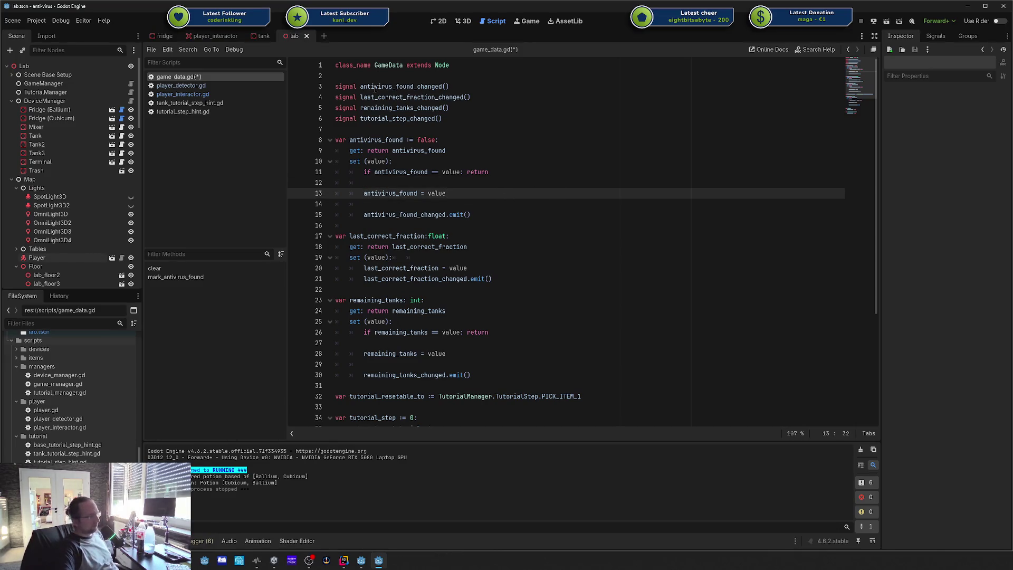
{"action": "double_click", "coordinate": [396, 65]}
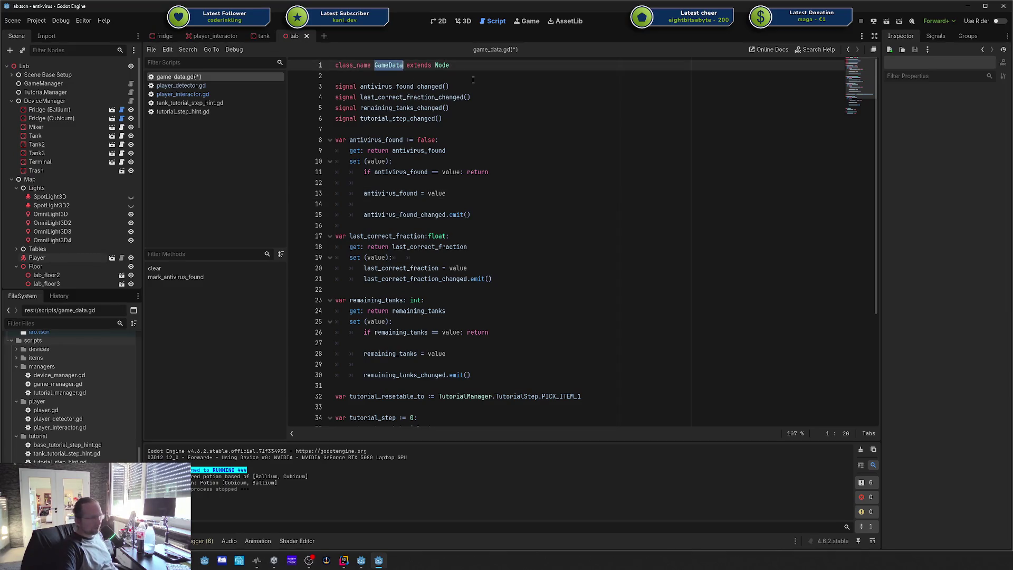
{"action": "left_click", "coordinate": [489, 150]}
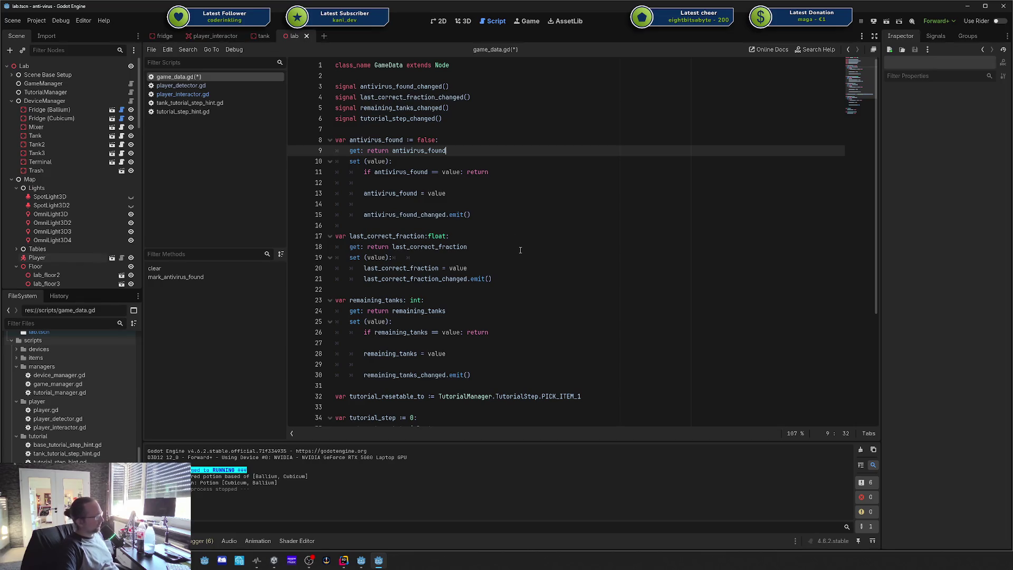
{"action": "left_click", "coordinate": [505, 231]}
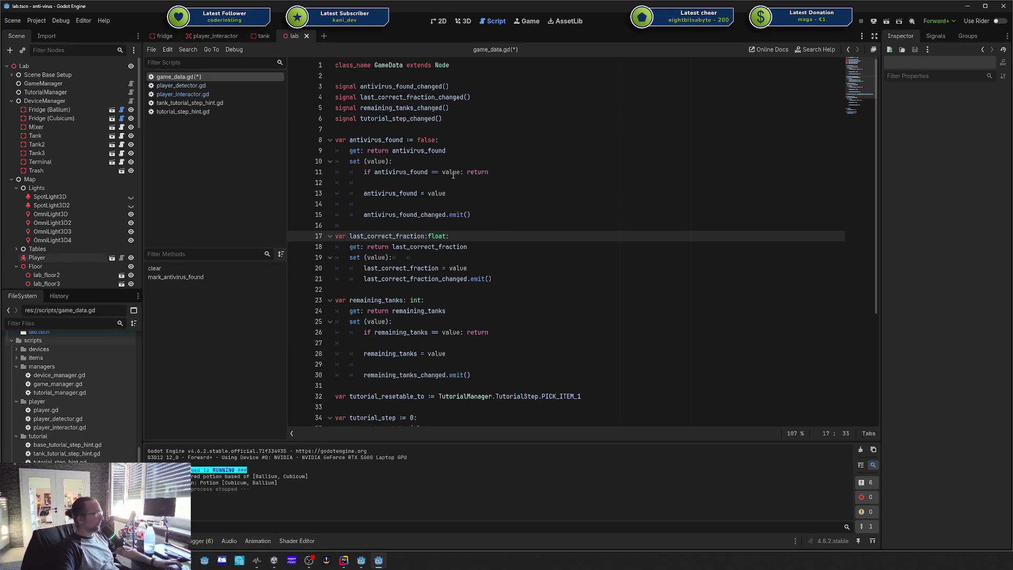
{"action": "left_click", "coordinate": [453, 151]}
{"action": "left_click", "coordinate": [451, 140]}
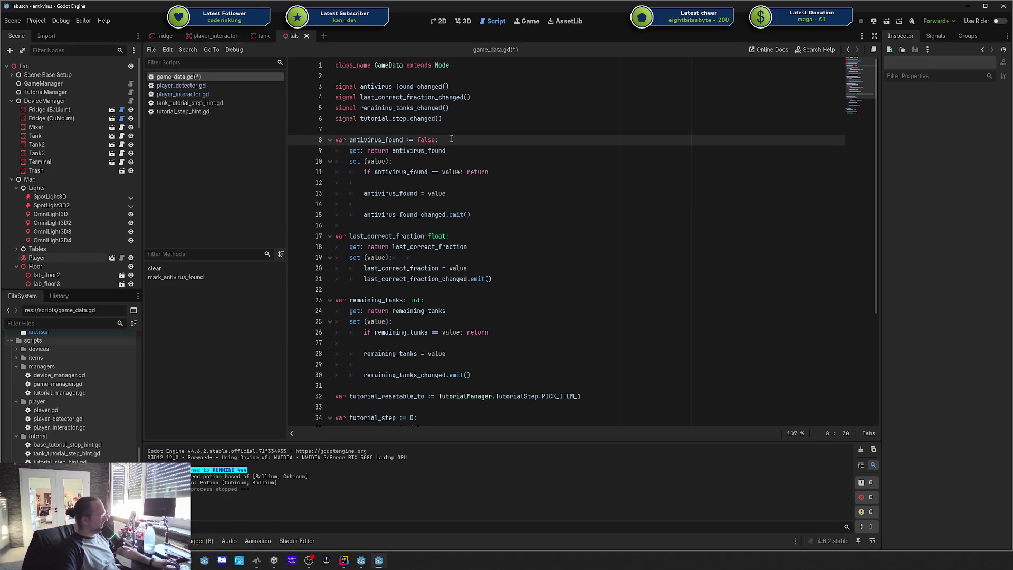
{"action": "left_click", "coordinate": [421, 258]}
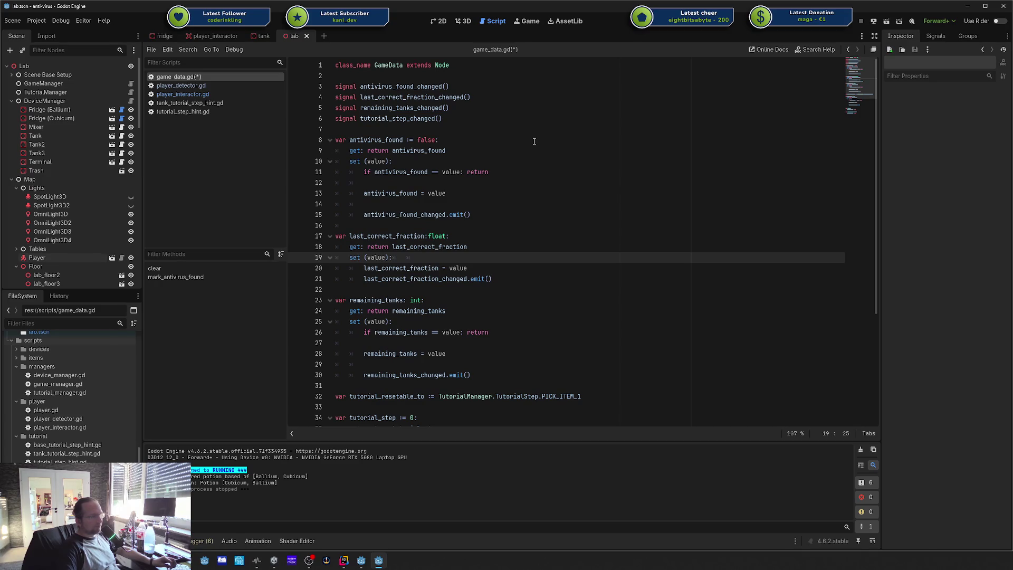
Step: Change GameData's base type from Node to Resource and run the game, which fails on Data.clear()
{"action": "double_click", "coordinate": [441, 65]}
{"action": "type", "text": "Resource"}
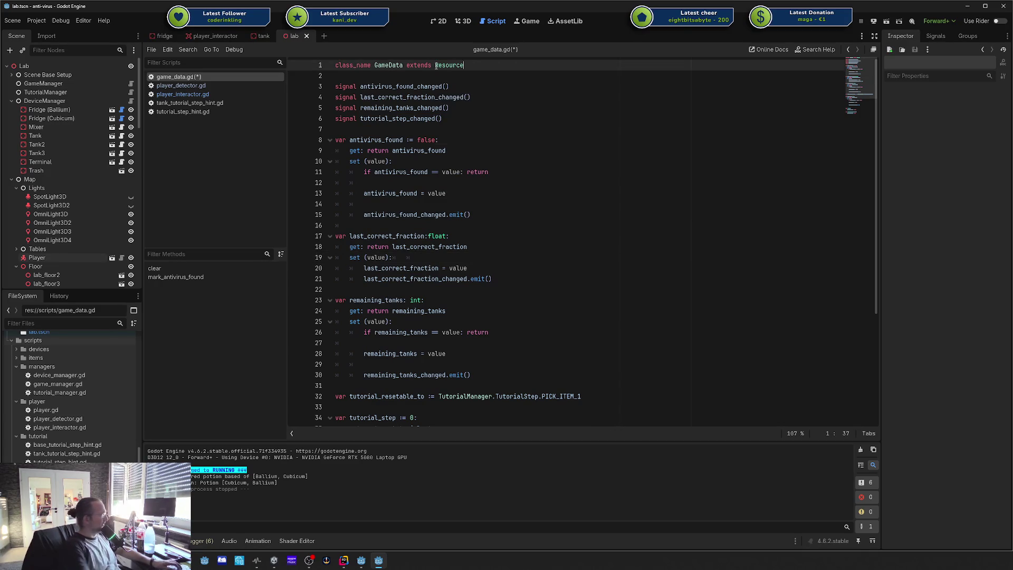
{"action": "key", "text": "F5"}
{"action": "left_click", "coordinate": [449, 86]}
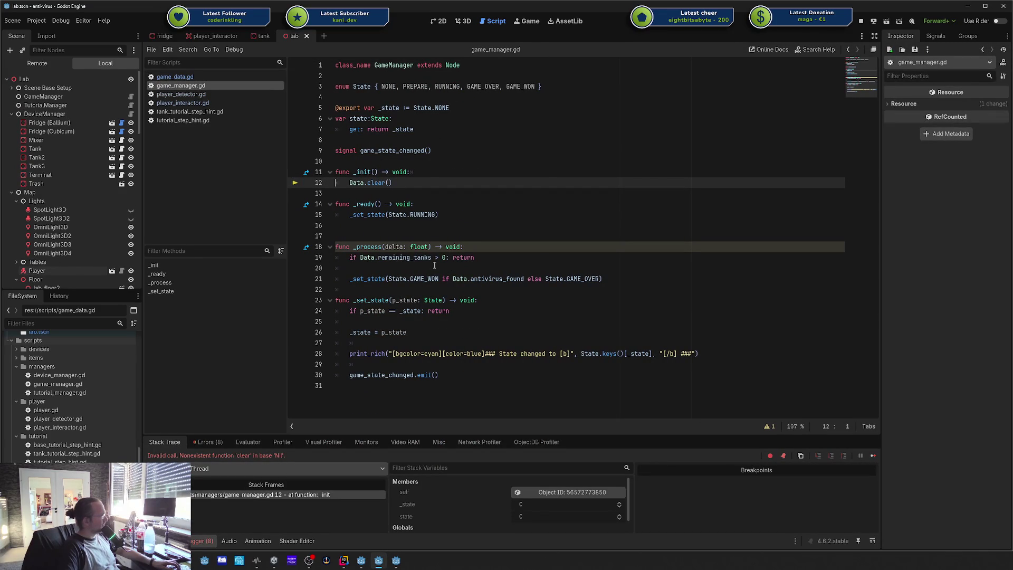
{"action": "left_click", "coordinate": [404, 204]}
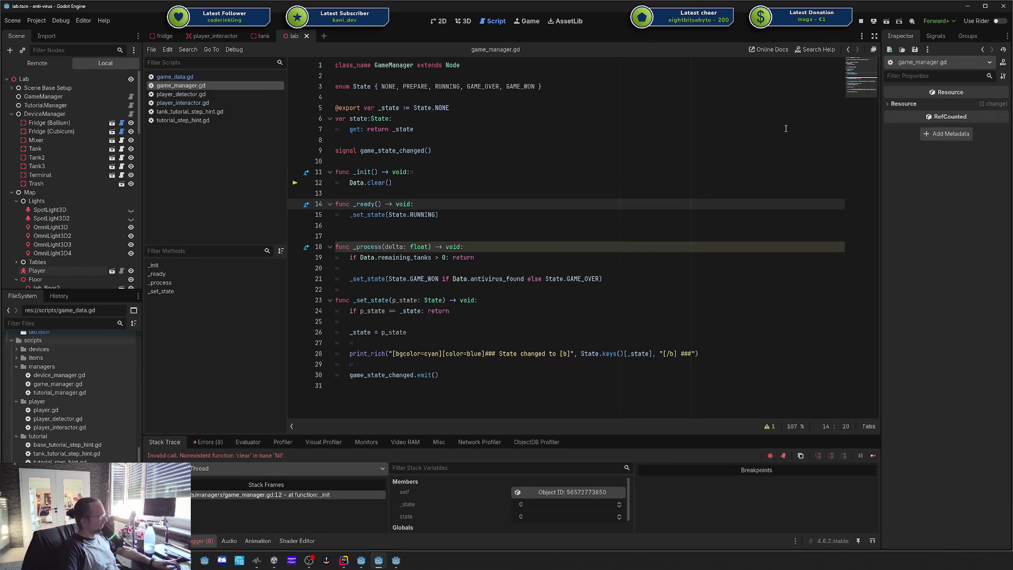
{"action": "key", "text": "F8"}
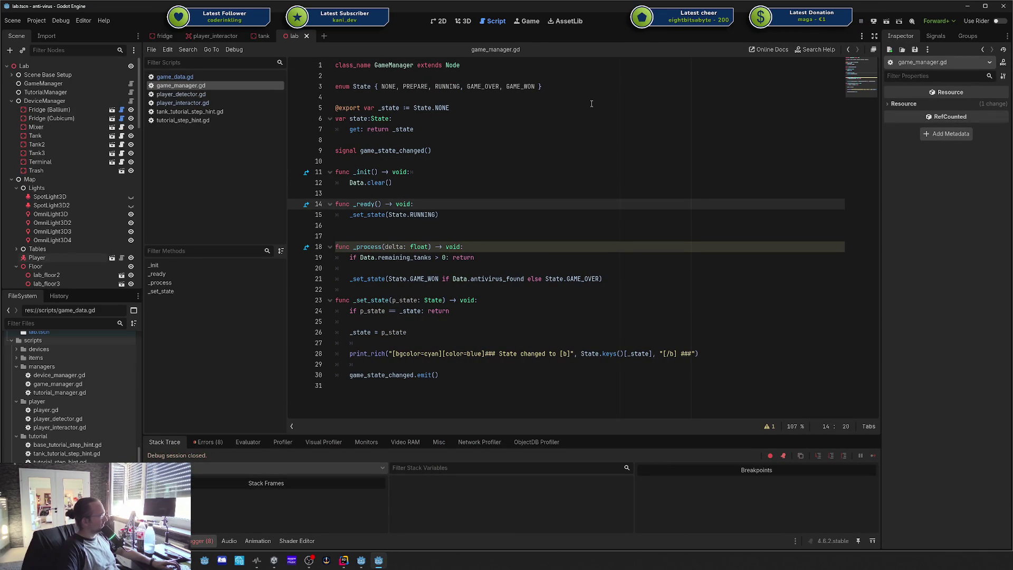
Step: Return to game_data.gd and undo the change so the script extends Node again
{"action": "key", "text": "alt+Left"}
{"action": "key", "text": "alt+Left"}
{"action": "key", "text": "alt+Left"}
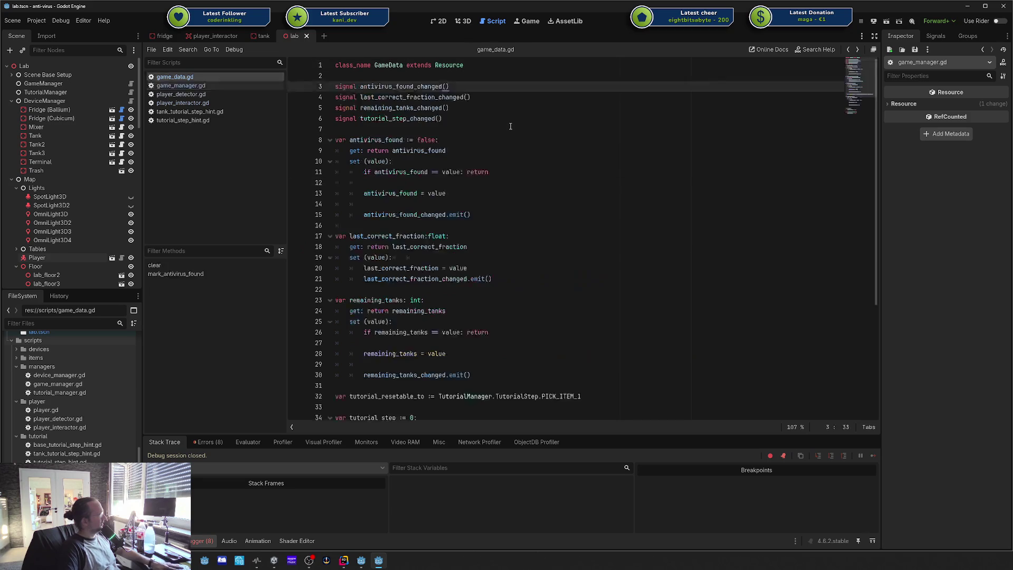
{"action": "key", "text": "ctrl+z"}
{"action": "key", "text": "ctrl+z"}
{"action": "key", "text": "ctrl+z"}
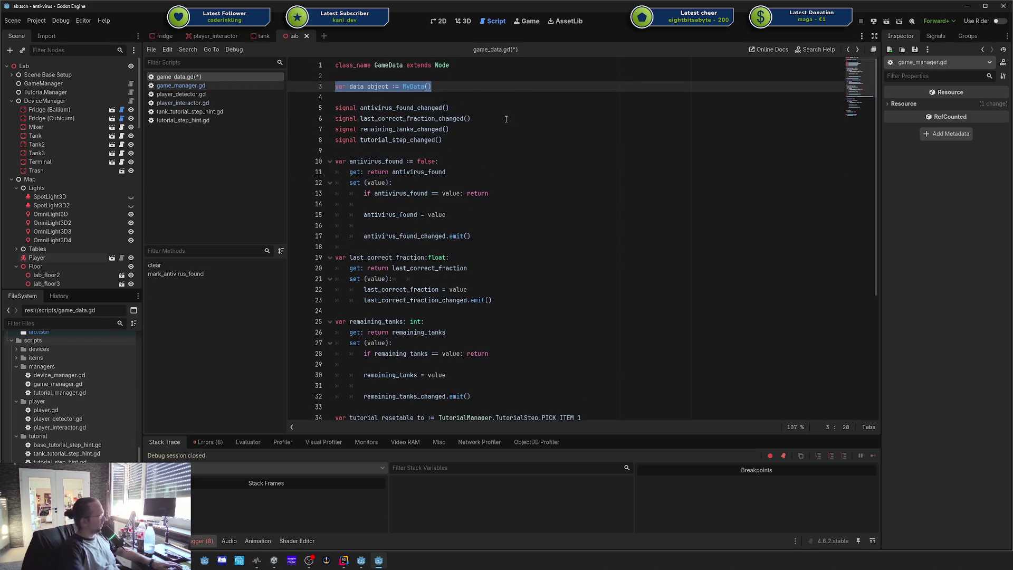
{"action": "key", "text": "ctrl+y"}
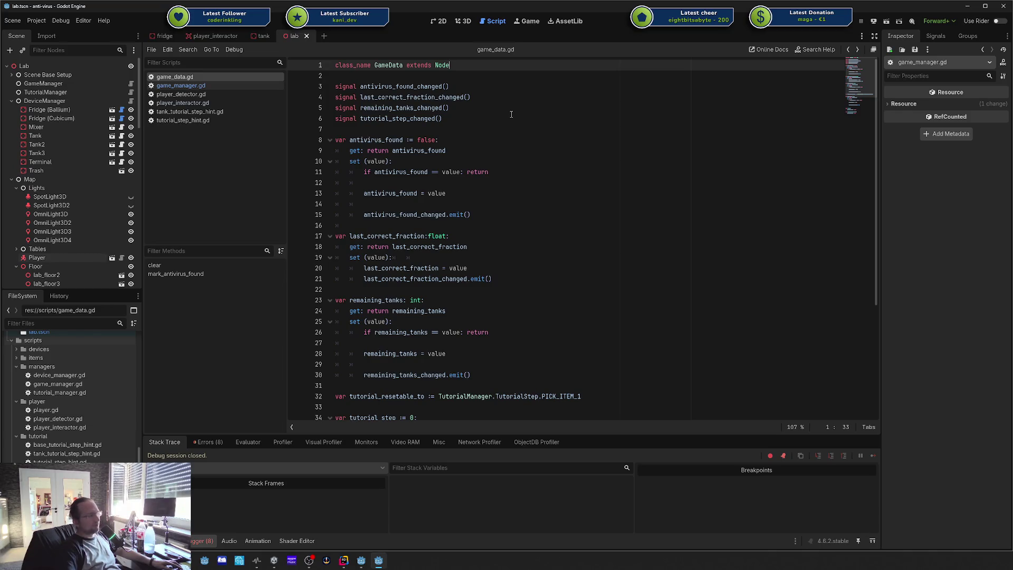
{"action": "left_click", "coordinate": [479, 124]}
{"action": "left_click", "coordinate": [442, 76]}
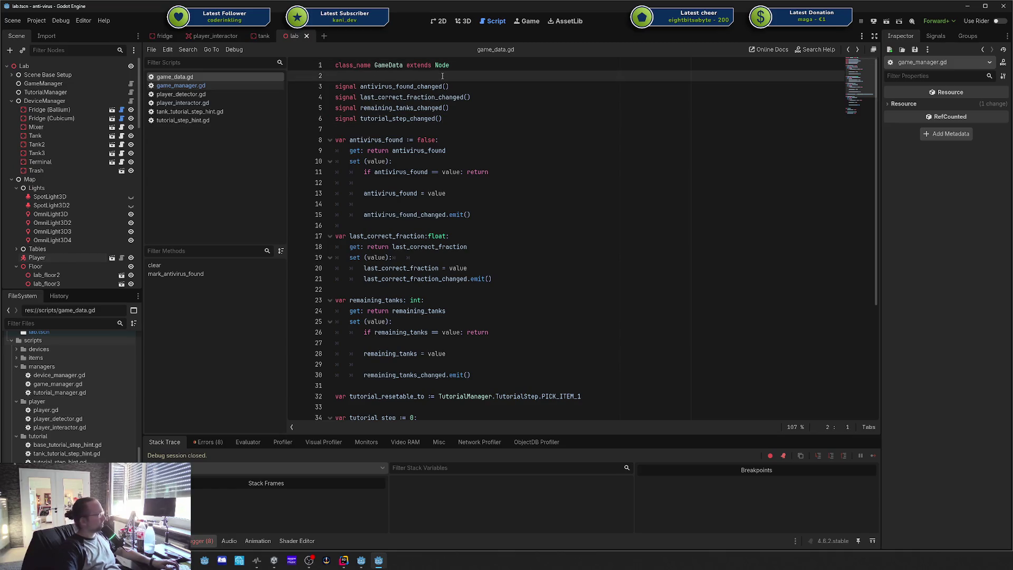
{"action": "left_click", "coordinate": [440, 66]}
{"action": "left_click", "coordinate": [440, 65]}
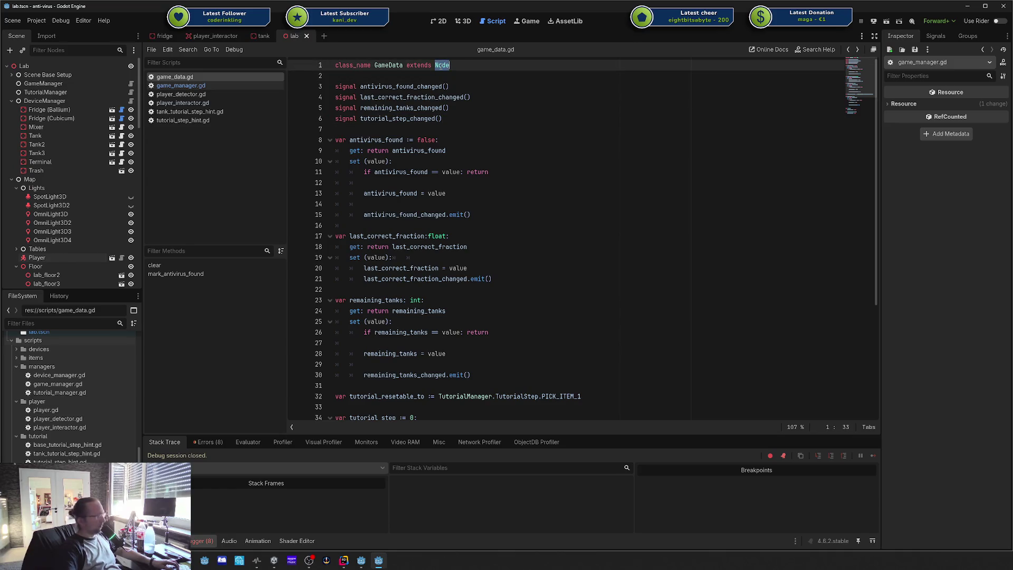
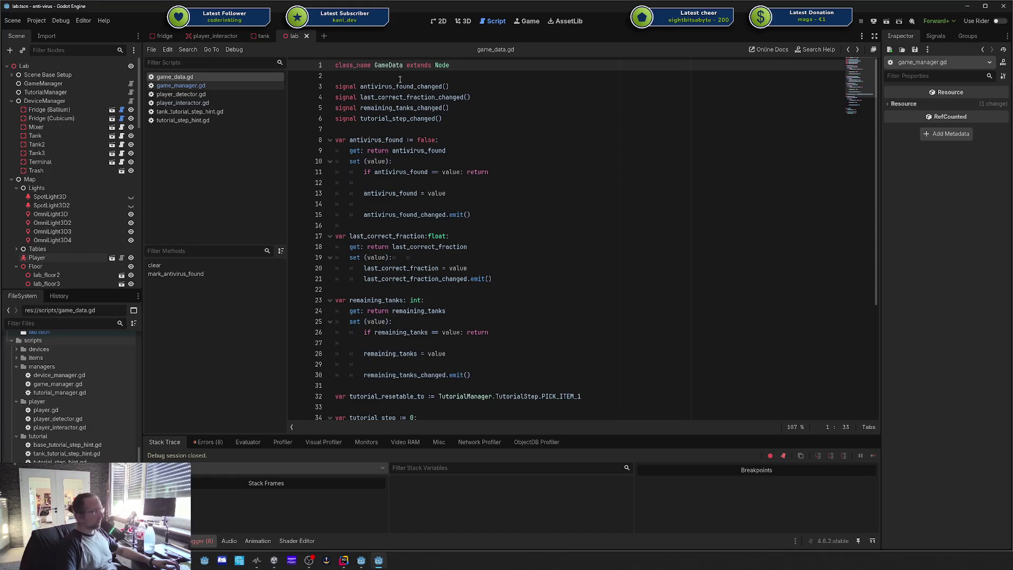
Step: Rename the GameData class to GameConfig and open a blank line below the declaration
{"action": "double_click", "coordinate": [378, 64]}
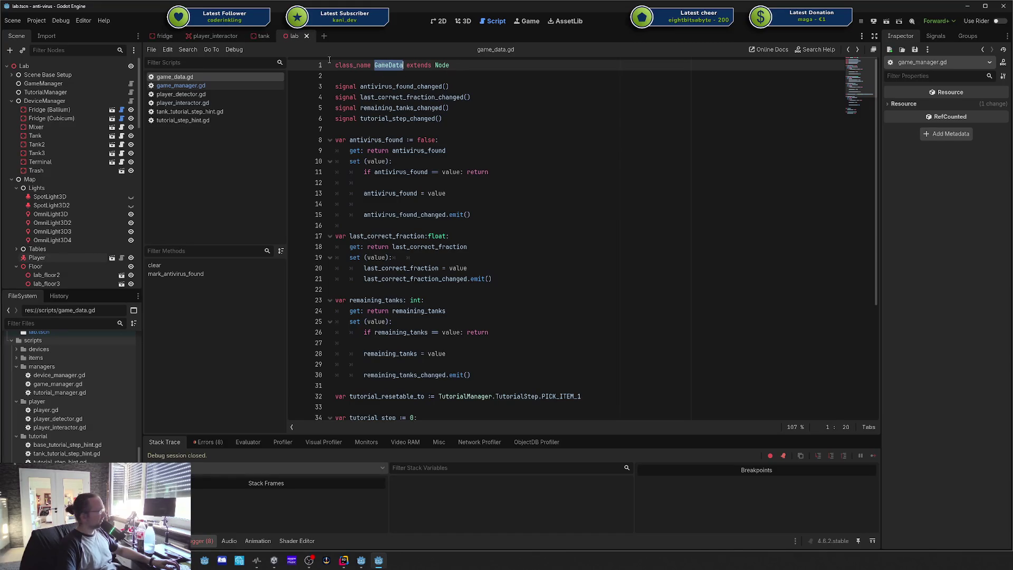
{"action": "left_click", "coordinate": [447, 64]}
{"action": "double_click", "coordinate": [447, 64]}
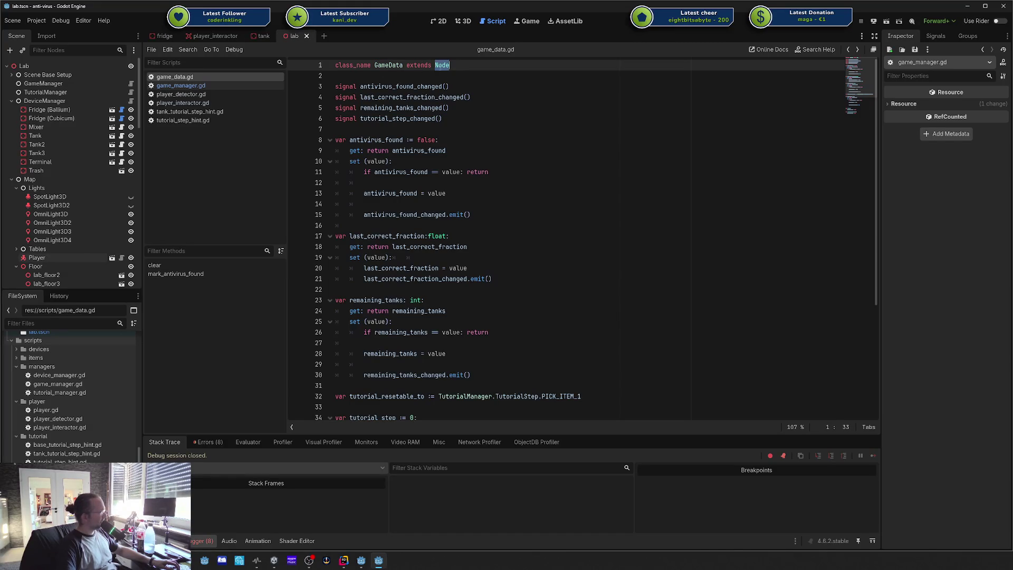
{"action": "double_click", "coordinate": [388, 65]}
{"action": "type", "text": "GameC"}
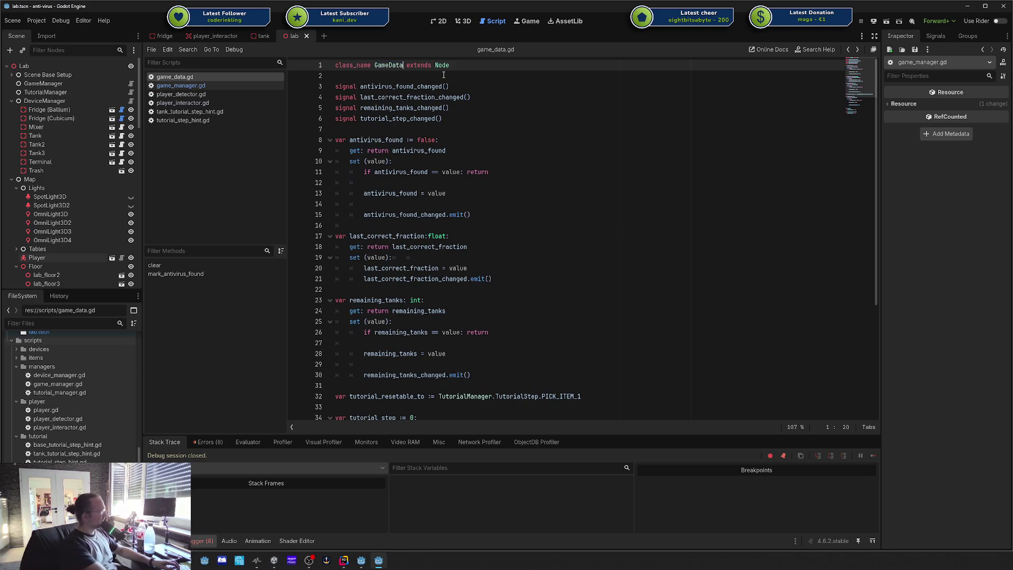
{"action": "type", "text": "onfig"}
{"action": "left_click", "coordinate": [443, 75]}
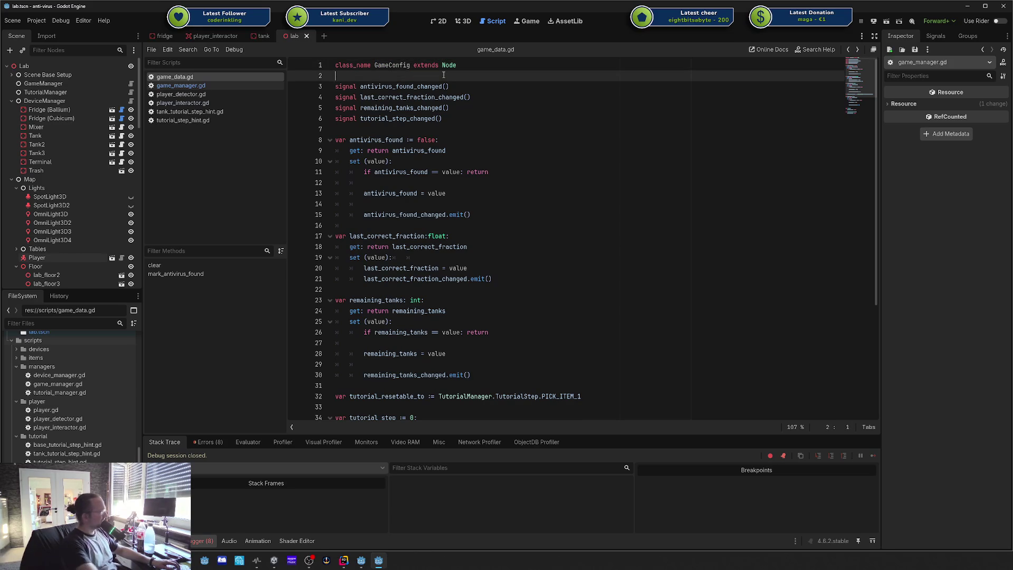
{"action": "key", "text": "Return"}
{"action": "key", "text": "Return"}
{"action": "key", "text": "Up"}
Step: Add a game_data variable initialised with GameData.new()
{"action": "type", "text": "var"}
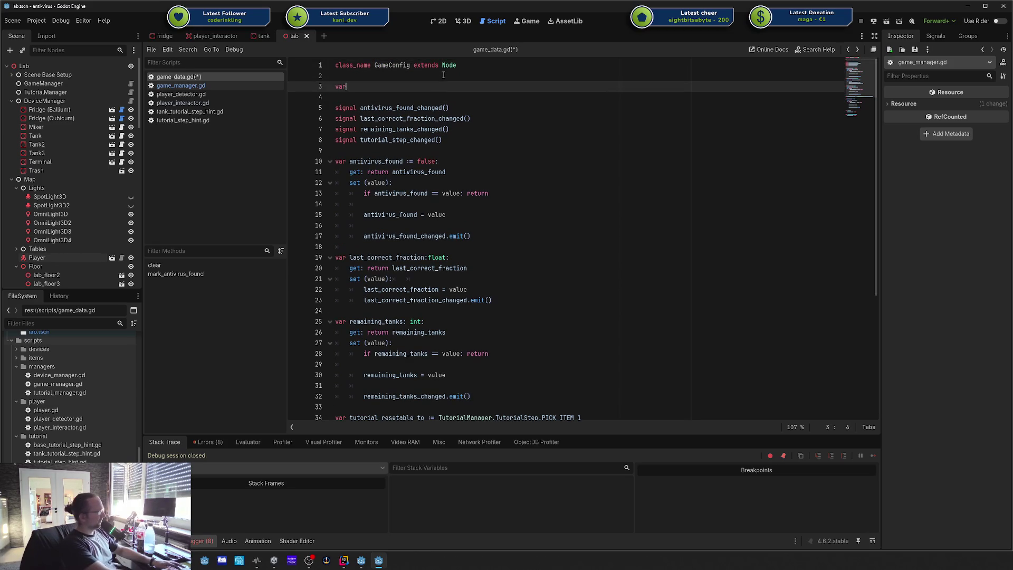
{"action": "type", "text": " game_data"}
{"action": "key", "text": "BackSpace"}
{"action": "key", "text": "BackSpace"}
{"action": "type", "text": ":= Ga"}
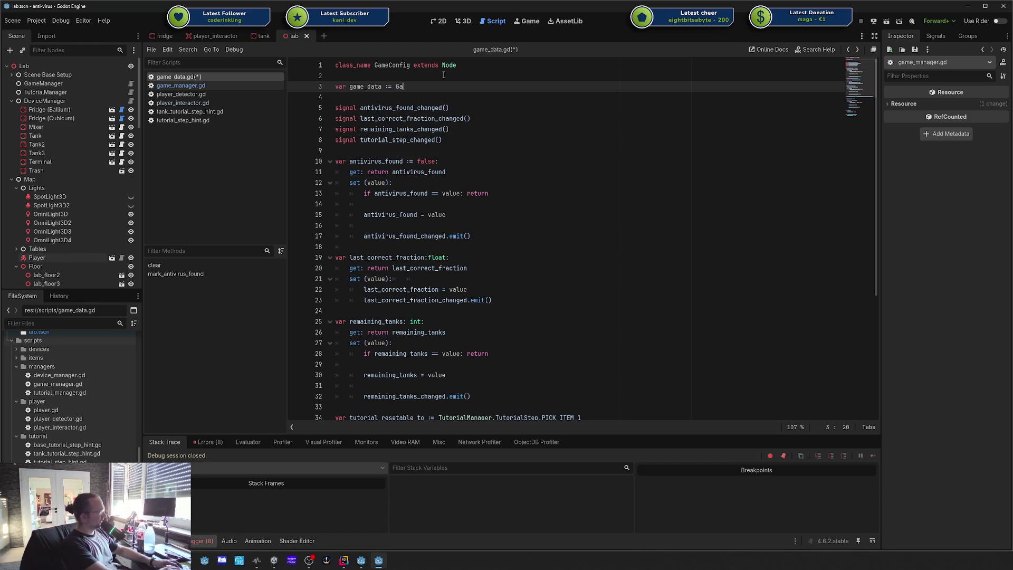
{"action": "type", "text": "meData.new"}
{"action": "key", "text": "Return"}
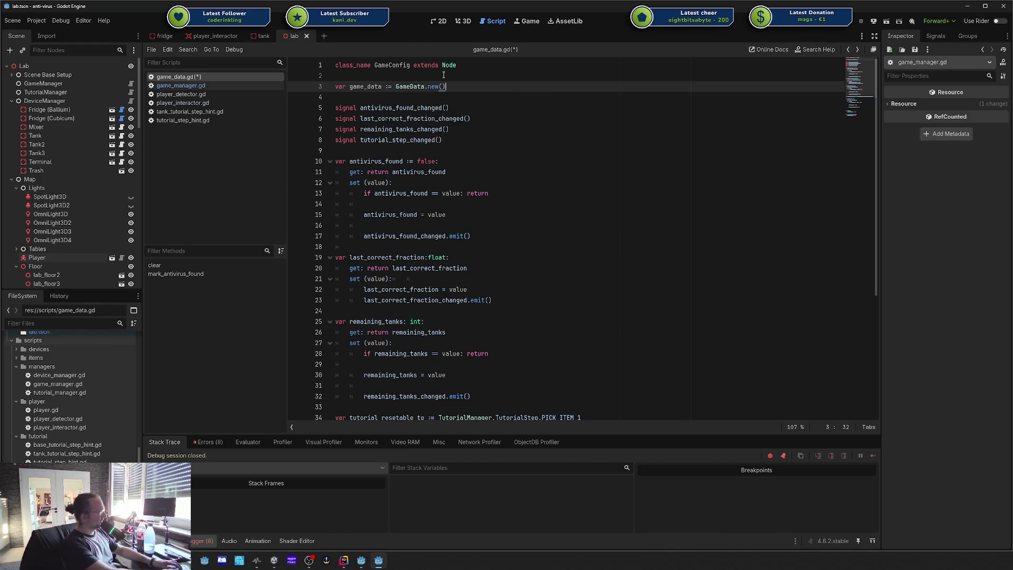
{"action": "key", "text": "Left"}
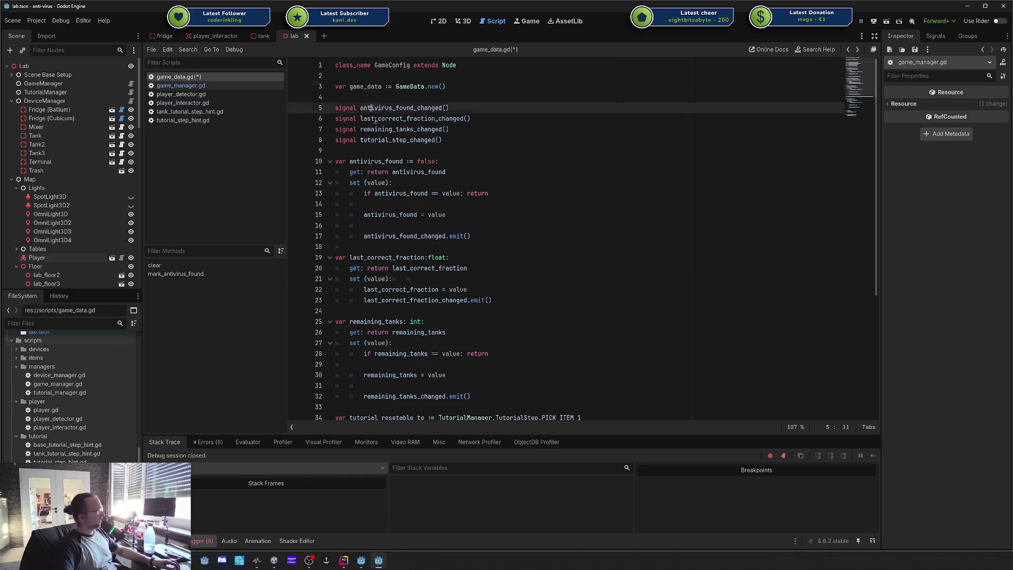
Step: Try a Config.game_data.antivirus line below game_data, then delete it
{"action": "left_click_drag", "start_coordinate": [372, 109], "coordinate": [336, 407]}
{"action": "left_click", "coordinate": [386, 89]}
{"action": "key", "text": "End"}
{"action": "key", "text": "Return"}
{"action": "key", "text": "Return"}
{"action": "type", "text": "Config.game_data."}
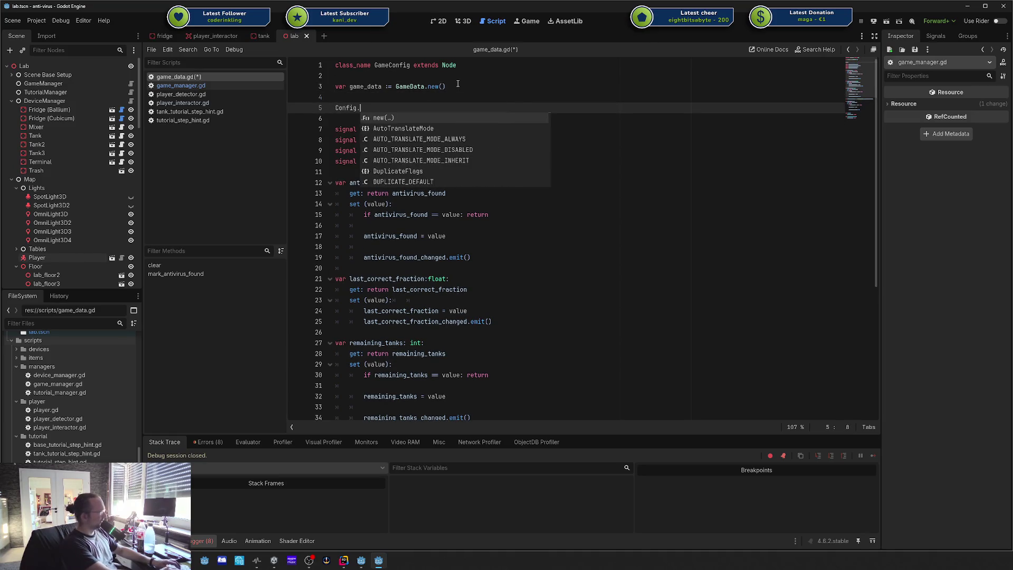
{"action": "type", "text": "antivirus"}
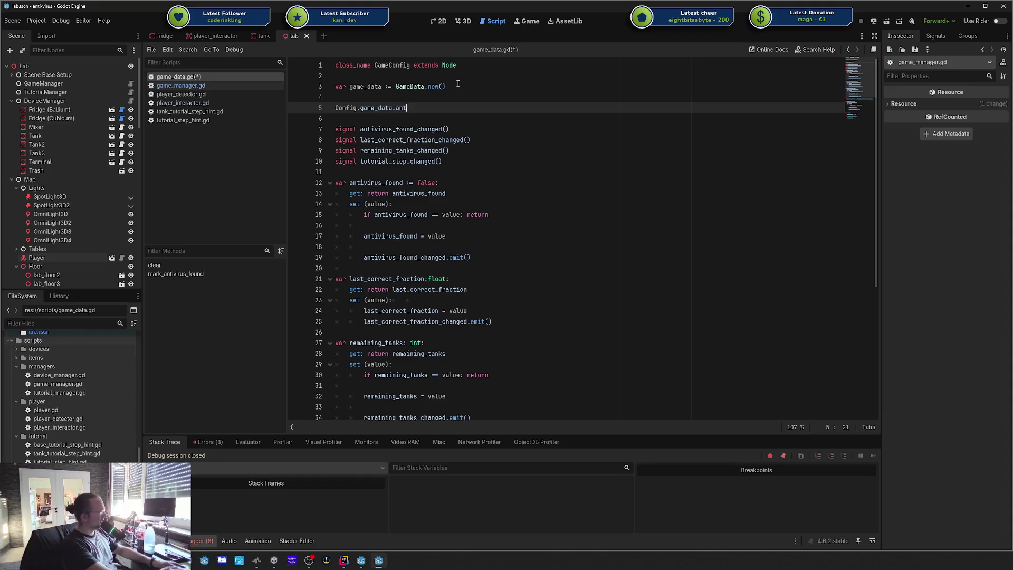
{"action": "key", "text": "shift+Up"}
{"action": "key", "text": "BackSpace"}
{"action": "key", "text": "BackSpace"}
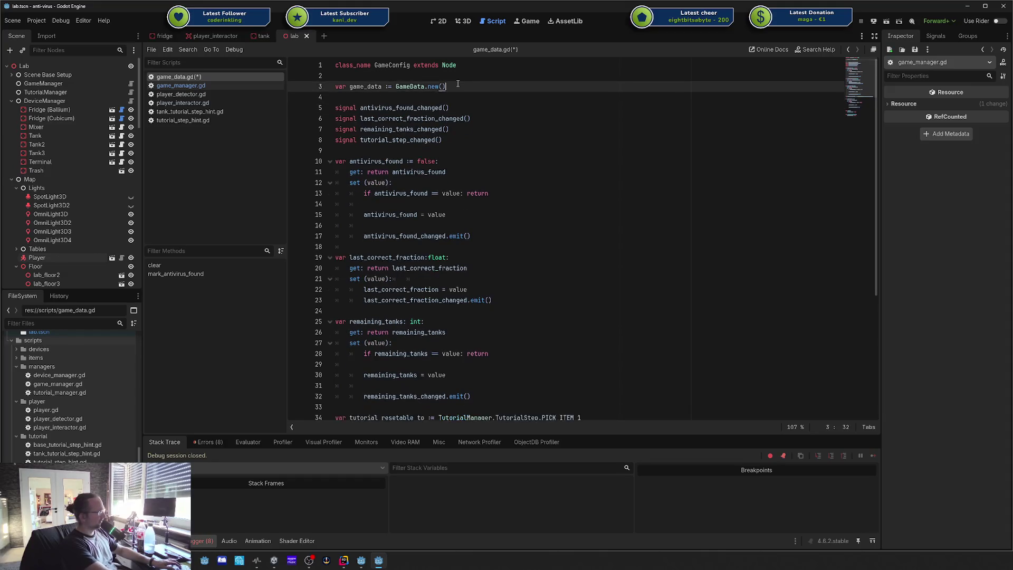
Step: Undo the experimental edits back to the original GameData code and save the script
{"action": "key", "text": "shift+Up"}
{"action": "key", "text": "ctrl+x"}
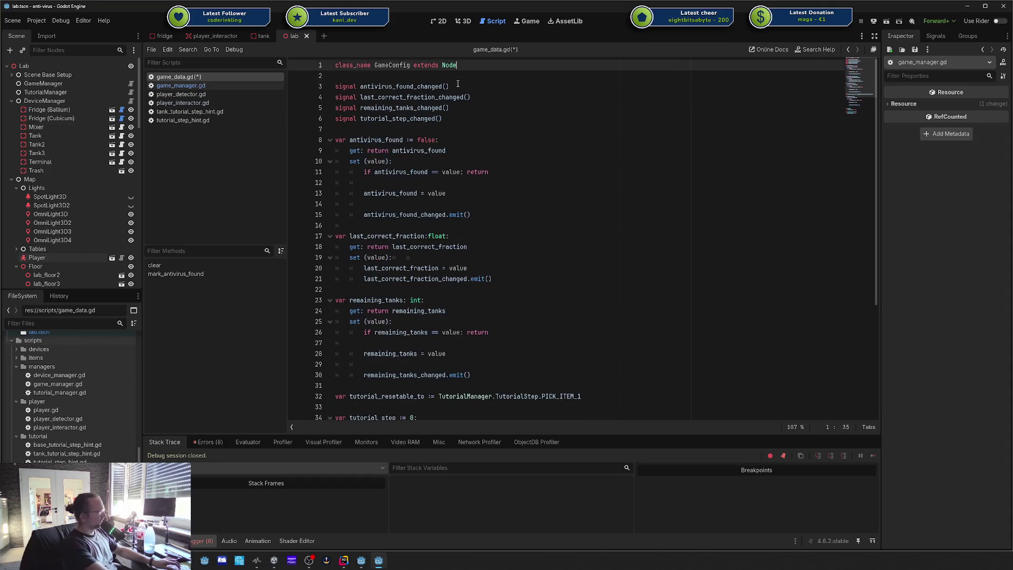
{"action": "key", "text": "ctrl+v"}
{"action": "key", "text": "Return"}
{"action": "key", "text": "ctrl+z"}
{"action": "key", "text": "ctrl+z"}
{"action": "key", "text": "ctrl+z"}
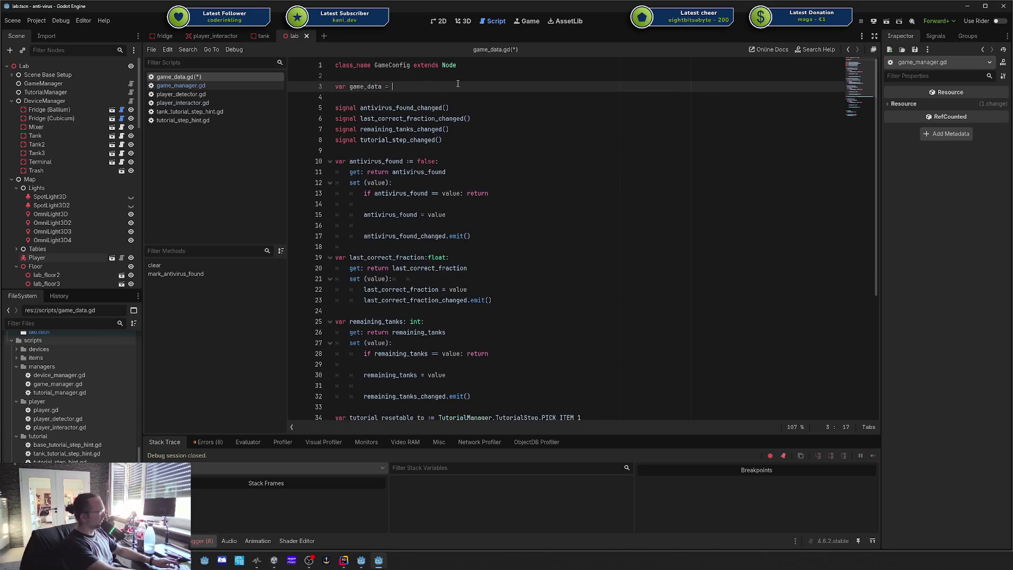
{"action": "key", "text": "ctrl+s"}
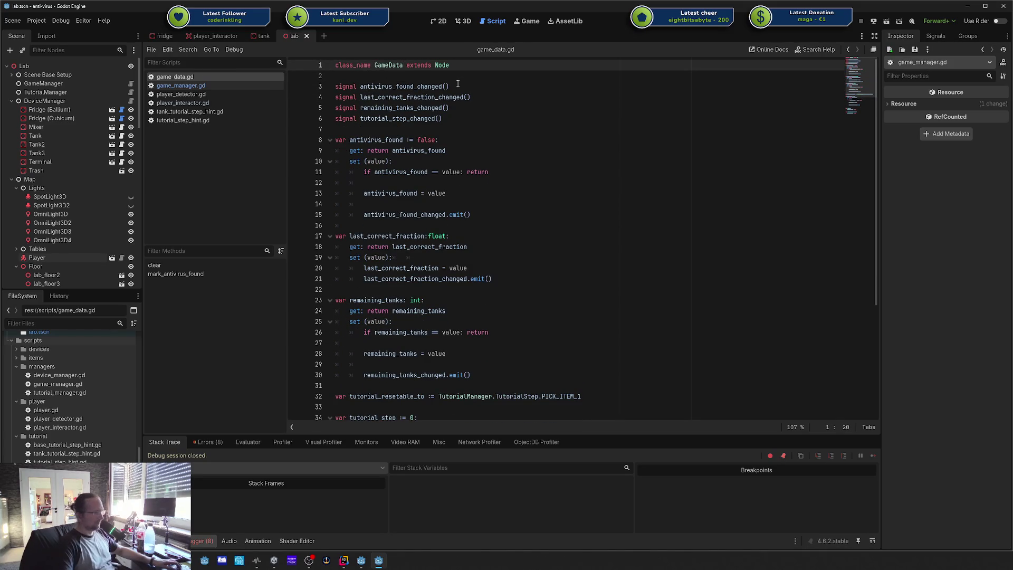
Step: Look over the GameData script's signals and code down to line 48
{"action": "left_click", "coordinate": [457, 85]}
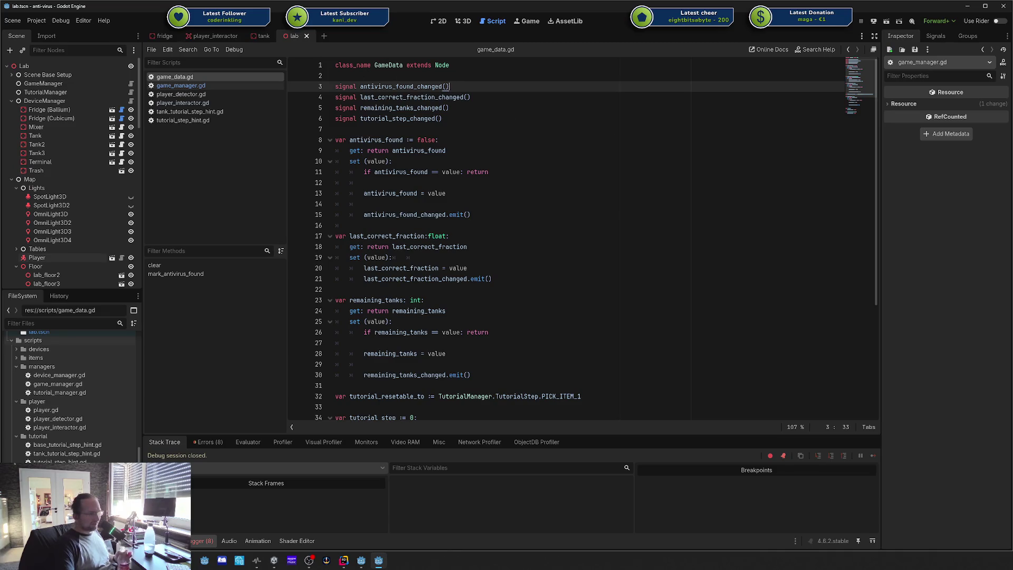
{"action": "scroll", "coordinate": [35, 383], "scroll_direction": "up", "scroll_amount": 5}
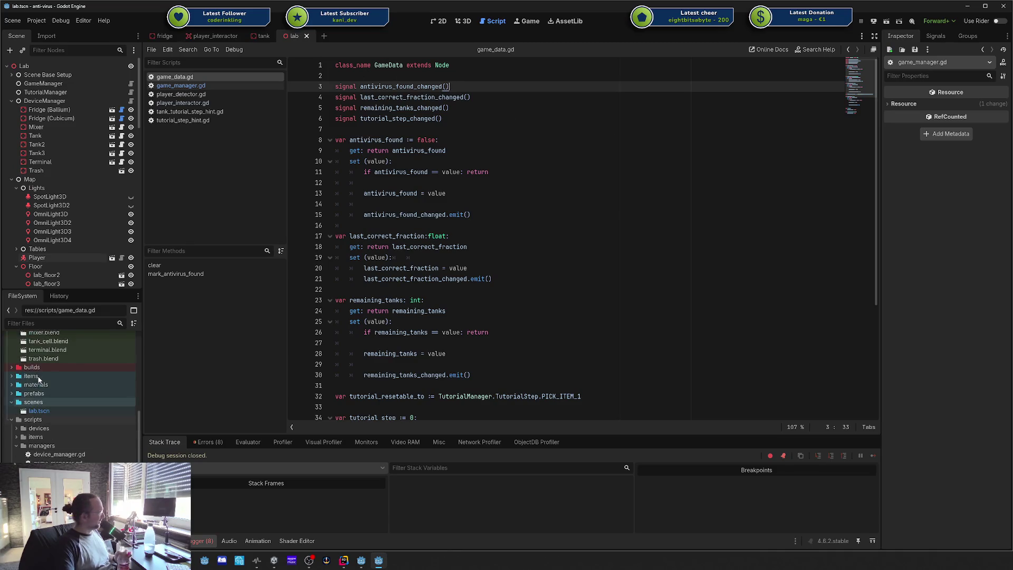
{"action": "scroll", "coordinate": [36, 383], "scroll_direction": "up", "scroll_amount": 2}
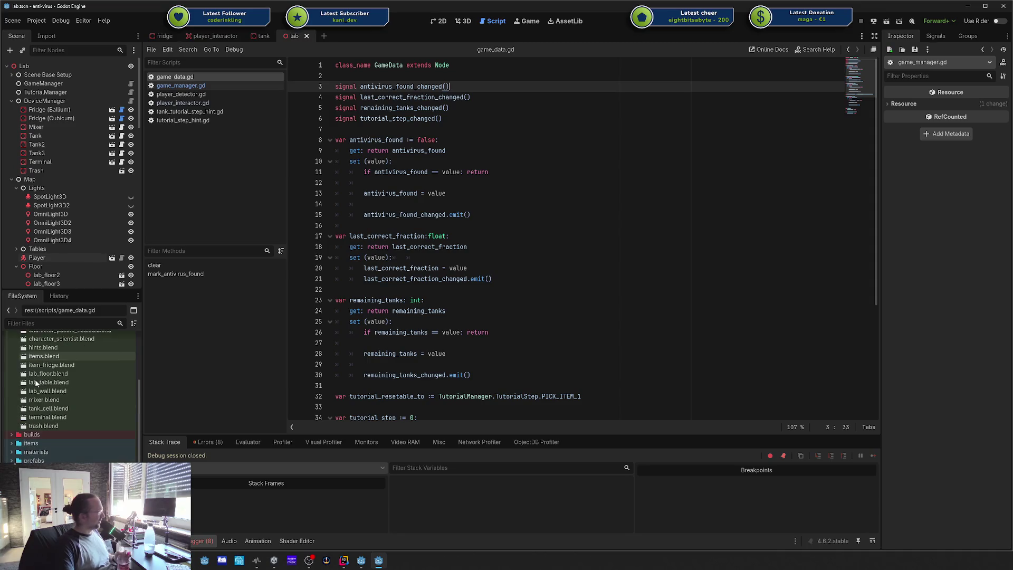
{"action": "scroll", "coordinate": [96, 395], "scroll_direction": "down", "scroll_amount": 7}
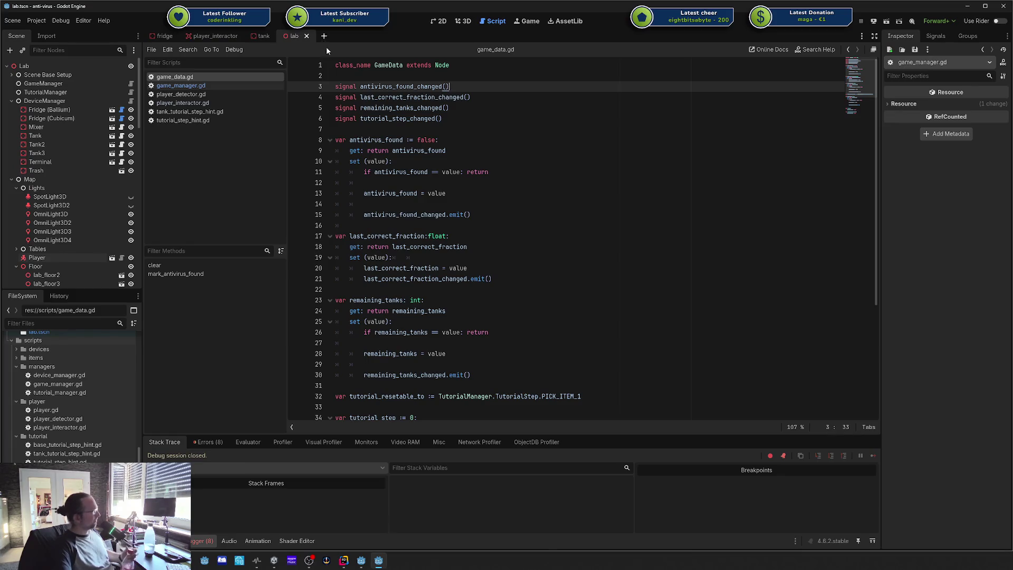
{"action": "left_click", "coordinate": [382, 65]}
{"action": "left_click", "coordinate": [387, 86]}
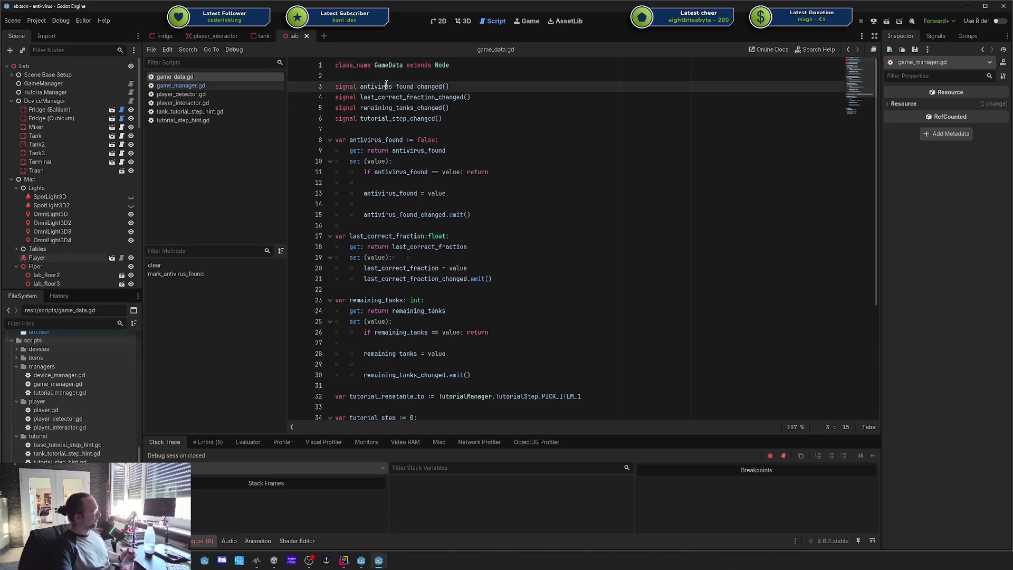
{"action": "mouse_move", "coordinate": [373, 92]}
{"action": "left_mouse_down"}
{"action": "mouse_move", "coordinate": [506, 332]}
{"action": "mouse_move", "coordinate": [502, 407]}
{"action": "left_mouse_up"}
{"action": "left_click", "coordinate": [509, 352]}
{"action": "scroll", "coordinate": [509, 351], "scroll_direction": "up", "scroll_amount": 5}
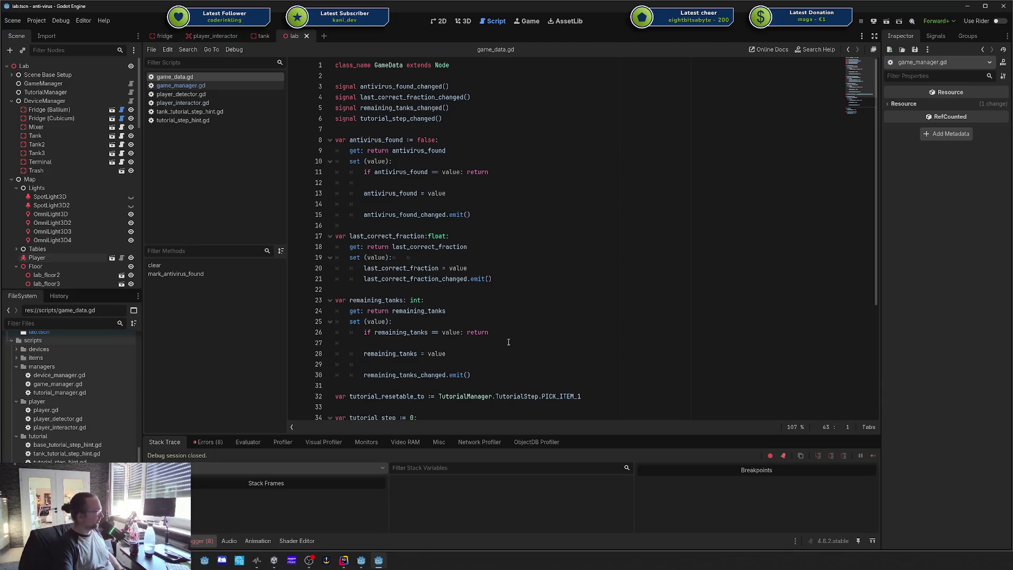
{"action": "left_click", "coordinate": [517, 288]}
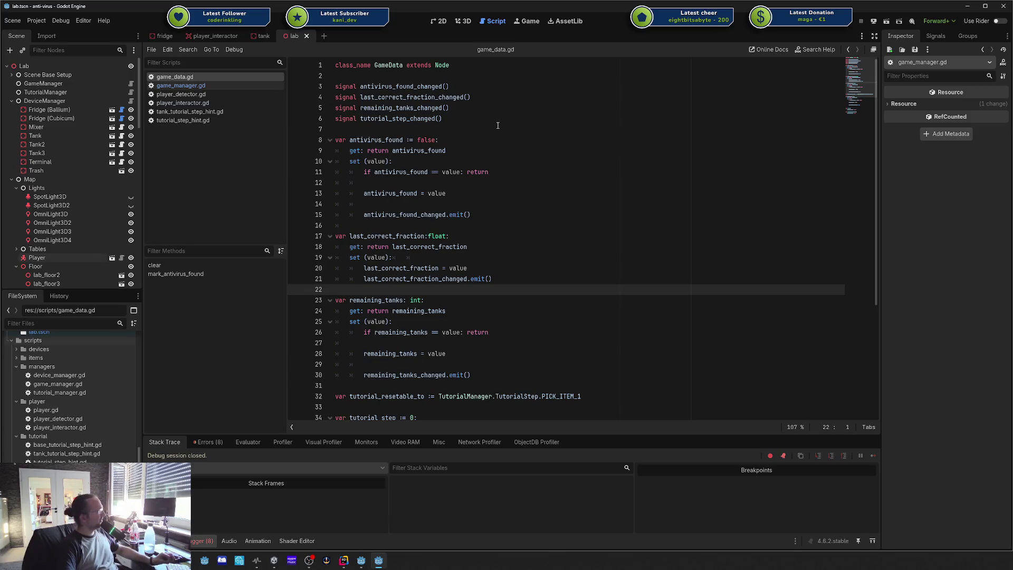
{"action": "left_click", "coordinate": [454, 126]}
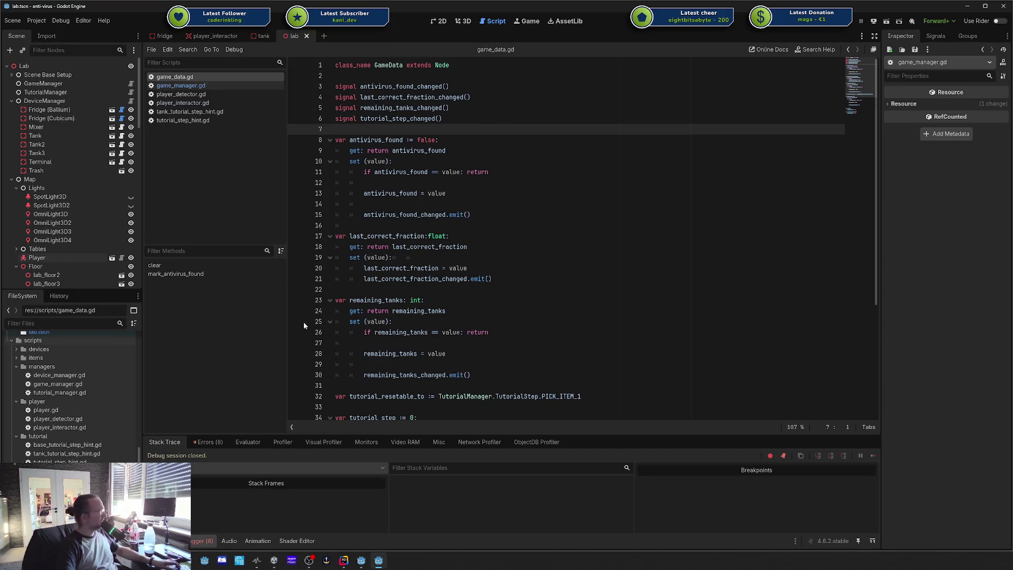
Step: In the gladiator project, close project settings and select the Arena Chooser node
{"action": "left_click", "coordinate": [357, 564]}
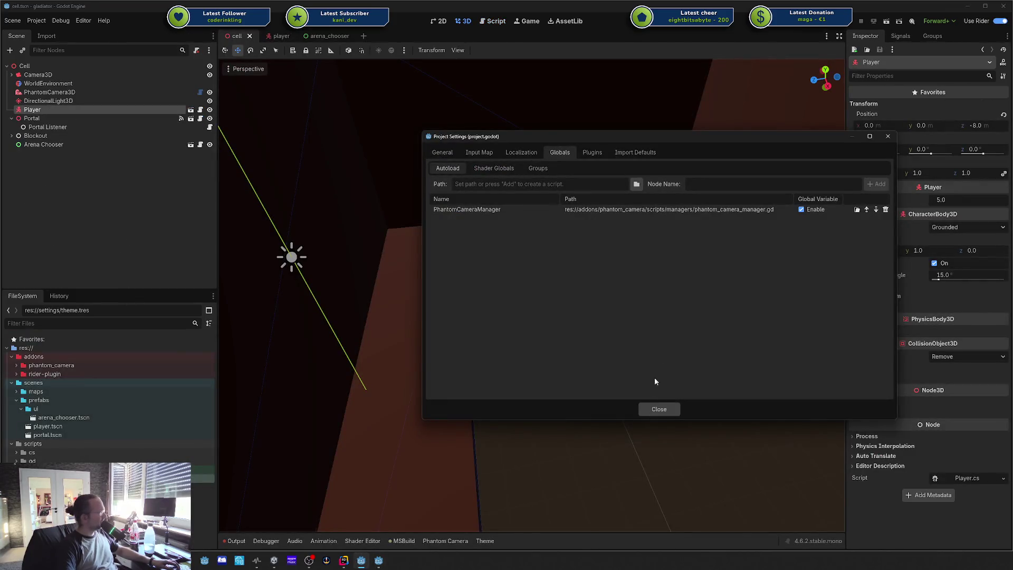
{"action": "left_click", "coordinate": [659, 409]}
{"action": "left_click", "coordinate": [53, 145]}
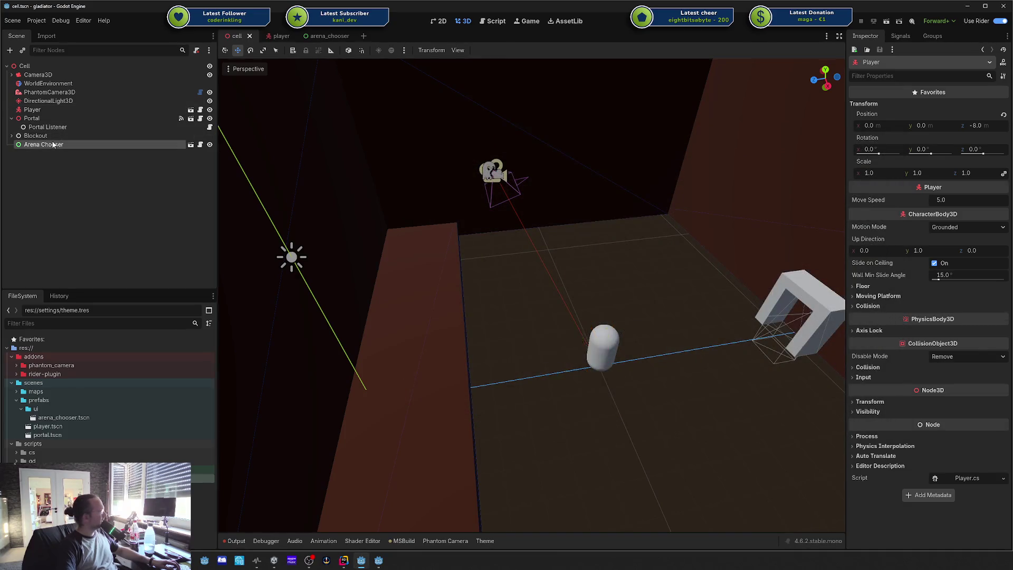
{"action": "left_click", "coordinate": [53, 145]}
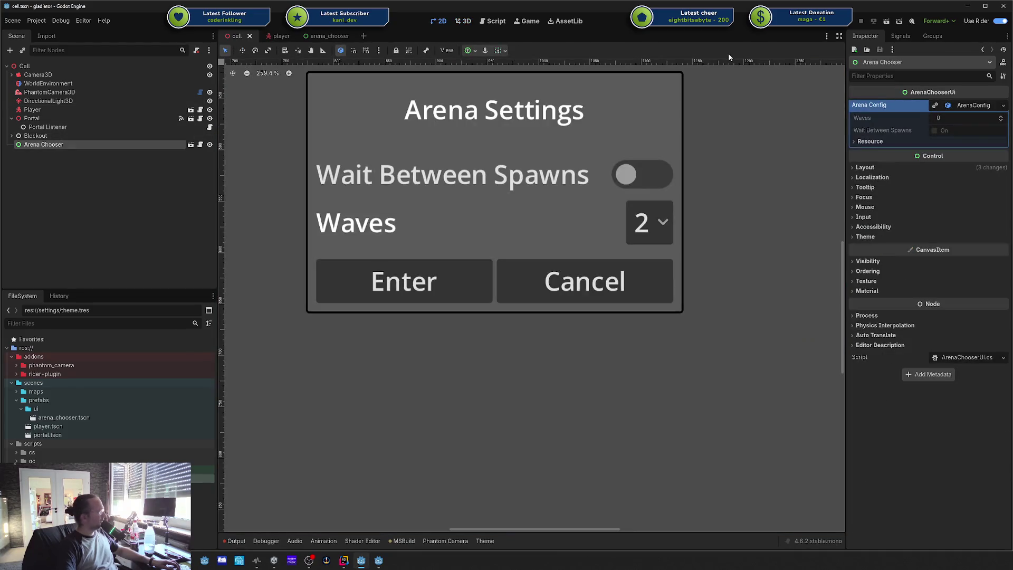
{"action": "left_click", "coordinate": [979, 108]}
Step: Create a new ArenaConfig resource for Arena Config, dismissing the save prompts without saving
{"action": "left_click", "coordinate": [991, 105]}
{"action": "left_click", "coordinate": [992, 106]}
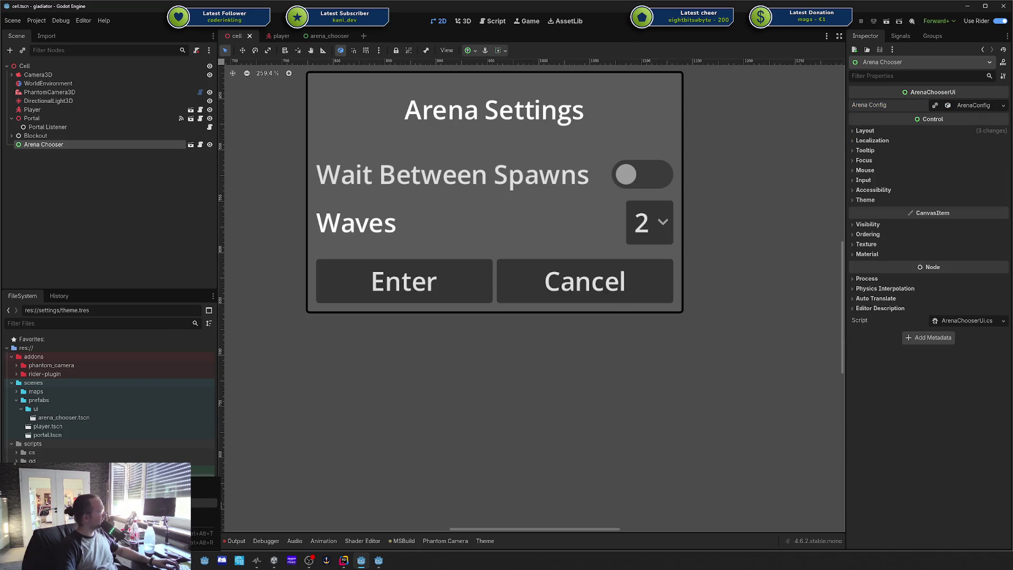
{"action": "left_click", "coordinate": [205, 513]}
{"action": "type", "text": "arena"}
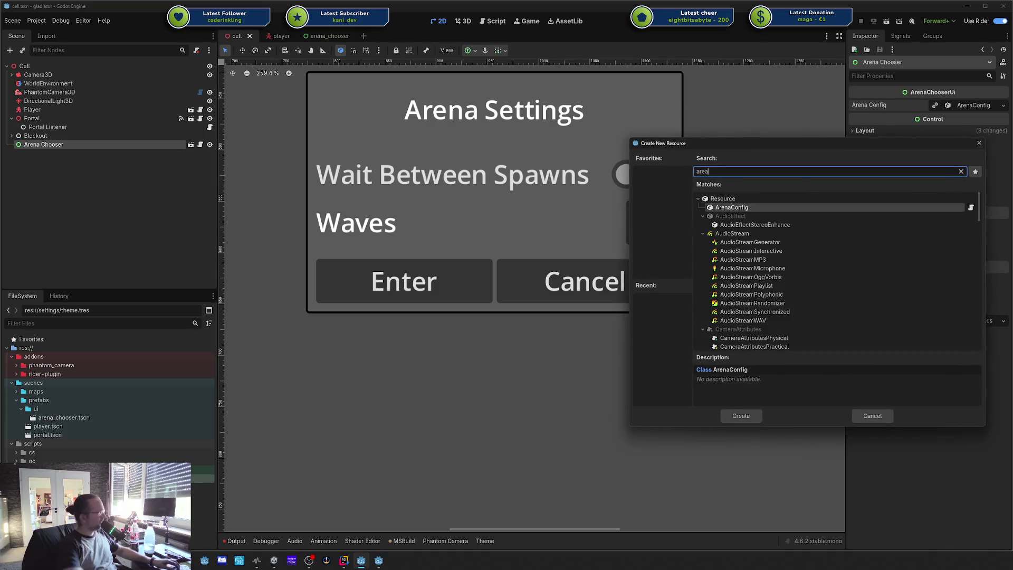
{"action": "key", "text": "Return"}
{"action": "key", "text": "Escape"}
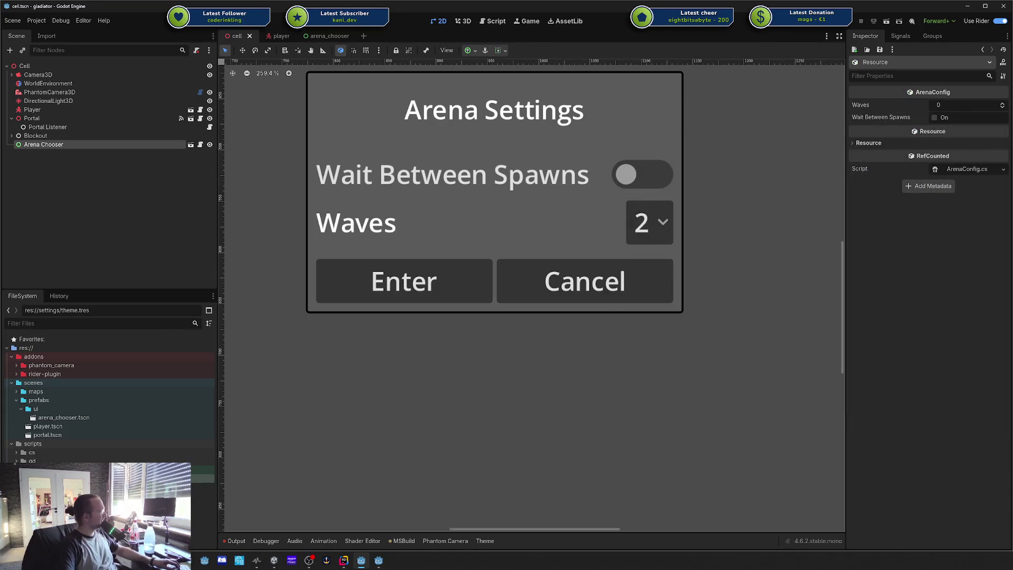
{"action": "left_click", "coordinate": [210, 470]}
{"action": "type", "text": "arenaconf"}
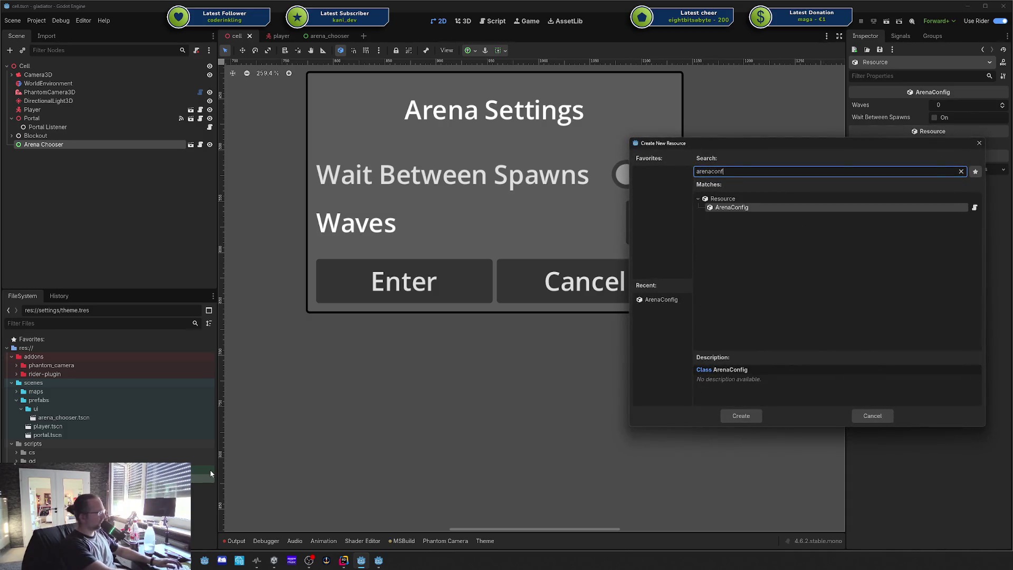
{"action": "key", "text": "Return"}
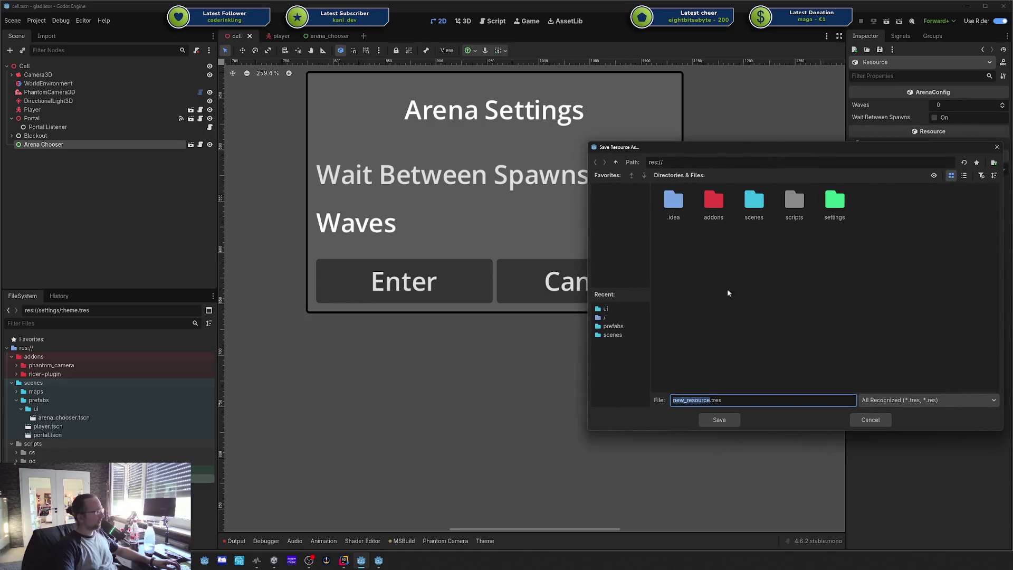
{"action": "left_click", "coordinate": [871, 420]}
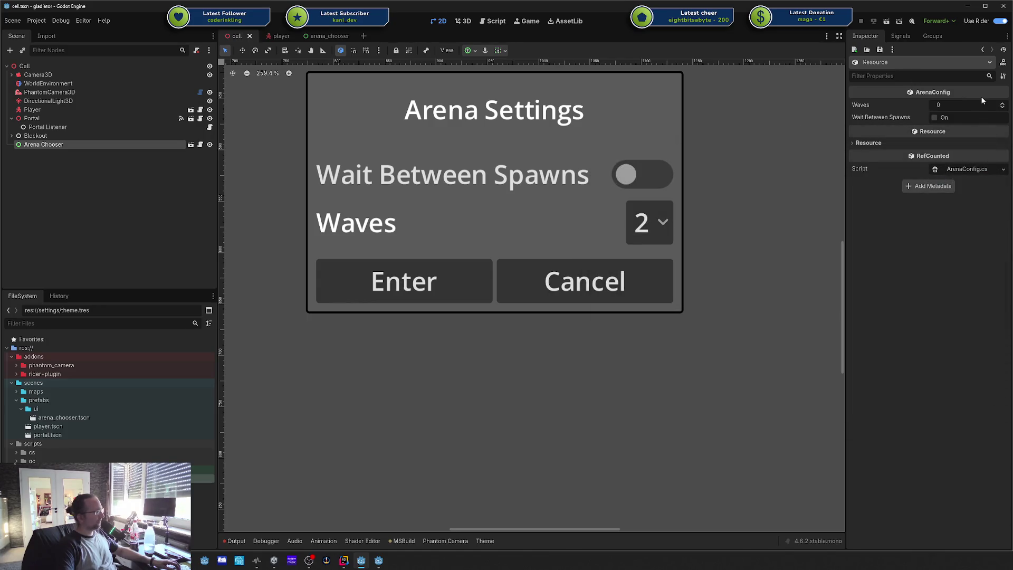
Step: Clear Arena Config, assign a new ArenaConfig, then revert it to the inherited value
{"action": "left_click", "coordinate": [68, 131]}
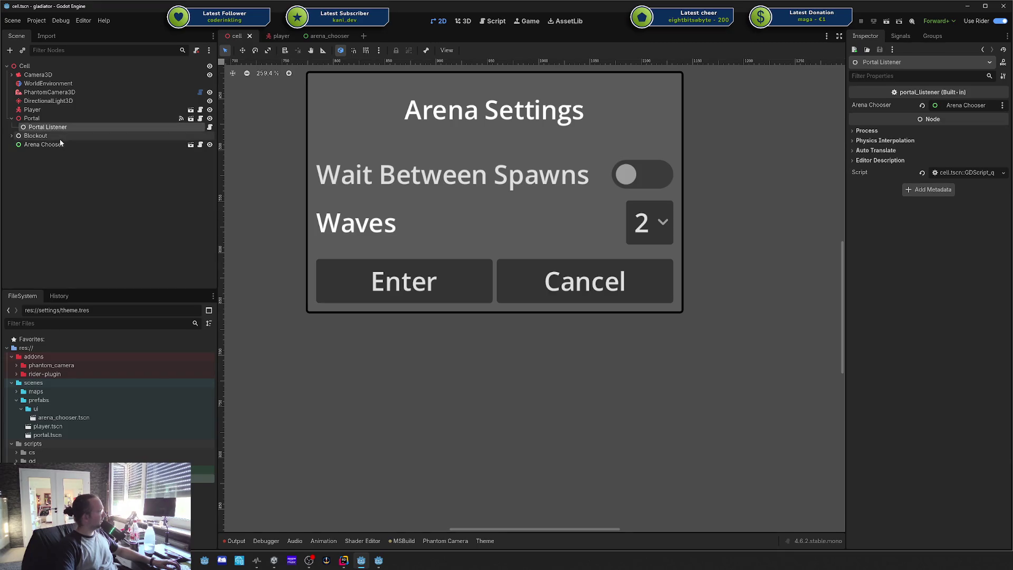
{"action": "left_click", "coordinate": [52, 145]}
{"action": "left_click", "coordinate": [968, 106]}
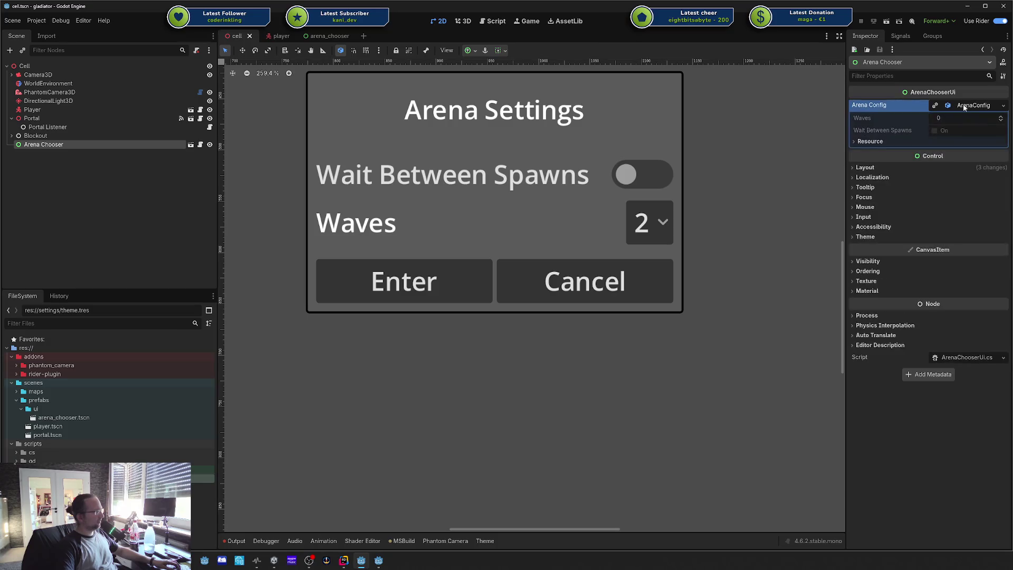
{"action": "left_click", "coordinate": [1004, 106]}
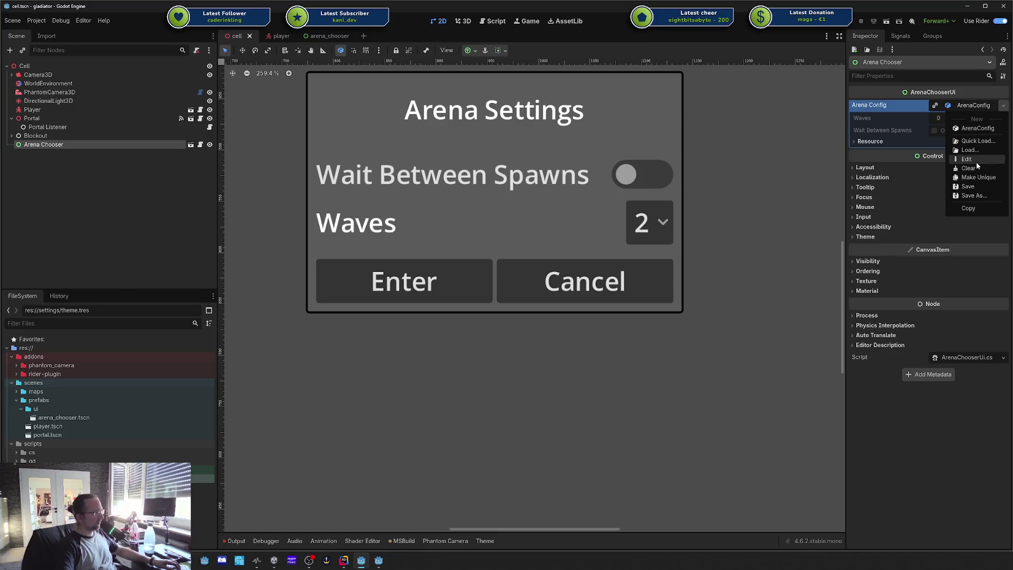
{"action": "left_click", "coordinate": [969, 167]}
{"action": "left_click", "coordinate": [1003, 105]}
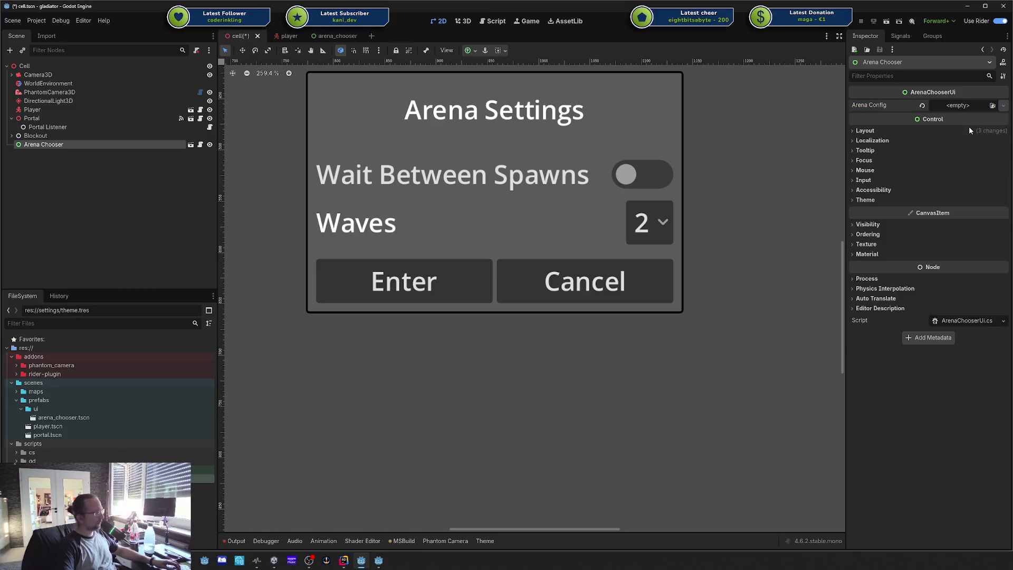
{"action": "left_click", "coordinate": [978, 128]}
{"action": "left_click", "coordinate": [924, 106]}
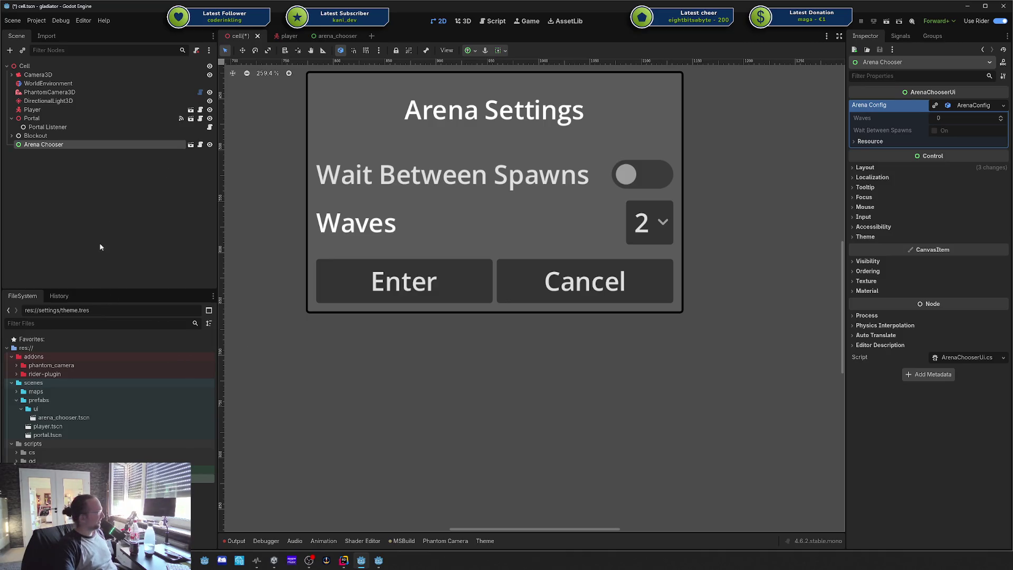
Step: Select the Cell node to show the cell arena scene in the 3D view
{"action": "left_click", "coordinate": [42, 65]}
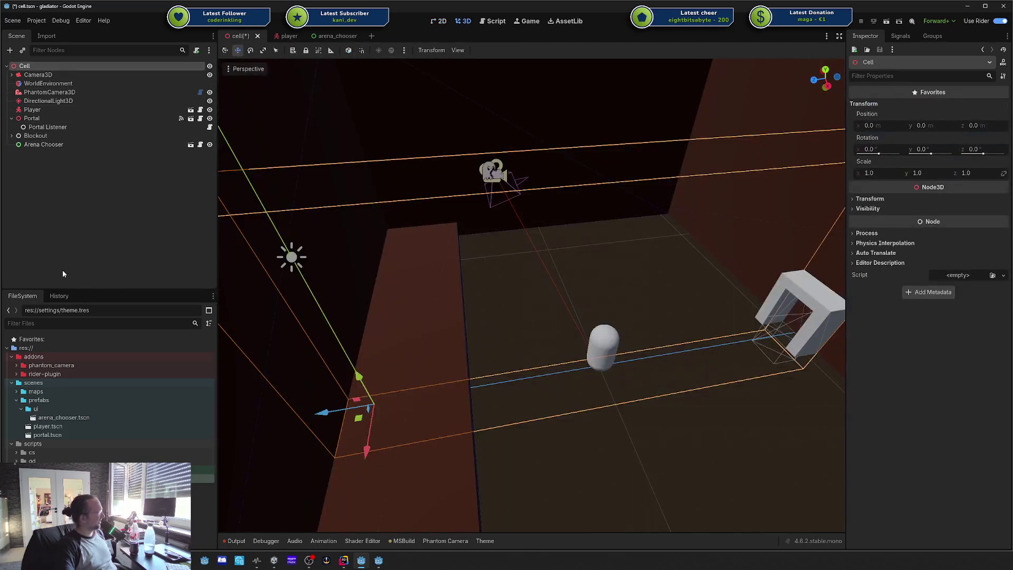
Step: Open scenes/prefabs/portal.tscn from the FileSystem dock in its own scene tab
{"action": "left_click", "coordinate": [61, 435]}
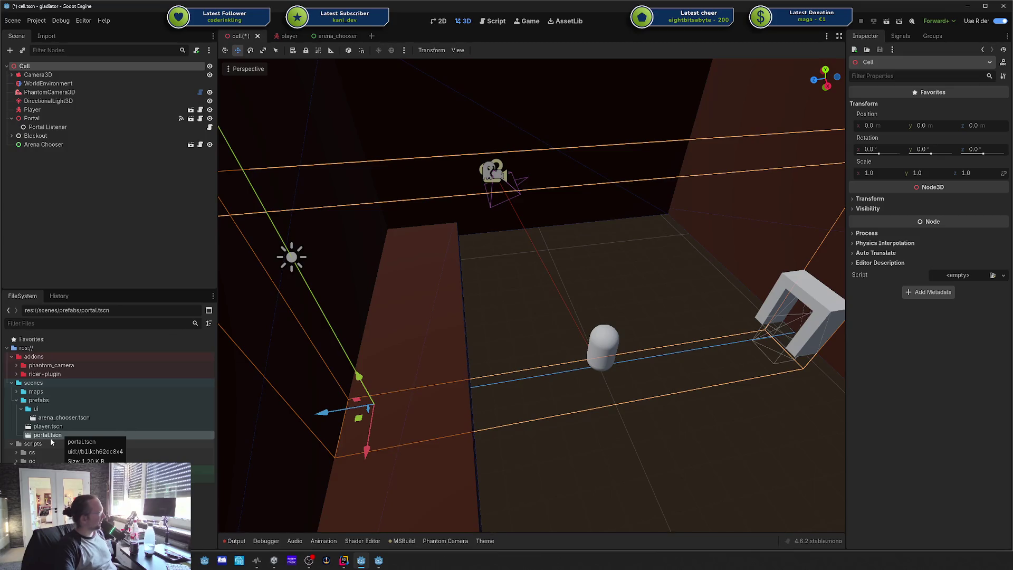
{"action": "double_click", "coordinate": [43, 437]}
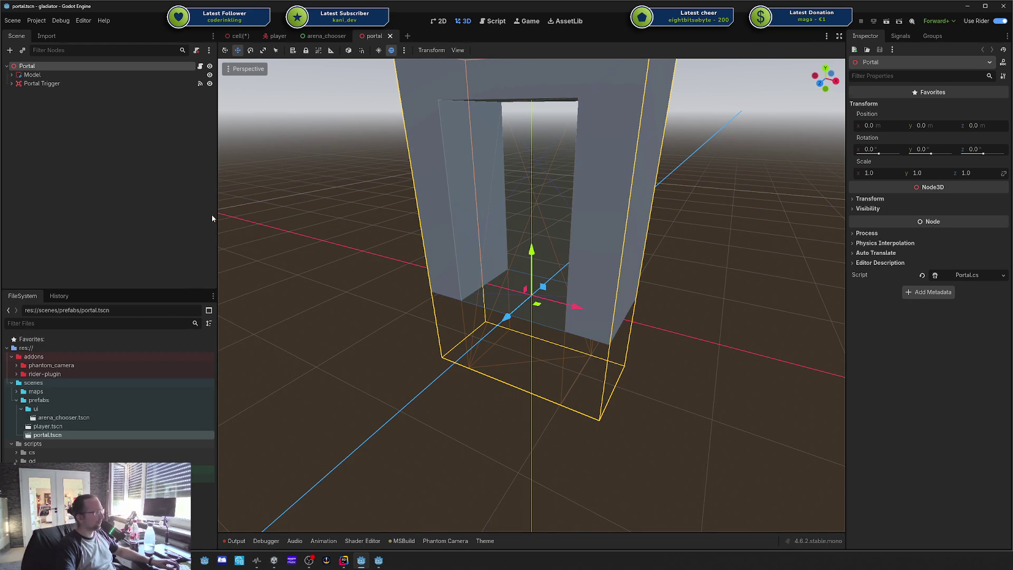
{"action": "left_click", "coordinate": [119, 182]}
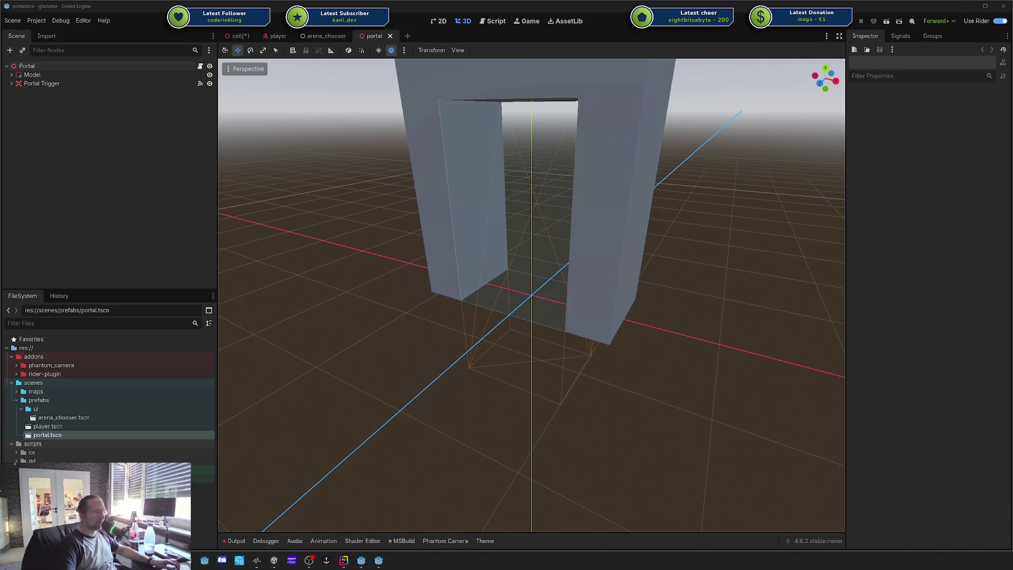
{"action": "key", "text": "alt+Tab"}
Step: Shrink and reposition the browser showing bitbrain/beehave so it sits over the Godot viewport
{"action": "left_click_drag", "start_coordinate": [231, 72], "coordinate": [294, 72]}
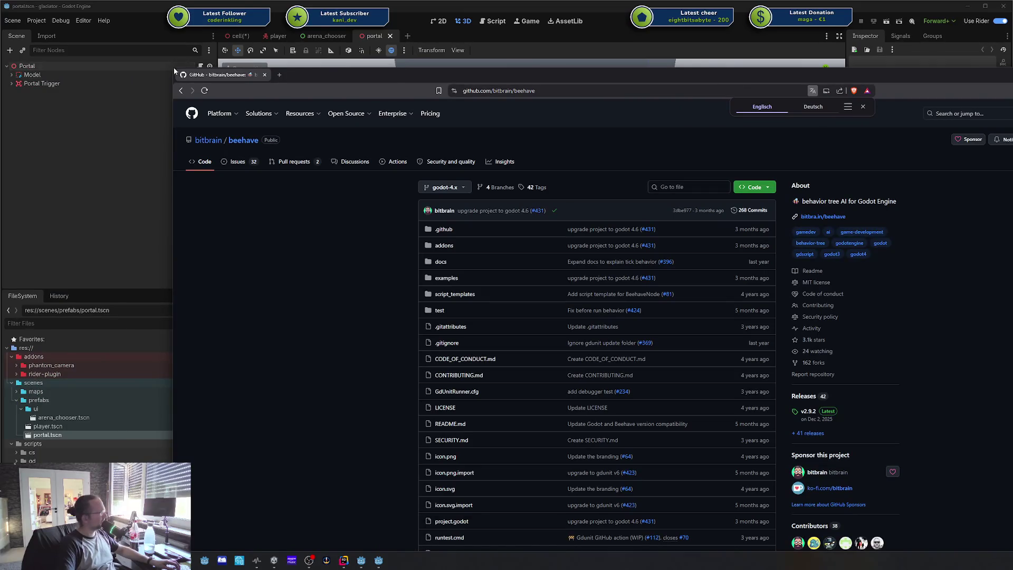
{"action": "left_click_drag", "start_coordinate": [173, 71], "coordinate": [407, 230]}
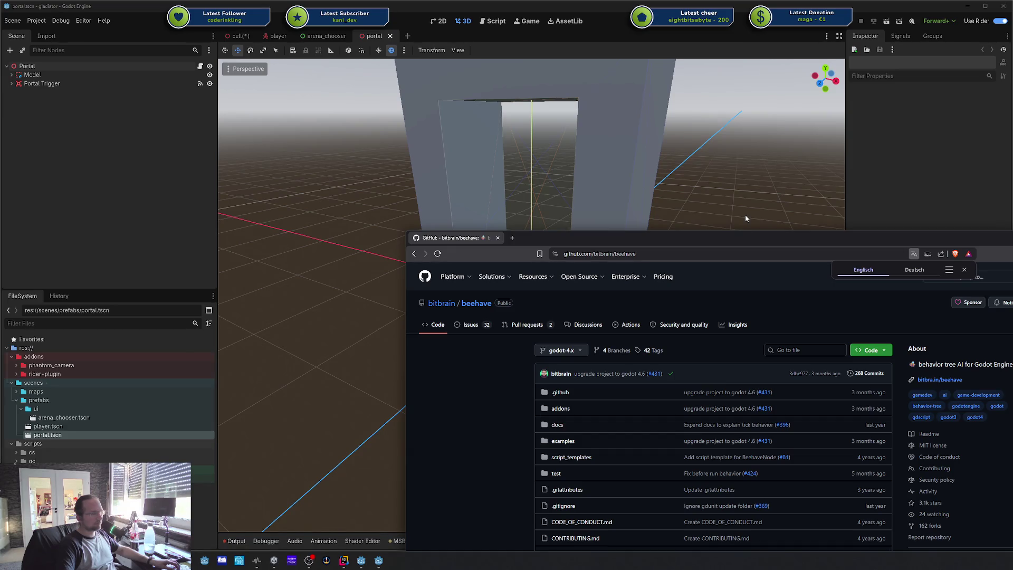
{"action": "left_click_drag", "start_coordinate": [743, 241], "coordinate": [675, 140]}
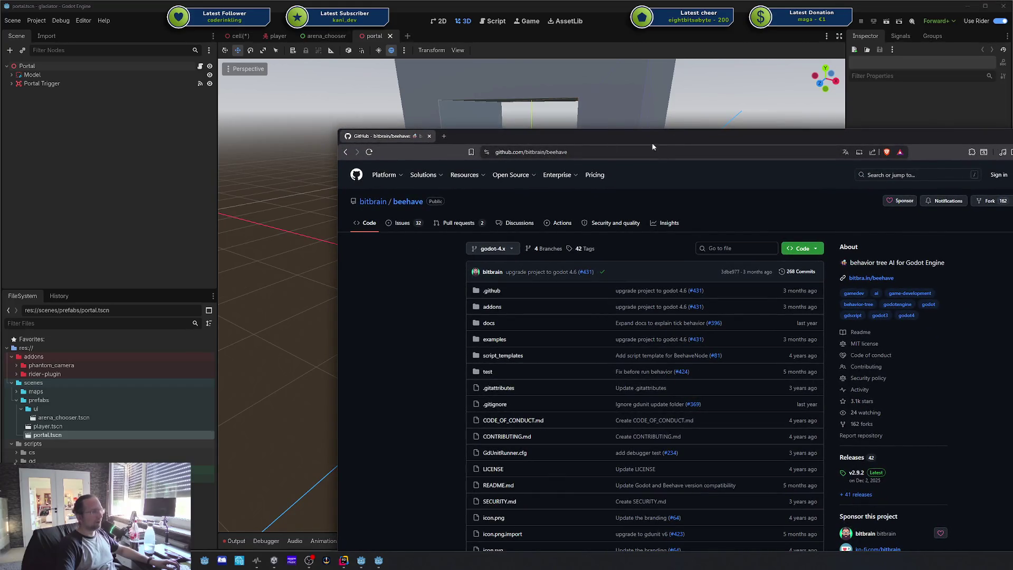
{"action": "left_click_drag", "start_coordinate": [334, 133], "coordinate": [351, 190]}
{"action": "mouse_move", "coordinate": [490, 202]}
{"action": "left_mouse_down"}
{"action": "mouse_move", "coordinate": [499, 87]}
{"action": "mouse_move", "coordinate": [467, 97]}
{"action": "mouse_move", "coordinate": [440, 91]}
{"action": "left_mouse_up"}
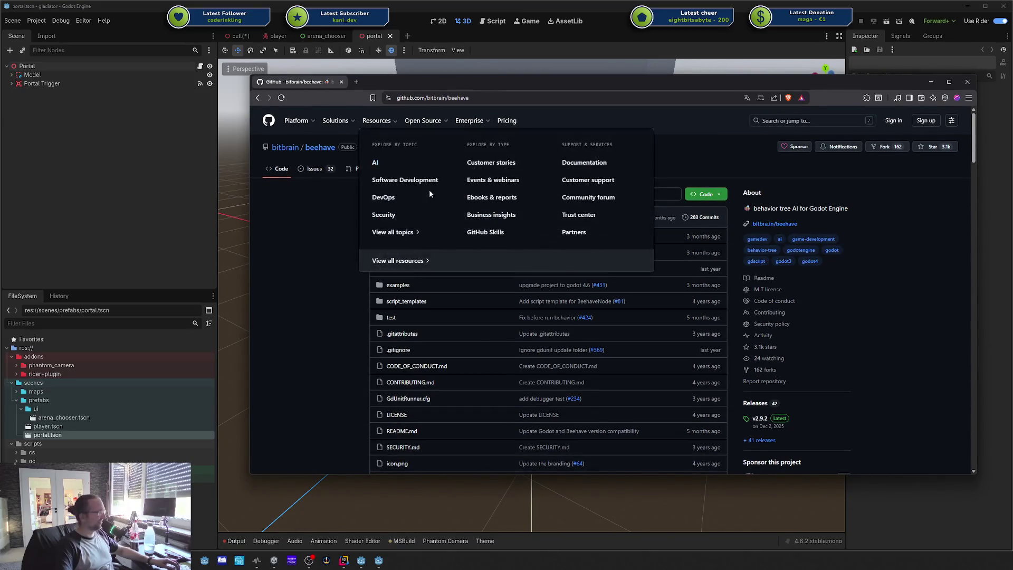
Step: Scroll through the Beehave repository's file list and commit dates
{"action": "scroll", "coordinate": [665, 290], "scroll_direction": "down", "scroll_amount": 3}
{"action": "scroll", "coordinate": [665, 290], "scroll_direction": "down", "scroll_amount": 9}
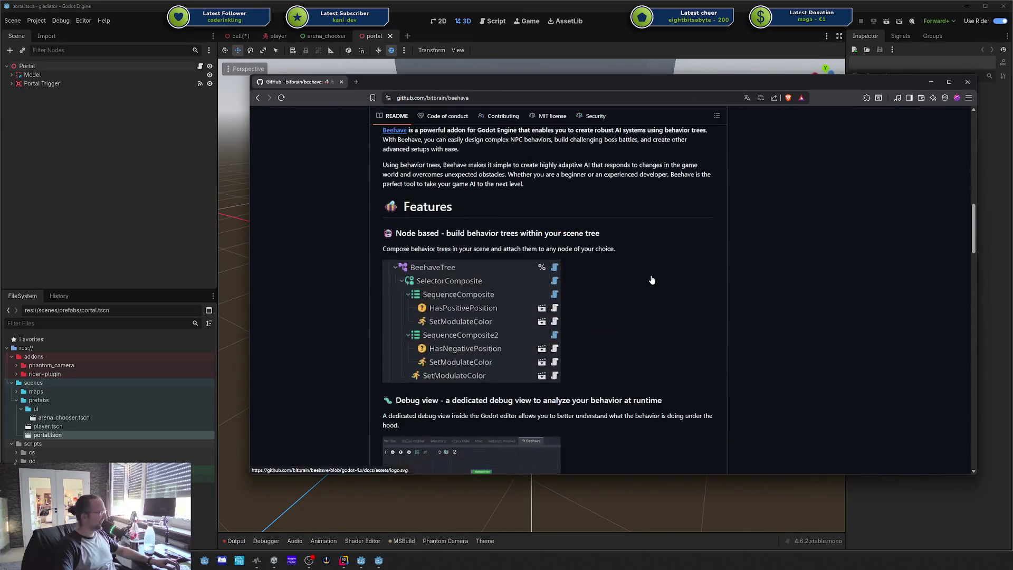
{"action": "scroll", "coordinate": [647, 270], "scroll_direction": "up", "scroll_amount": 7}
{"action": "scroll", "coordinate": [650, 272], "scroll_direction": "up", "scroll_amount": 5}
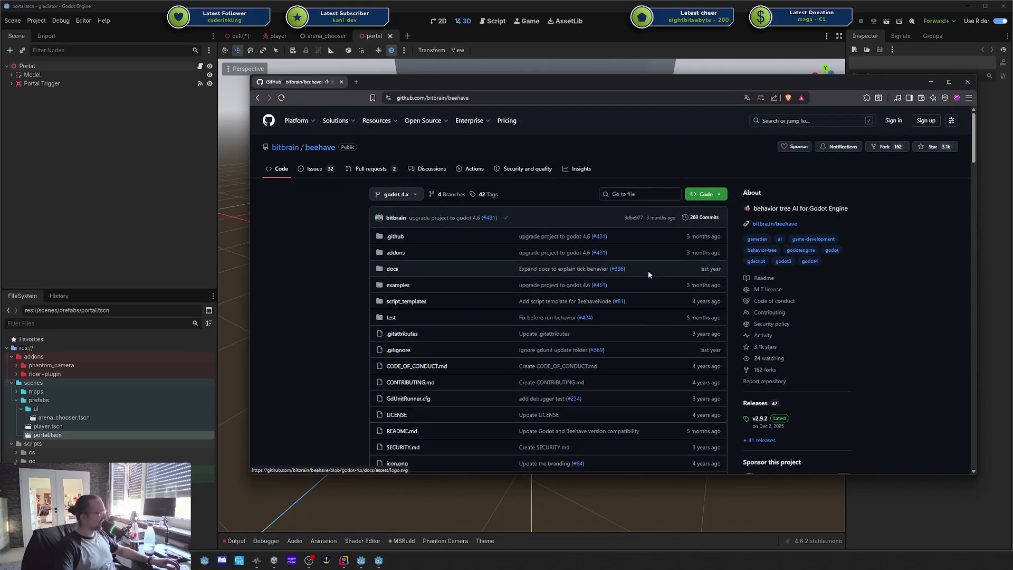
{"action": "scroll", "coordinate": [637, 274], "scroll_direction": "down", "scroll_amount": 1}
{"action": "scroll", "coordinate": [643, 272], "scroll_direction": "down", "scroll_amount": 1}
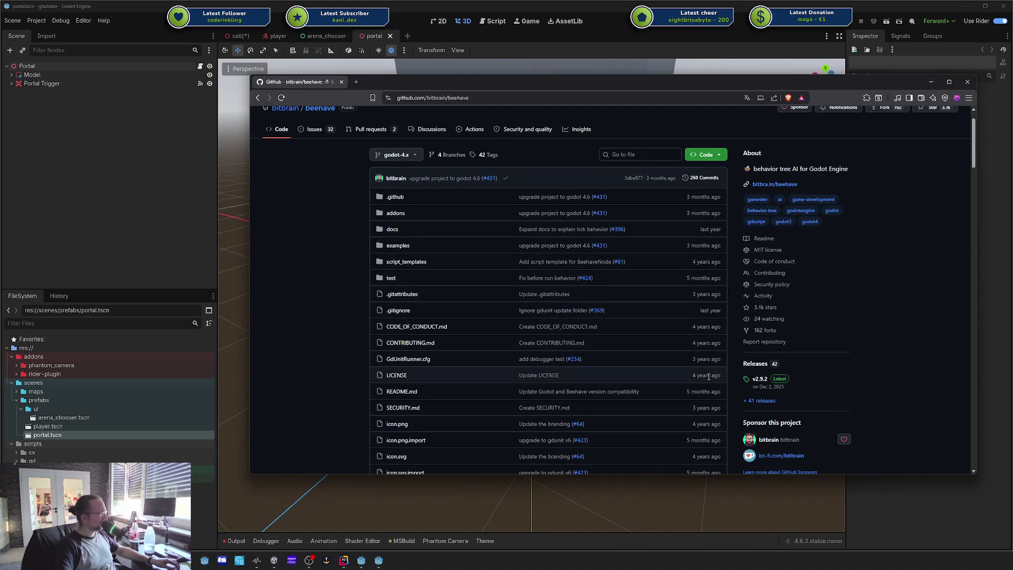
{"action": "scroll", "coordinate": [702, 380], "scroll_direction": "down", "scroll_amount": 2}
{"action": "scroll", "coordinate": [708, 389], "scroll_direction": "down", "scroll_amount": 3}
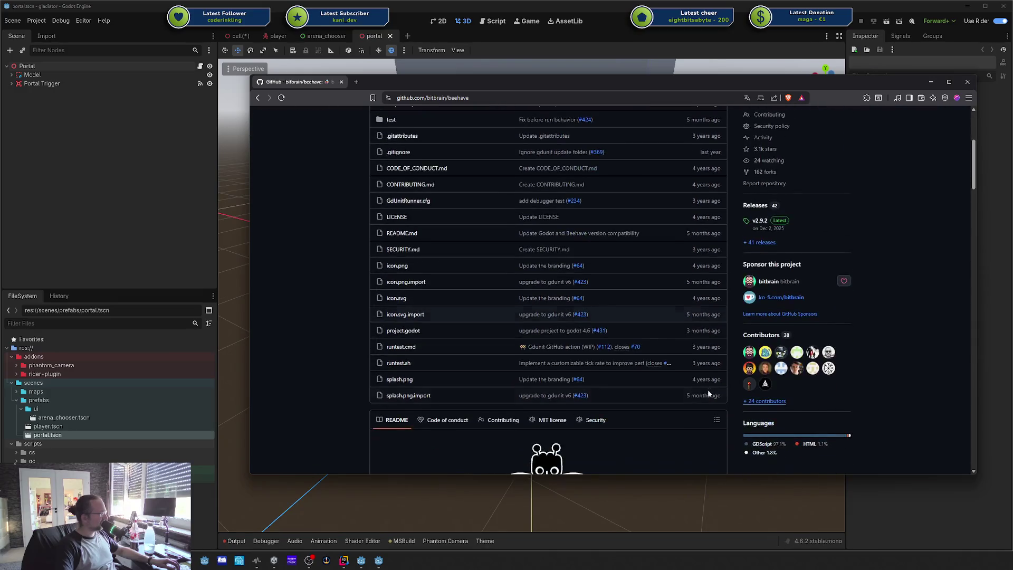
{"action": "scroll", "coordinate": [475, 264], "scroll_direction": "up", "scroll_amount": 5}
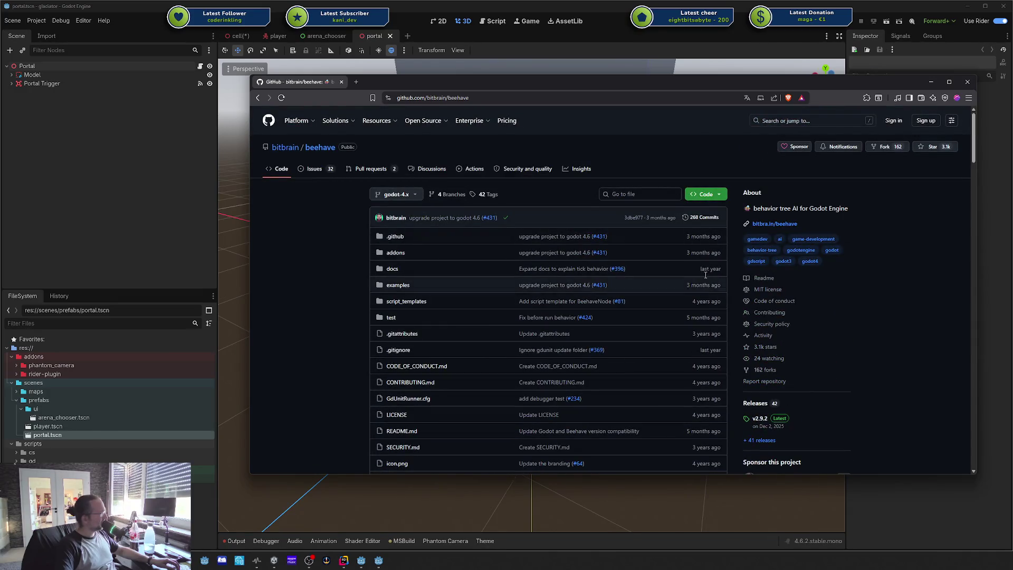
{"action": "double_click", "coordinate": [700, 237]}
{"action": "left_click", "coordinate": [312, 252]}
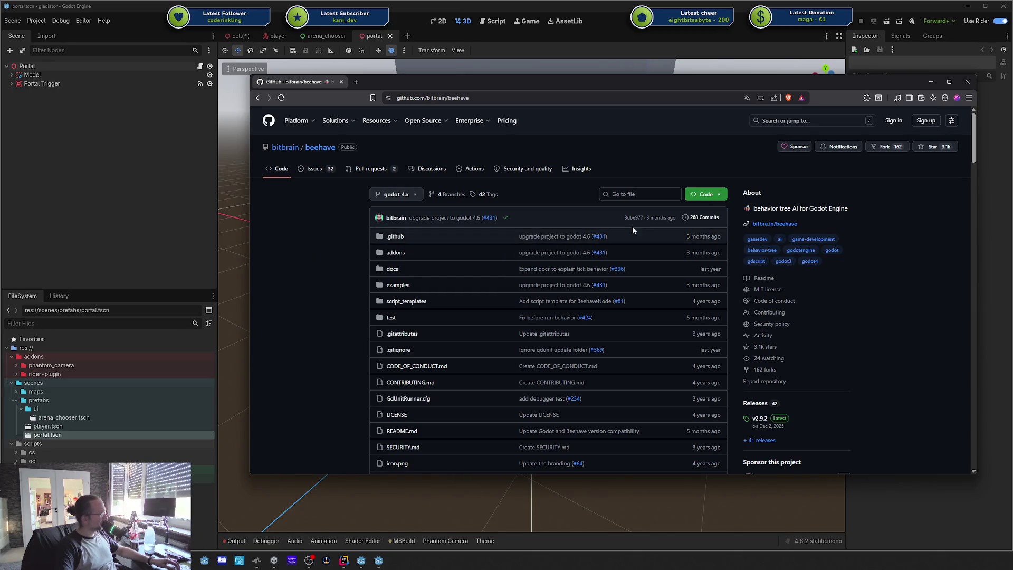
Step: Read down the README and open the debug-tree.gif file page from the debug view image
{"action": "scroll", "coordinate": [654, 236], "scroll_direction": "down", "scroll_amount": 3}
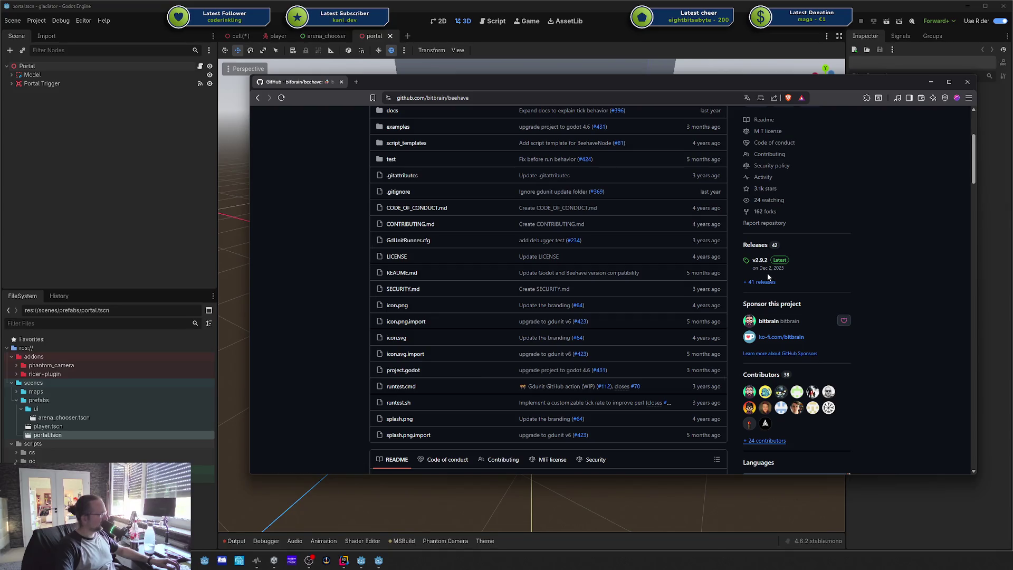
{"action": "scroll", "coordinate": [765, 275], "scroll_direction": "up", "scroll_amount": 3}
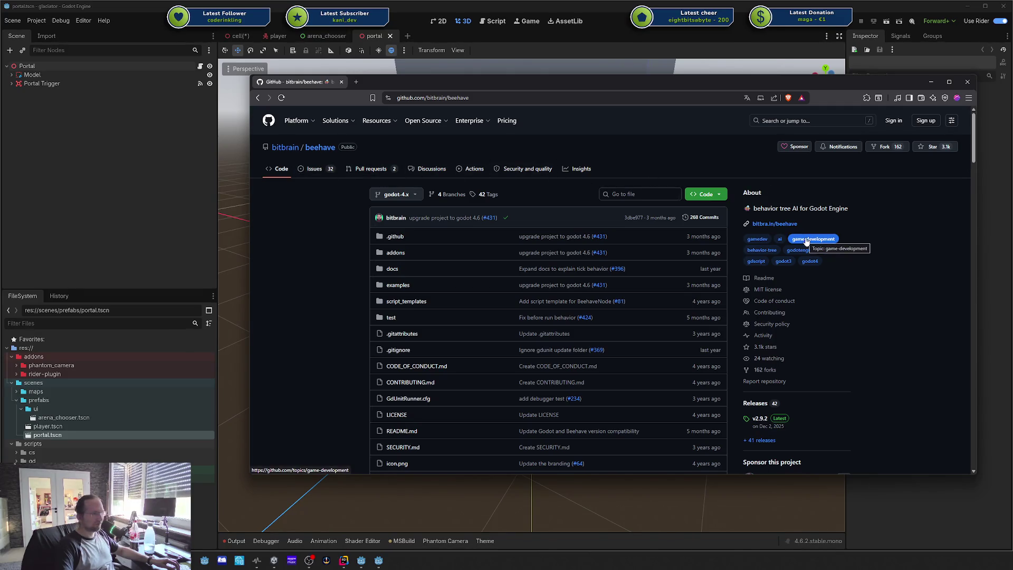
{"action": "scroll", "coordinate": [812, 230], "scroll_direction": "down", "scroll_amount": 10}
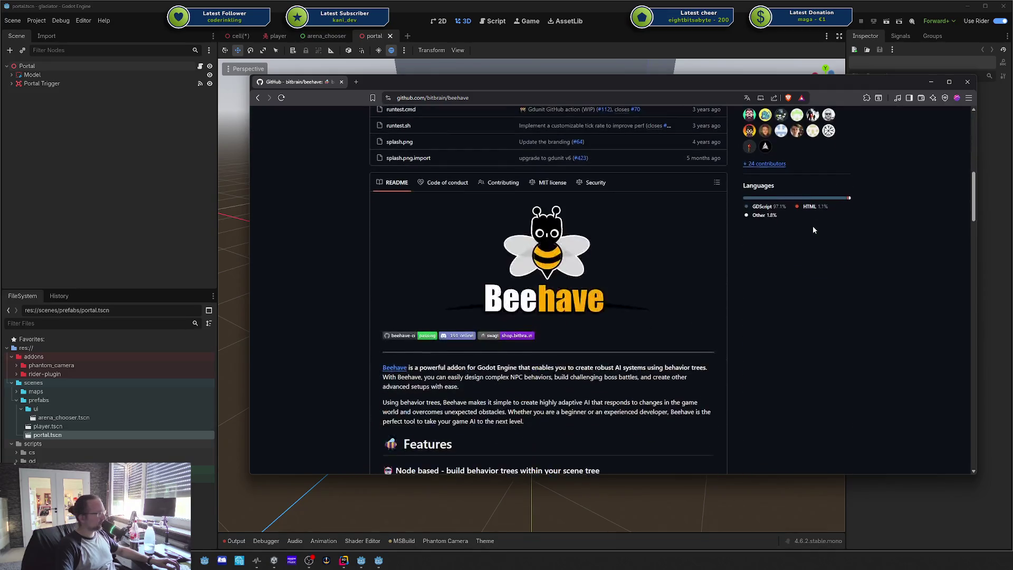
{"action": "scroll", "coordinate": [753, 232], "scroll_direction": "down", "scroll_amount": 5}
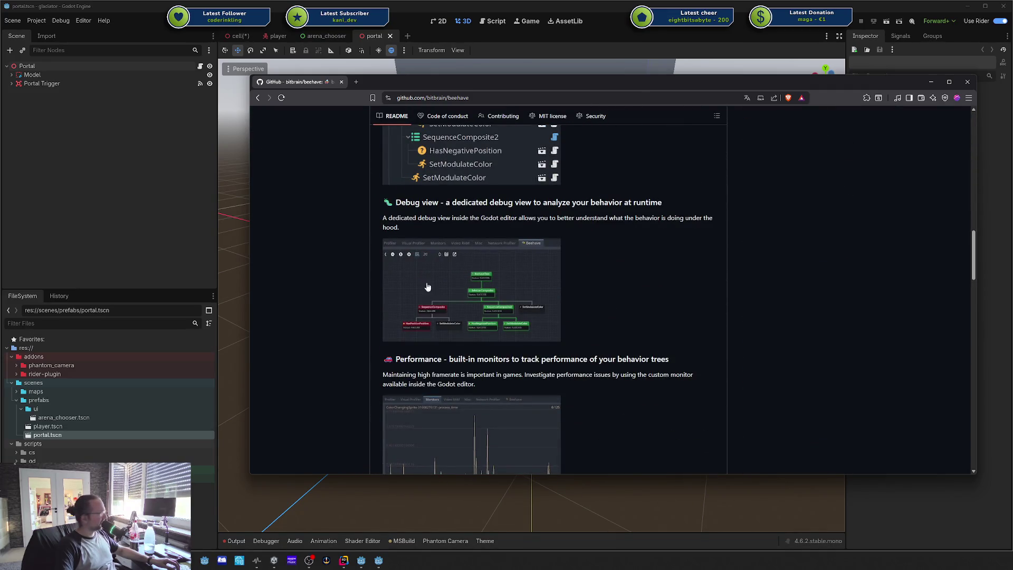
{"action": "scroll", "coordinate": [461, 285], "scroll_direction": "down", "scroll_amount": 6}
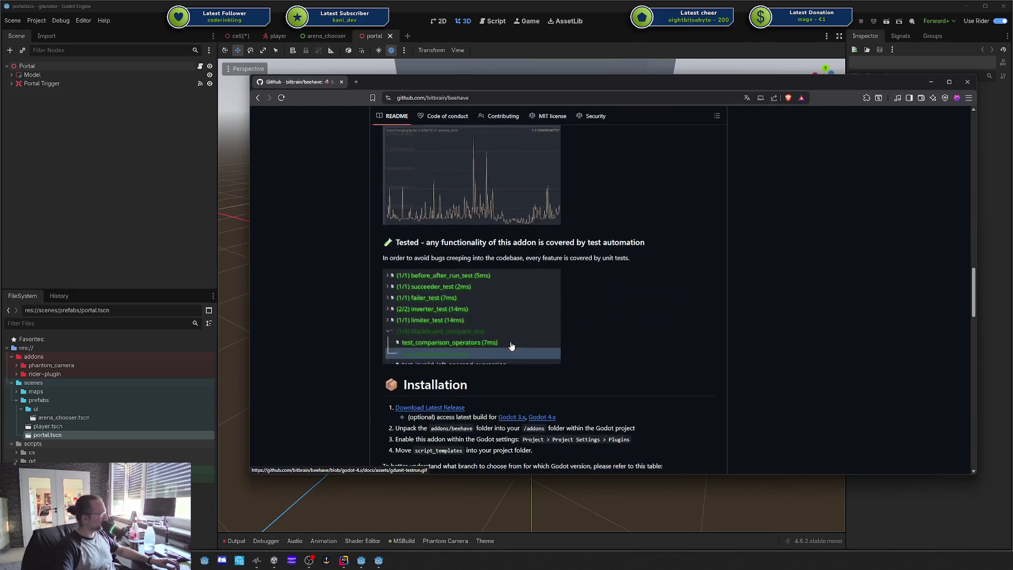
{"action": "scroll", "coordinate": [506, 341], "scroll_direction": "down", "scroll_amount": 10}
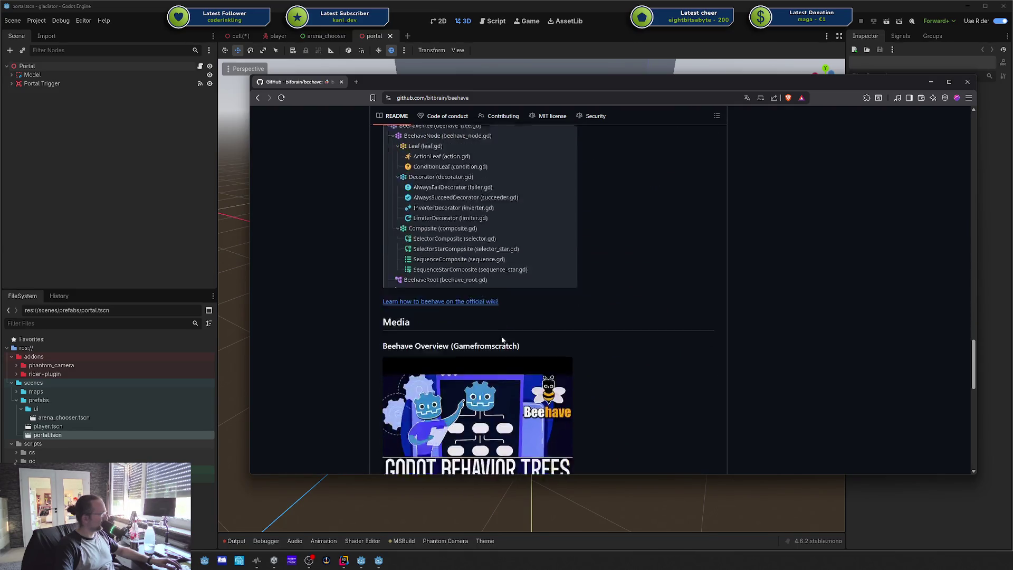
{"action": "scroll", "coordinate": [501, 340], "scroll_direction": "down", "scroll_amount": 4}
{"action": "scroll", "coordinate": [501, 338], "scroll_direction": "up", "scroll_amount": 2}
{"action": "scroll", "coordinate": [505, 331], "scroll_direction": "down", "scroll_amount": 4}
{"action": "scroll", "coordinate": [517, 330], "scroll_direction": "up", "scroll_amount": 7}
{"action": "scroll", "coordinate": [524, 331], "scroll_direction": "up", "scroll_amount": 15}
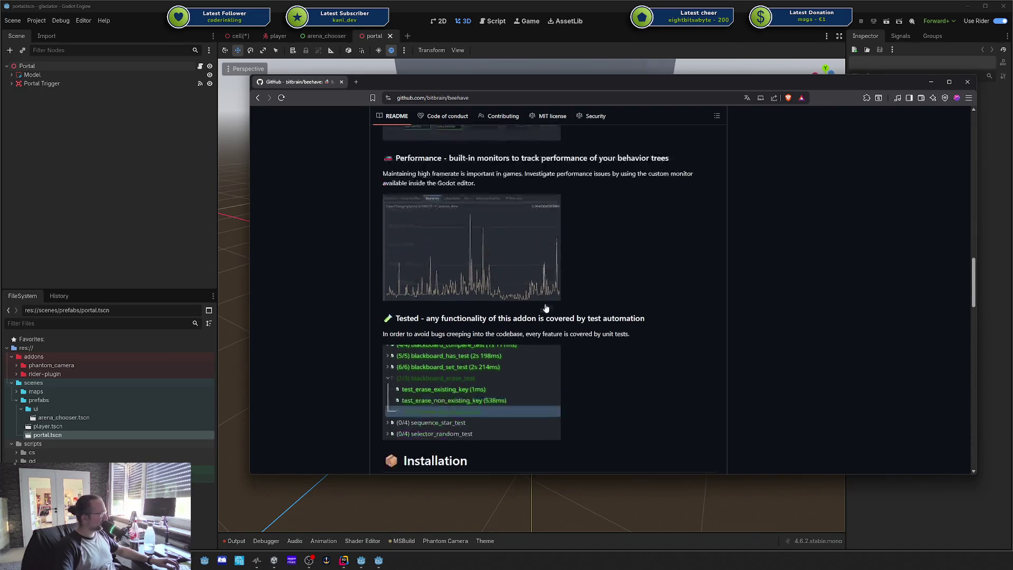
{"action": "scroll", "coordinate": [546, 308], "scroll_direction": "up", "scroll_amount": 1}
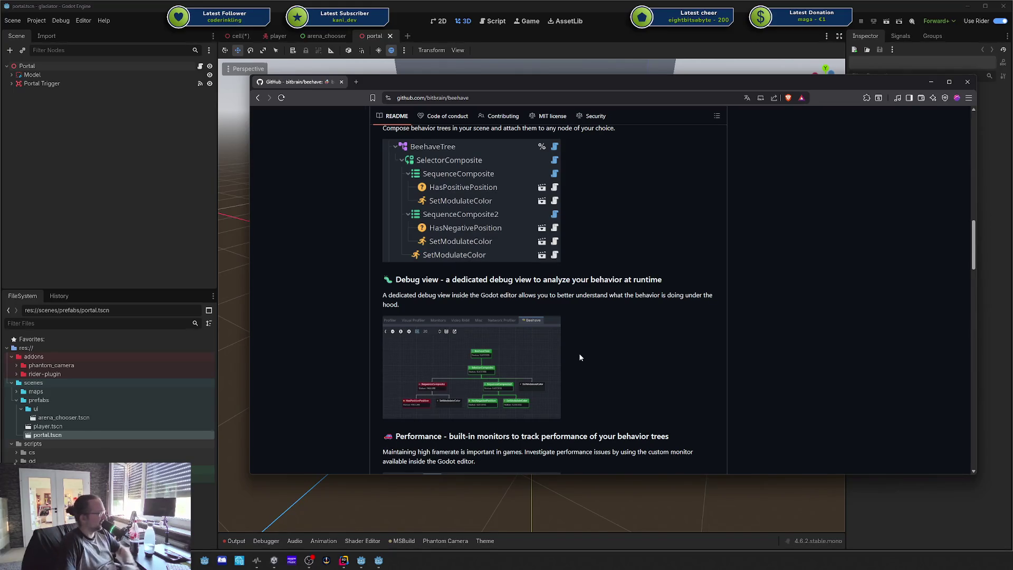
{"action": "left_click", "coordinate": [499, 357]}
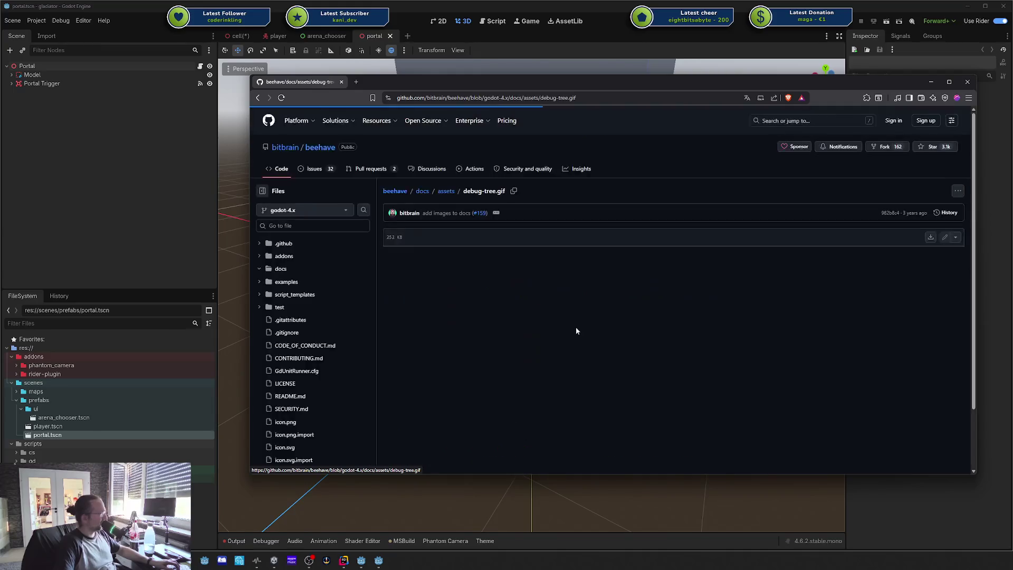
Step: Go back to the README, read features through installation notes, then return to Godot's portal scene
{"action": "key", "text": "alt+Left"}
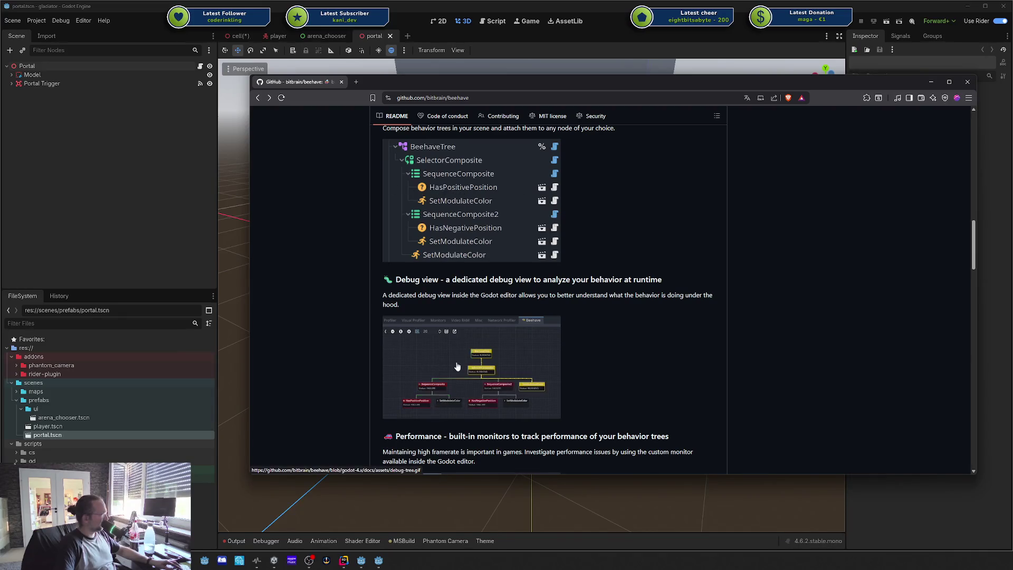
{"action": "scroll", "coordinate": [474, 359], "scroll_direction": "down", "scroll_amount": 2}
{"action": "scroll", "coordinate": [474, 359], "scroll_direction": "down", "scroll_amount": 3}
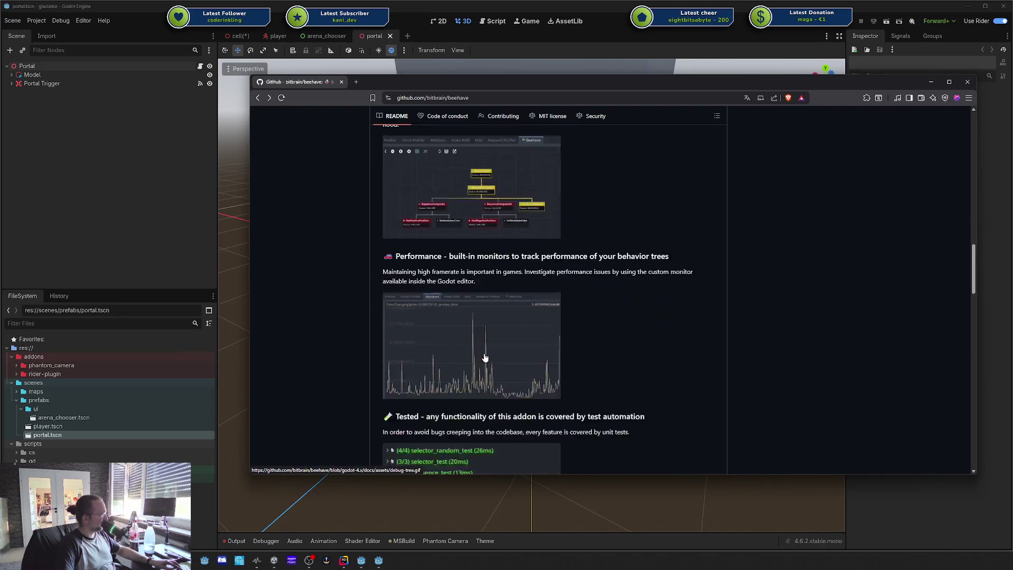
{"action": "scroll", "coordinate": [597, 334], "scroll_direction": "up", "scroll_amount": 15}
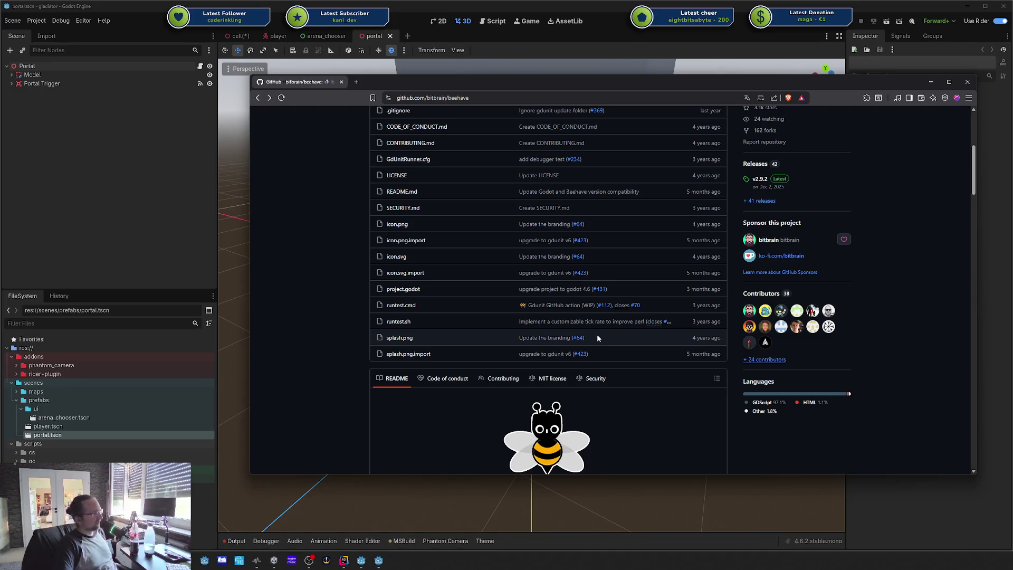
{"action": "scroll", "coordinate": [598, 338], "scroll_direction": "down", "scroll_amount": 1}
{"action": "scroll", "coordinate": [598, 336], "scroll_direction": "down", "scroll_amount": 12}
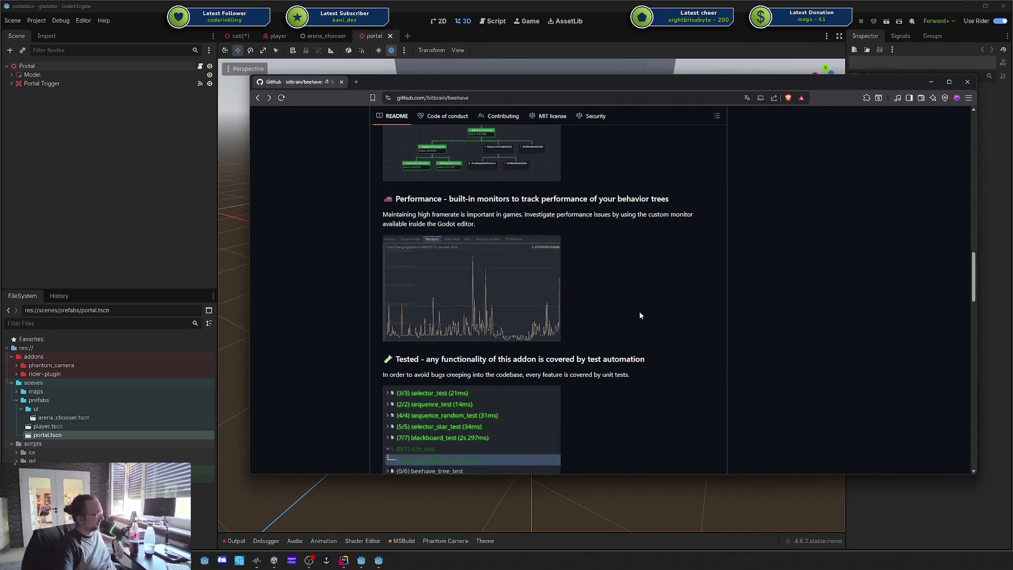
{"action": "scroll", "coordinate": [663, 304], "scroll_direction": "down", "scroll_amount": 4}
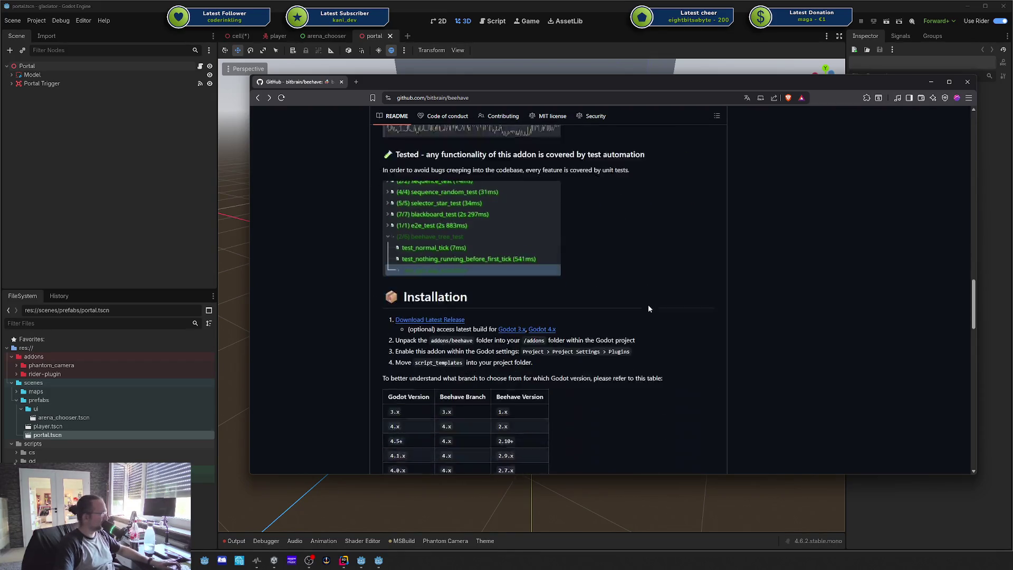
{"action": "scroll", "coordinate": [474, 314], "scroll_direction": "up", "scroll_amount": 1}
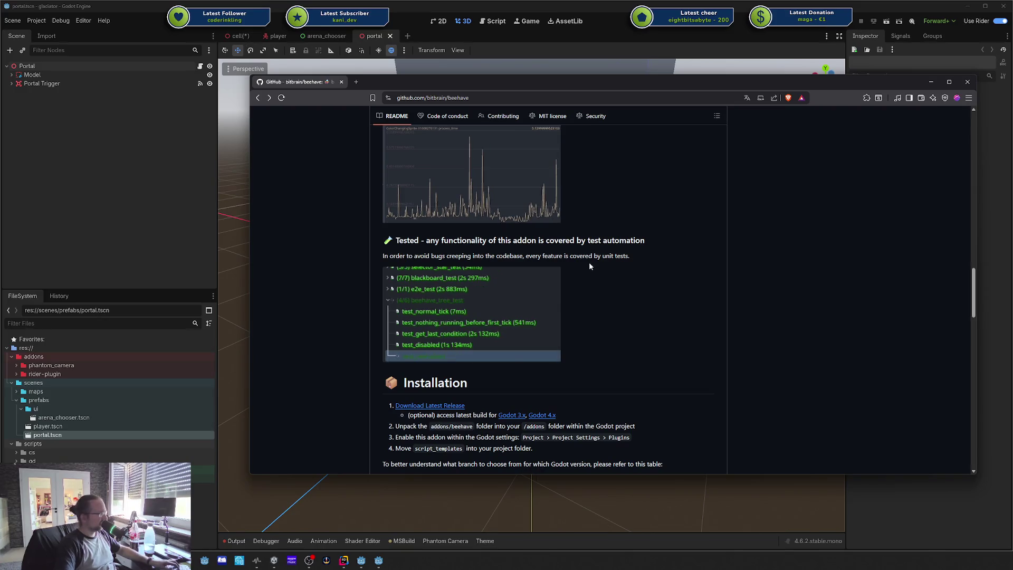
{"action": "scroll", "coordinate": [610, 284], "scroll_direction": "up", "scroll_amount": 20}
{"action": "scroll", "coordinate": [520, 214], "scroll_direction": "up", "scroll_amount": 5}
{"action": "scroll", "coordinate": [521, 214], "scroll_direction": "down", "scroll_amount": 12}
{"action": "scroll", "coordinate": [533, 222], "scroll_direction": "up", "scroll_amount": 3}
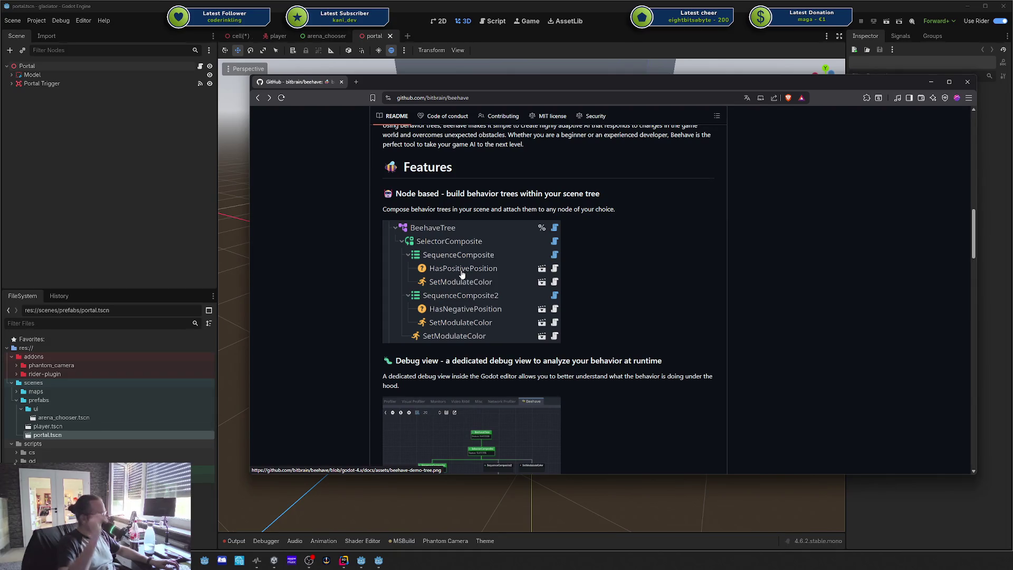
{"action": "scroll", "coordinate": [462, 274], "scroll_direction": "down", "scroll_amount": 4}
{"action": "scroll", "coordinate": [522, 221], "scroll_direction": "up", "scroll_amount": 2}
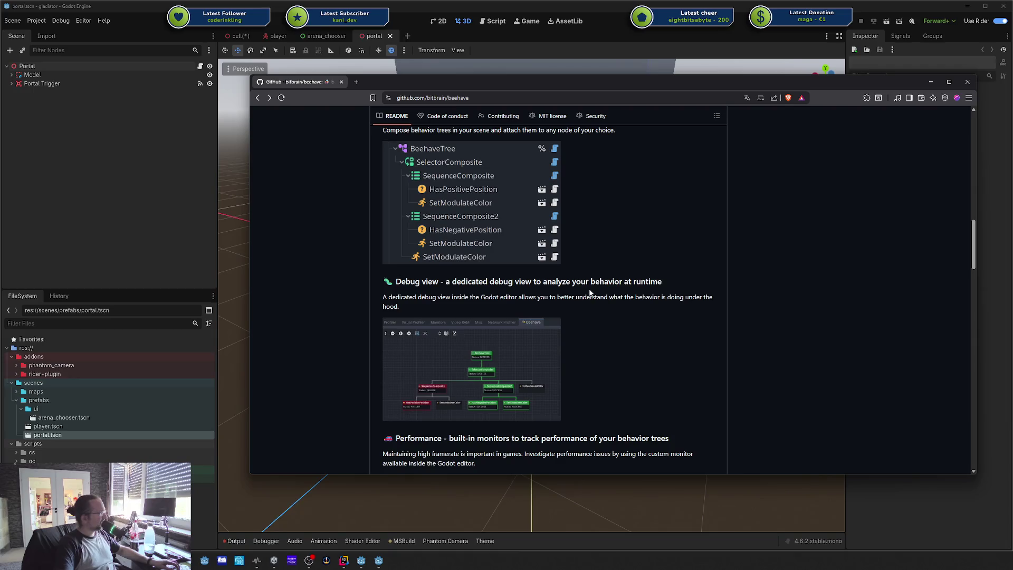
{"action": "scroll", "coordinate": [589, 291], "scroll_direction": "down", "scroll_amount": 1}
{"action": "scroll", "coordinate": [589, 291], "scroll_direction": "up", "scroll_amount": 2}
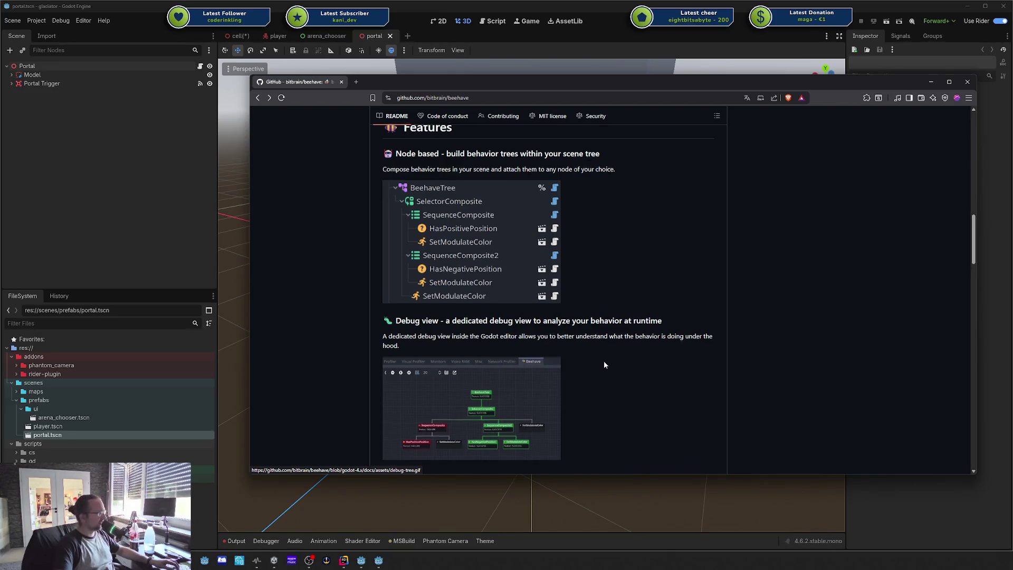
{"action": "scroll", "coordinate": [687, 313], "scroll_direction": "down", "scroll_amount": 3}
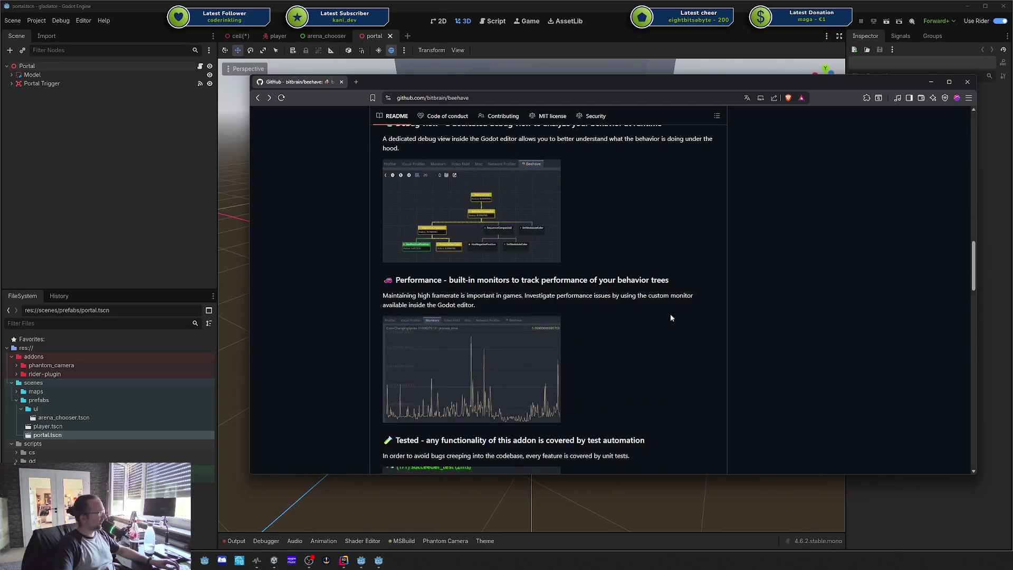
{"action": "scroll", "coordinate": [671, 317], "scroll_direction": "up", "scroll_amount": 1}
{"action": "scroll", "coordinate": [670, 313], "scroll_direction": "up", "scroll_amount": 8}
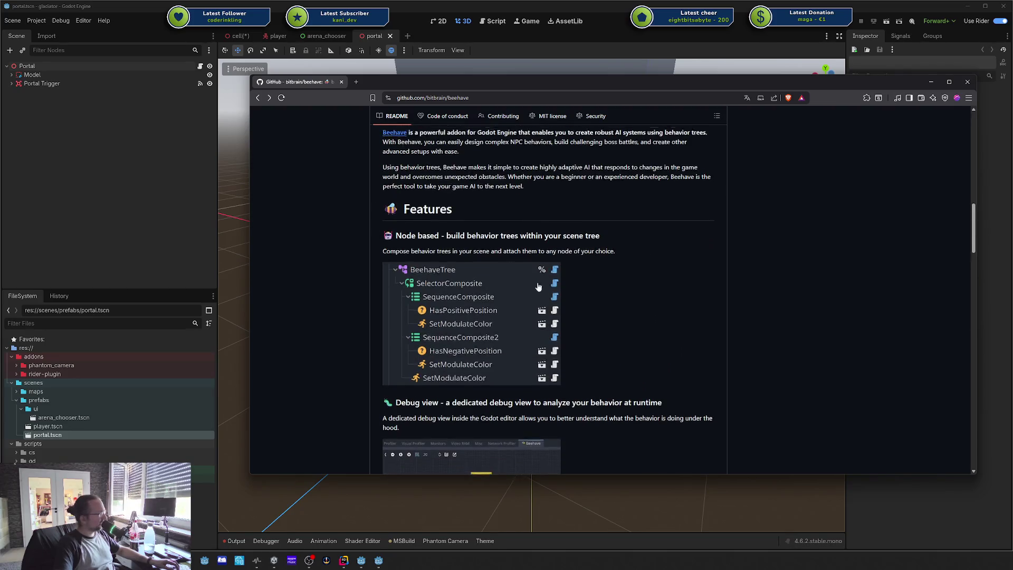
{"action": "scroll", "coordinate": [712, 201], "scroll_direction": "up", "scroll_amount": 5}
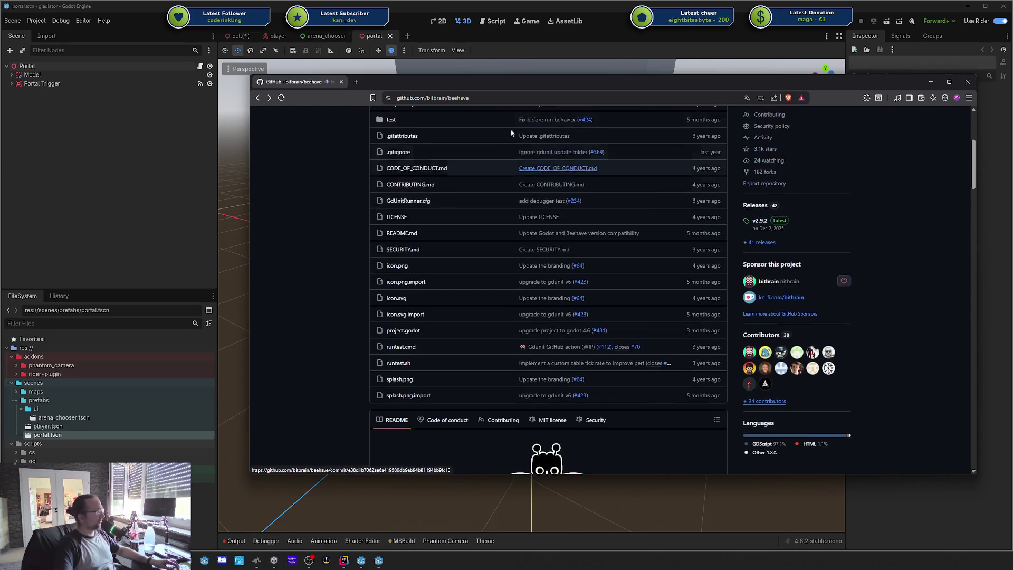
{"action": "key", "text": "alt+Tab"}
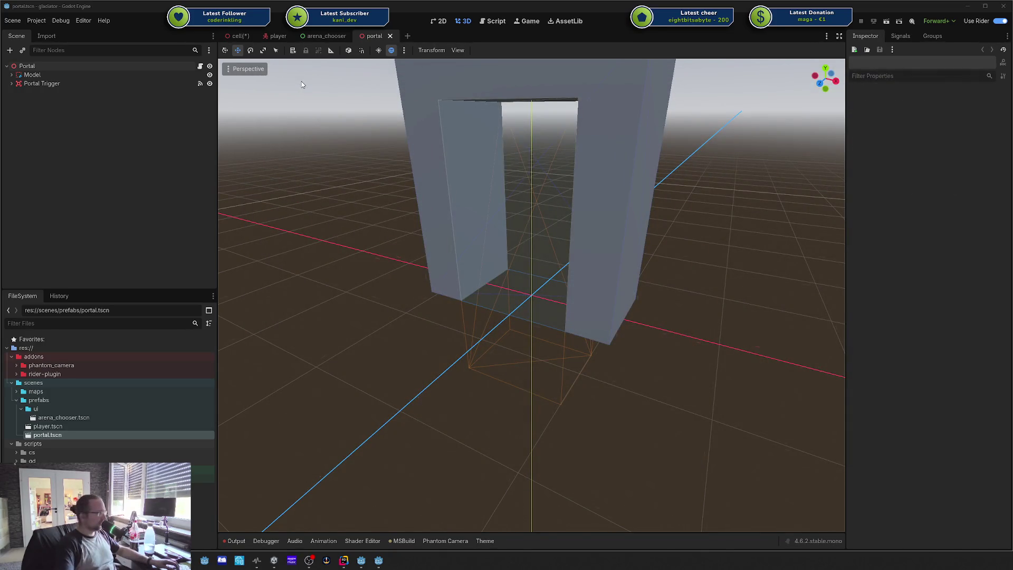
Step: Fly the viewport around the portal pillars, then open the Portal root's Portal.cs script in Rider
{"action": "scroll", "coordinate": [489, 104], "scroll_direction": "up", "scroll_amount": 6}
{"action": "scroll", "coordinate": [532, 296], "scroll_direction": "down", "scroll_amount": 5}
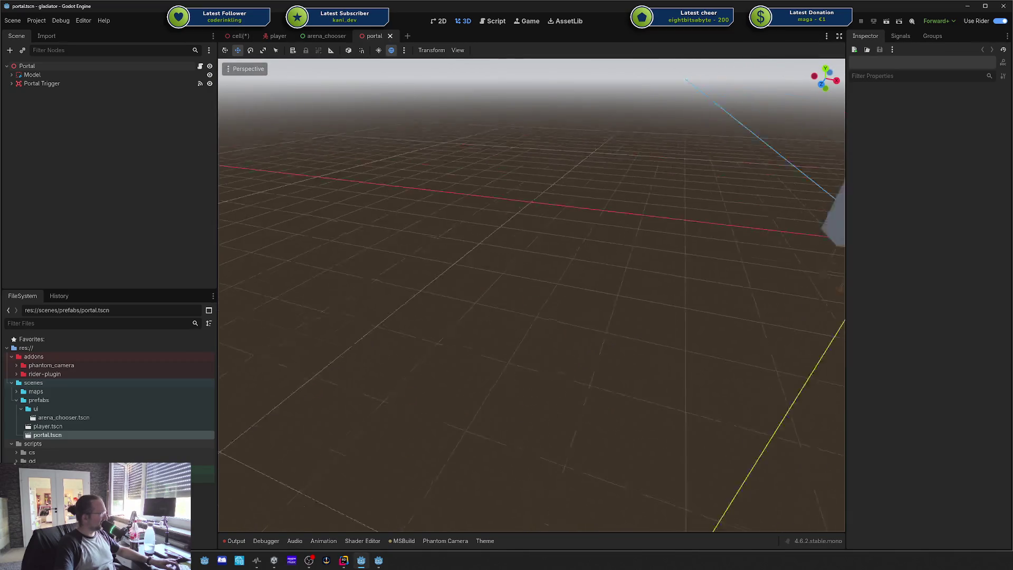
{"action": "key", "text": "f"}
{"action": "scroll", "coordinate": [514, 138], "scroll_direction": "up", "scroll_amount": 6}
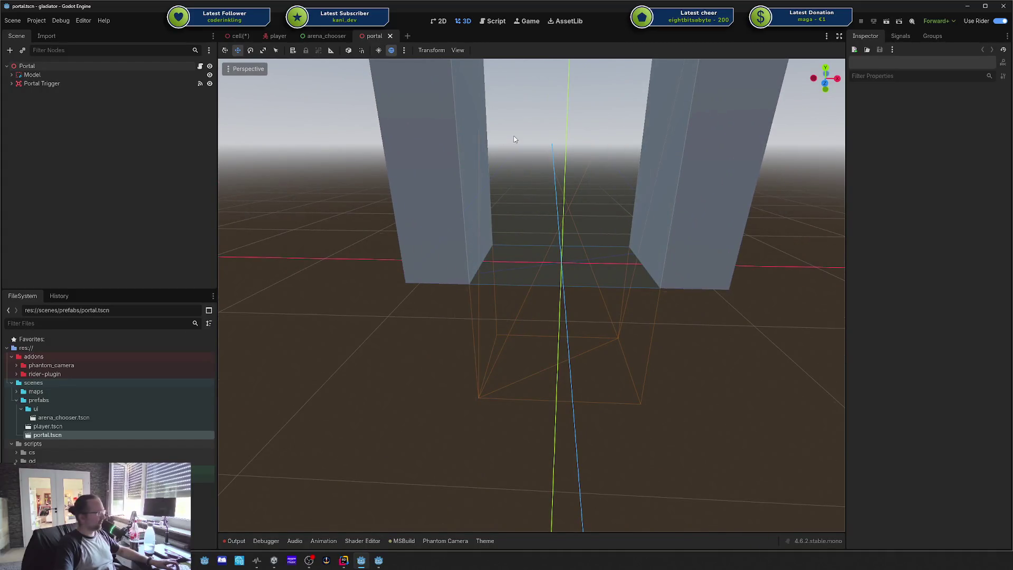
{"action": "scroll", "coordinate": [515, 139], "scroll_direction": "down", "scroll_amount": 5}
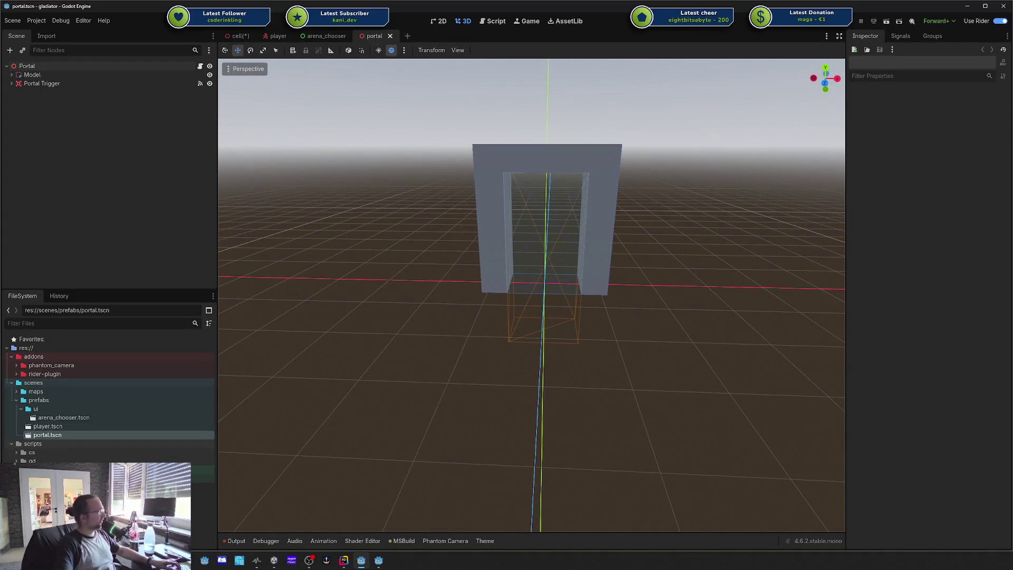
{"action": "scroll", "coordinate": [533, 295], "scroll_direction": "down", "scroll_amount": 4}
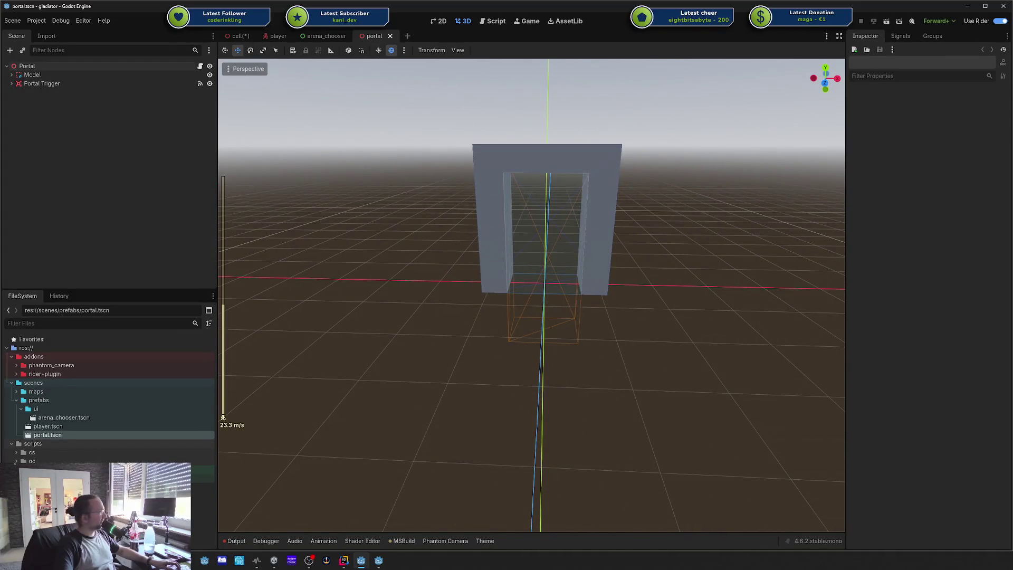
{"action": "key", "text": "w"}
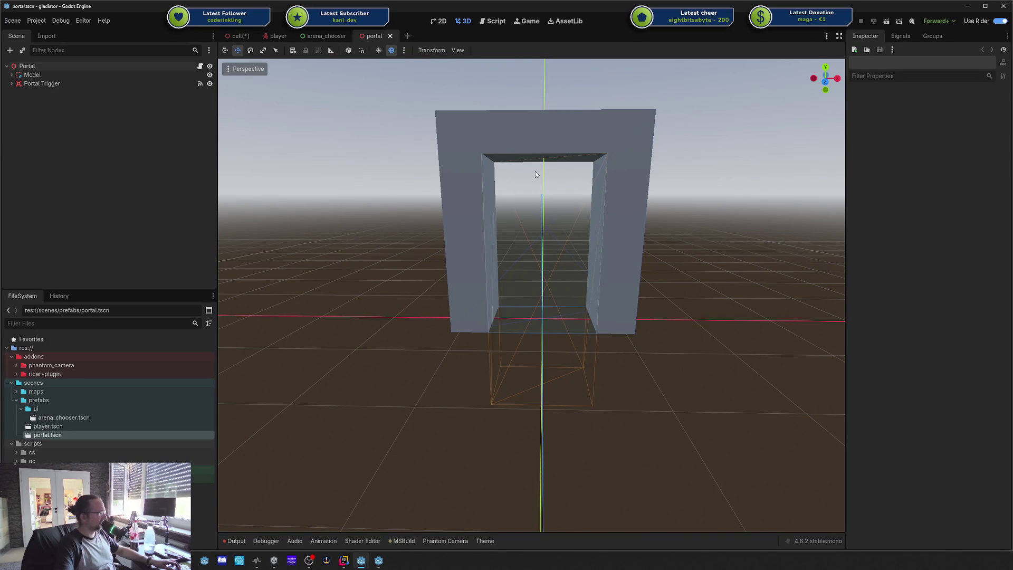
{"action": "key", "text": "w"}
{"action": "key", "text": "s"}
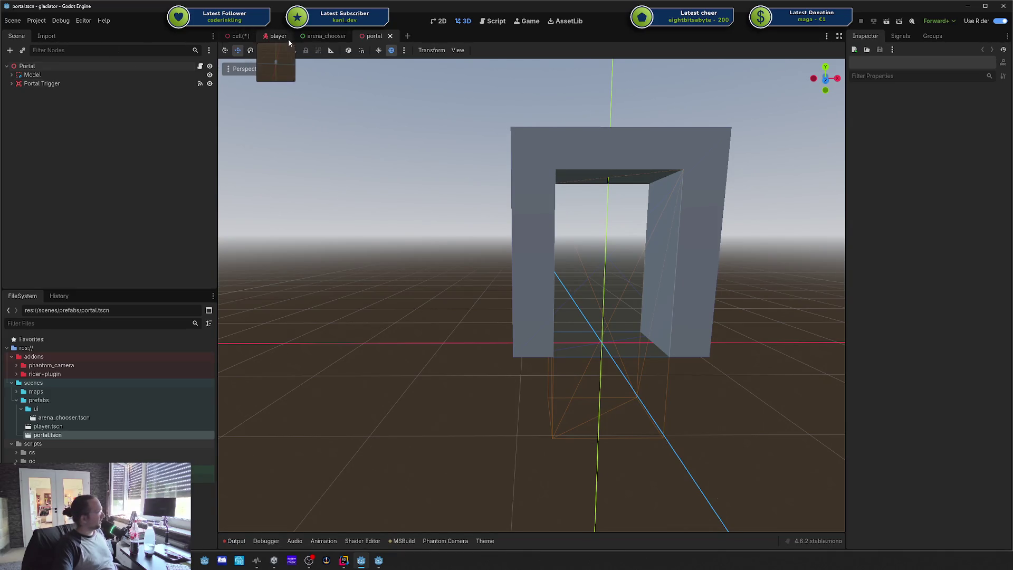
{"action": "left_click", "coordinate": [61, 66]}
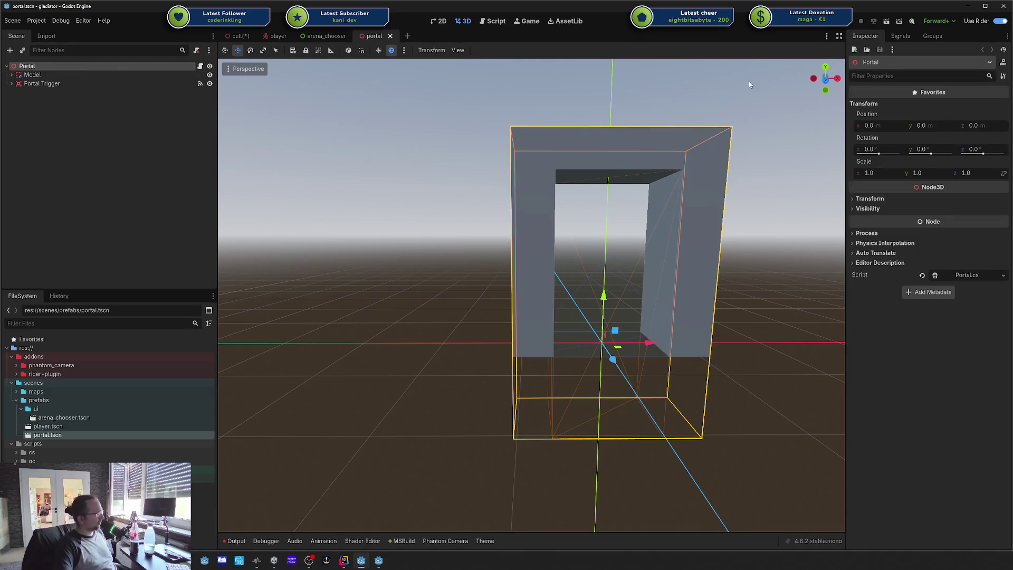
{"action": "left_click", "coordinate": [968, 275]}
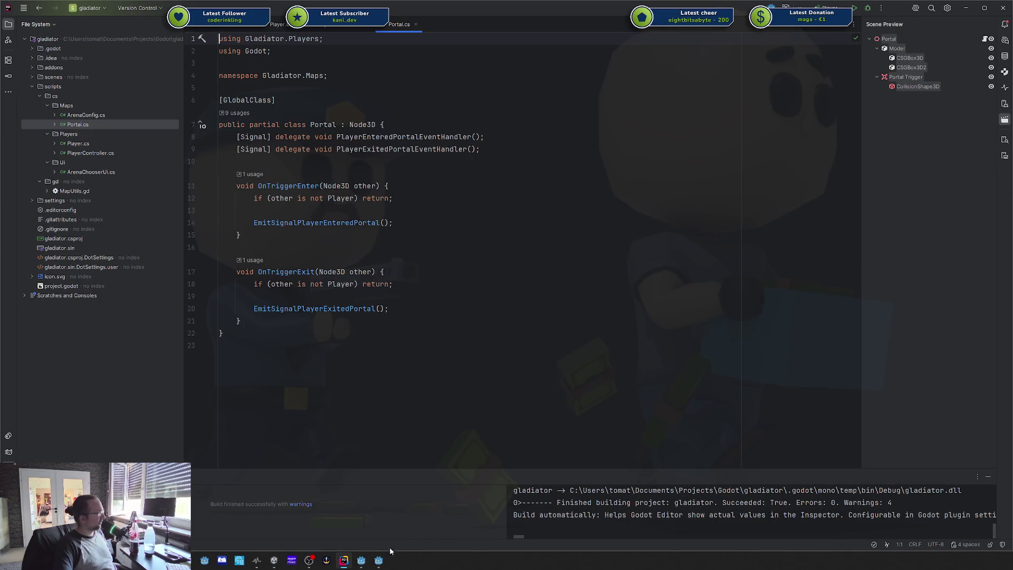
Step: Switch from Rider back to the anti-virus lab Godot editor via the taskbar
{"action": "left_click", "coordinate": [378, 560]}
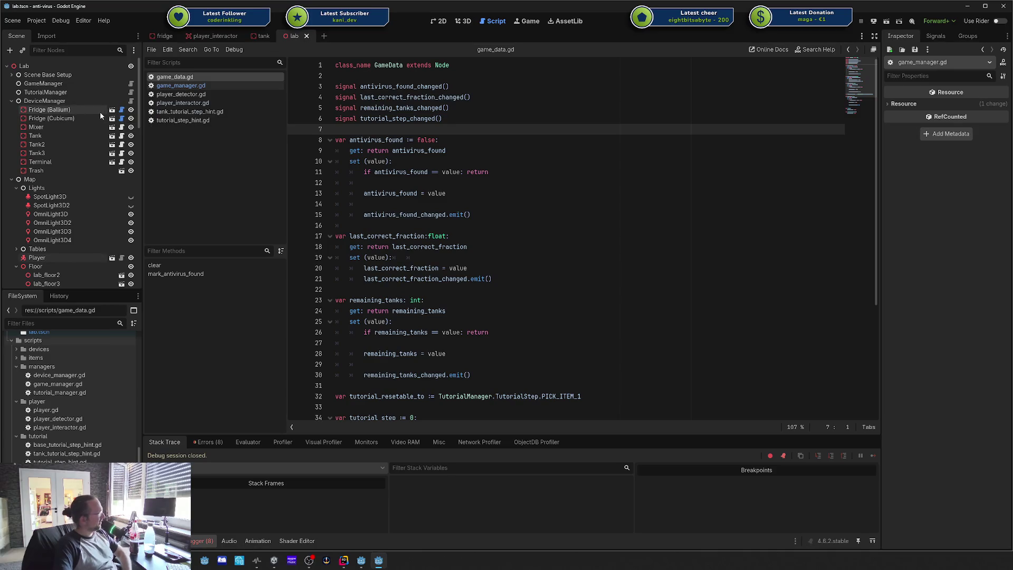
Step: Select Lab, dismiss the Create New Node dialog, and inspect the TutorialManager and DeviceManager nodes
{"action": "left_click", "coordinate": [55, 63]}
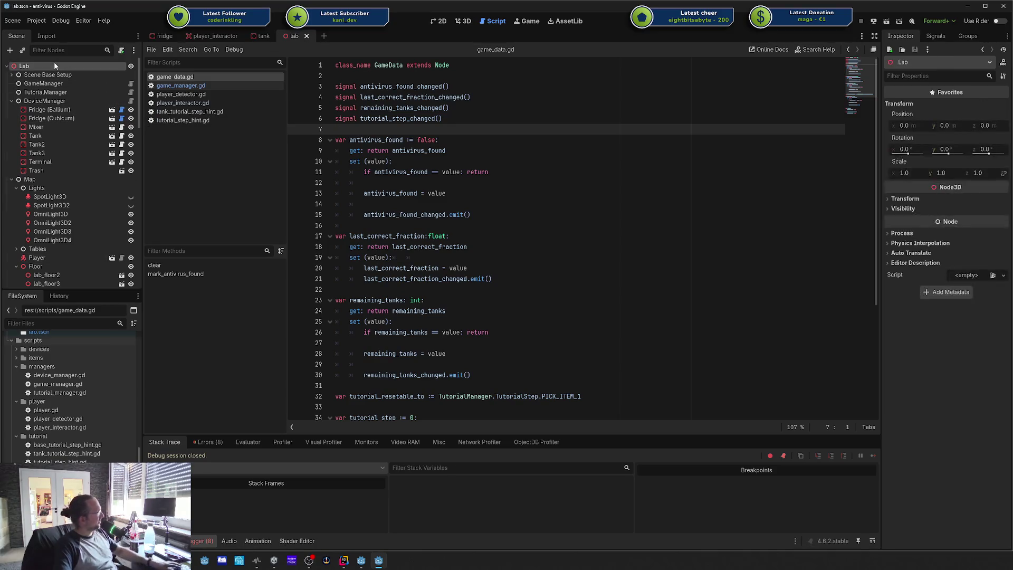
{"action": "key", "text": "ctrl+a"}
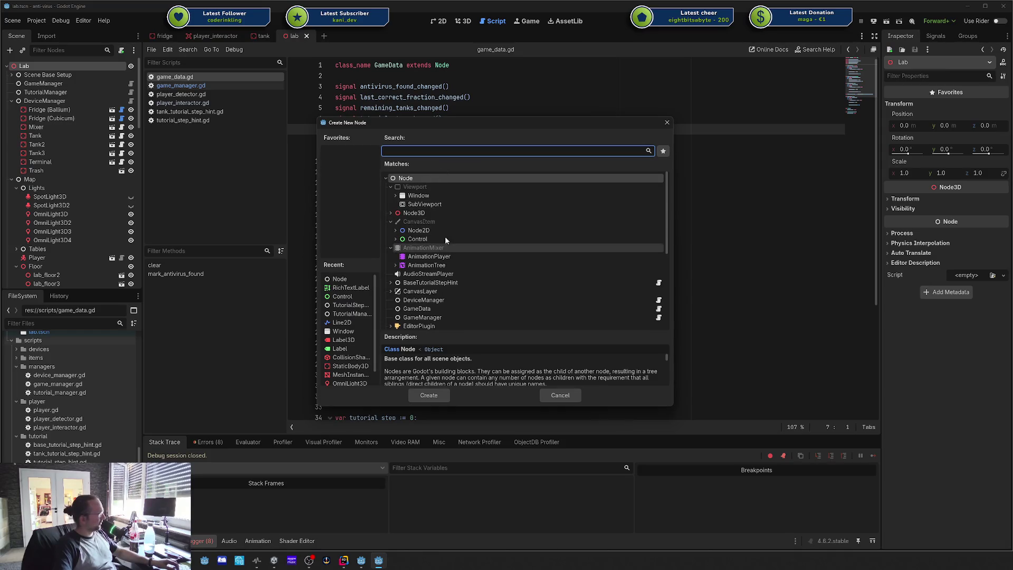
{"action": "left_click", "coordinate": [667, 122]}
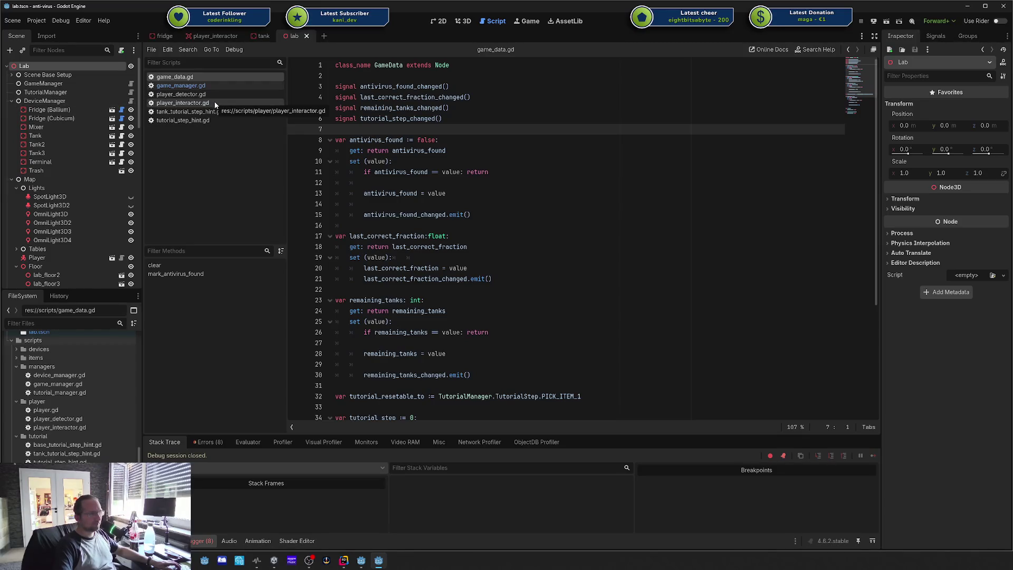
{"action": "left_click", "coordinate": [53, 102]}
{"action": "key", "text": "Up"}
{"action": "key", "text": "Up"}
{"action": "key", "text": "Down"}
{"action": "left_click", "coordinate": [49, 101]}
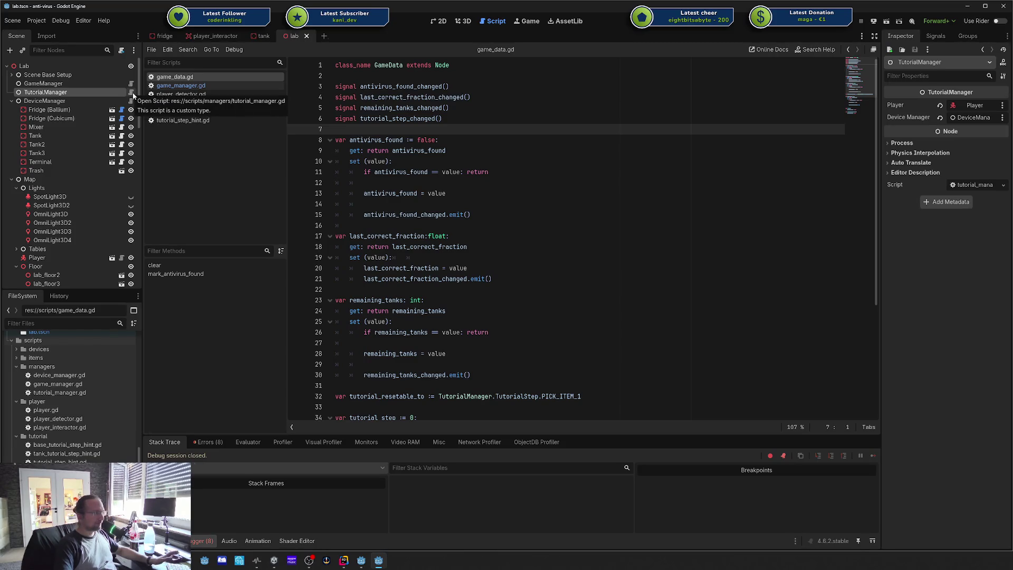
Step: Check line 8 of game_data.gd and clear the debugger's Errors list, returning to Stack Trace
{"action": "left_click", "coordinate": [523, 140]}
{"action": "scroll", "coordinate": [526, 155], "scroll_direction": "down", "scroll_amount": 2}
{"action": "scroll", "coordinate": [525, 155], "scroll_direction": "up", "scroll_amount": 2}
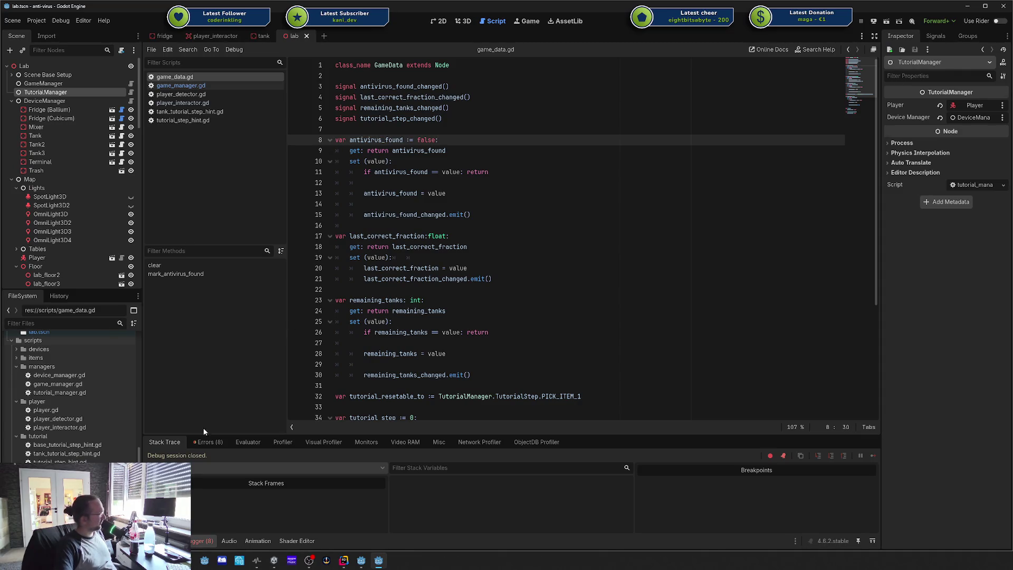
{"action": "left_click", "coordinate": [208, 442]}
{"action": "left_click", "coordinate": [863, 456]}
{"action": "left_click", "coordinate": [165, 442]}
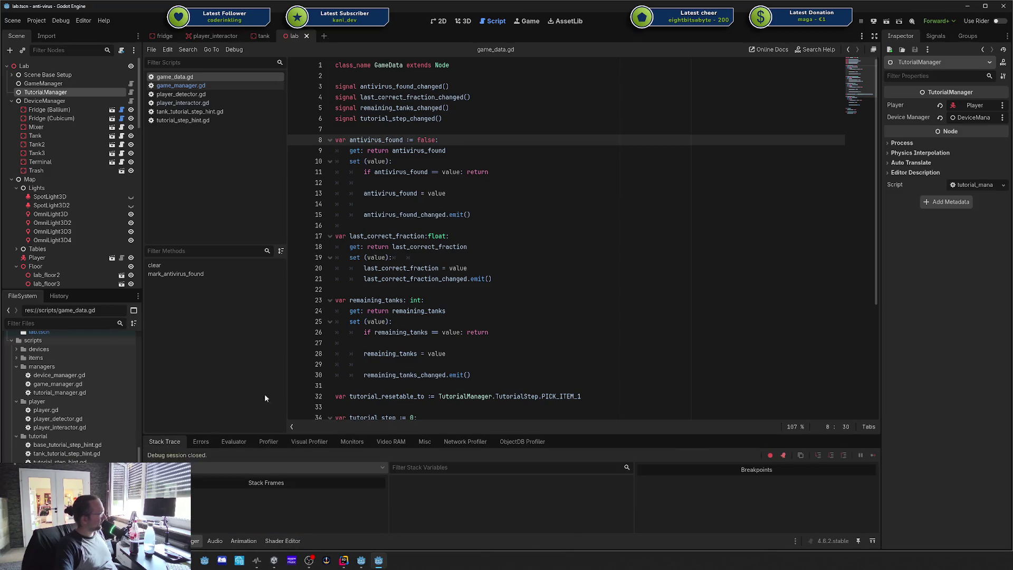
Step: Review lines 8 through 24 of game_data.gd, then open player_detector.gd
{"action": "left_click", "coordinate": [475, 312]}
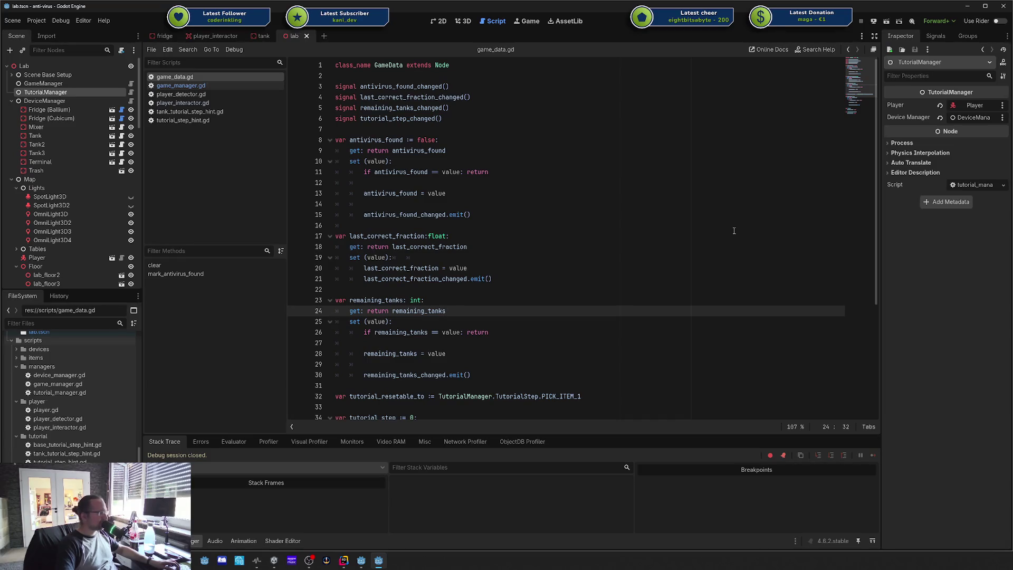
{"action": "left_click", "coordinate": [707, 245]}
{"action": "left_click", "coordinate": [697, 224]}
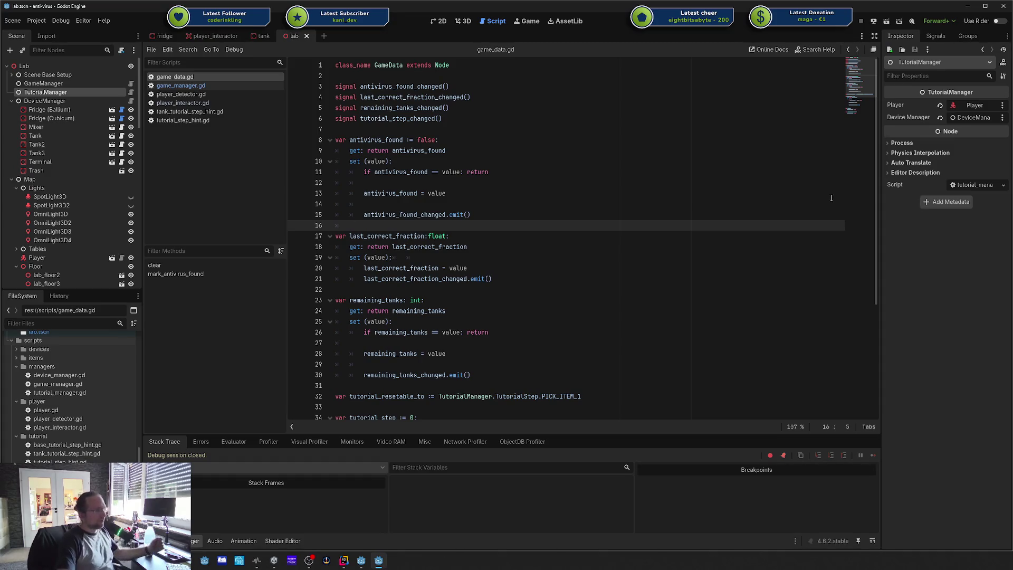
{"action": "left_click", "coordinate": [532, 238]}
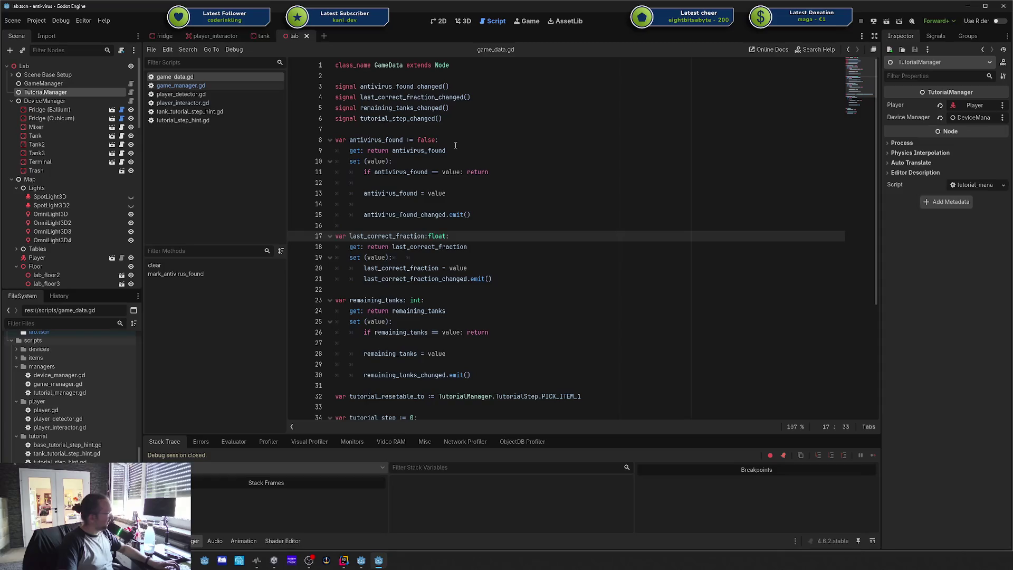
{"action": "left_click", "coordinate": [589, 139]}
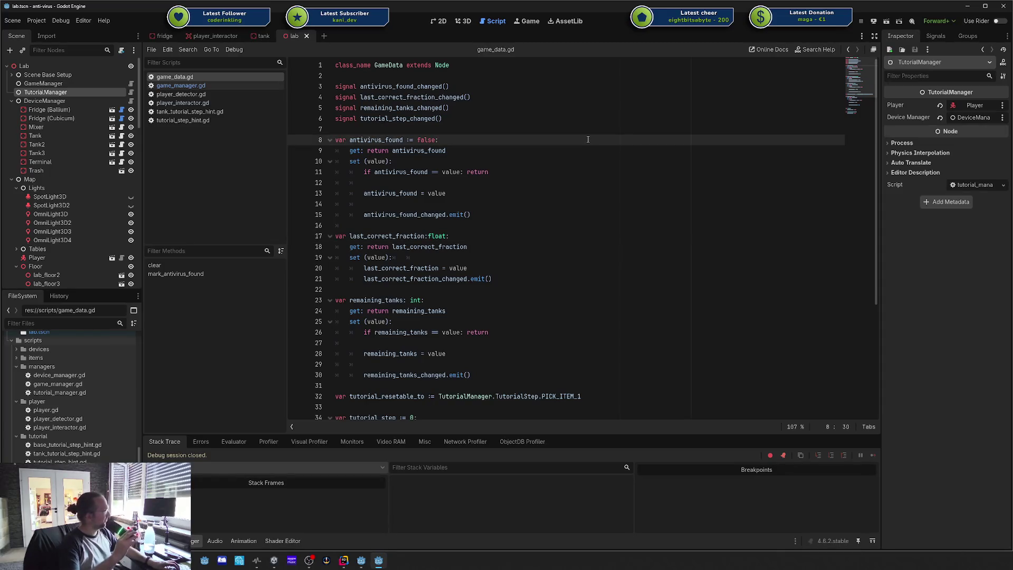
{"action": "double_click", "coordinate": [58, 419]}
Step: Select and read through the player_detector.gd code, then open player_interactor.gd
{"action": "left_click_drag", "start_coordinate": [568, 354], "coordinate": [541, 66]}
{"action": "left_click", "coordinate": [541, 118]}
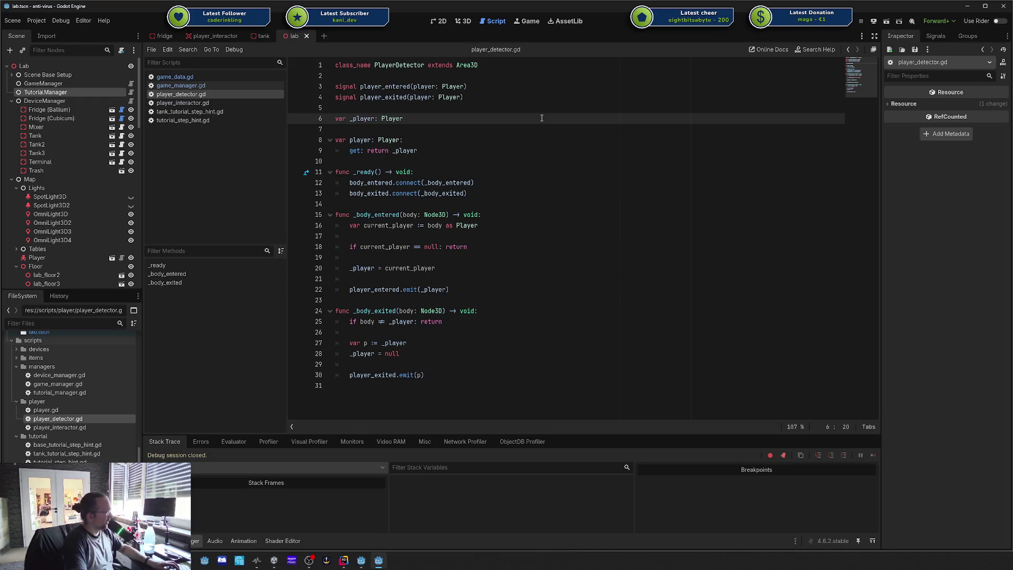
{"action": "mouse_move", "coordinate": [496, 386]}
{"action": "left_mouse_down"}
{"action": "mouse_move", "coordinate": [454, 166]}
{"action": "mouse_move", "coordinate": [448, 63]}
{"action": "left_mouse_up"}
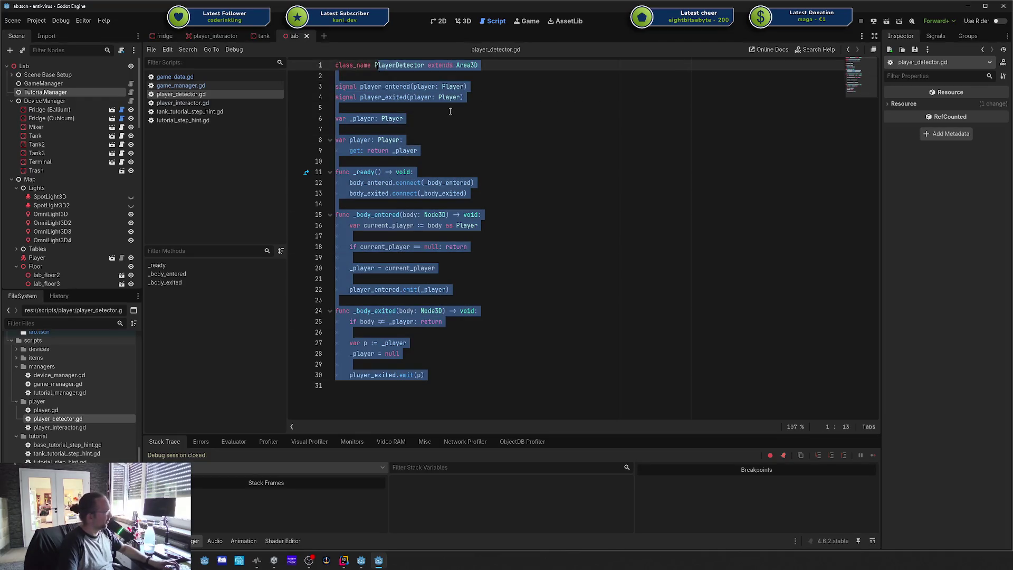
{"action": "left_click", "coordinate": [449, 108]}
{"action": "double_click", "coordinate": [68, 427]}
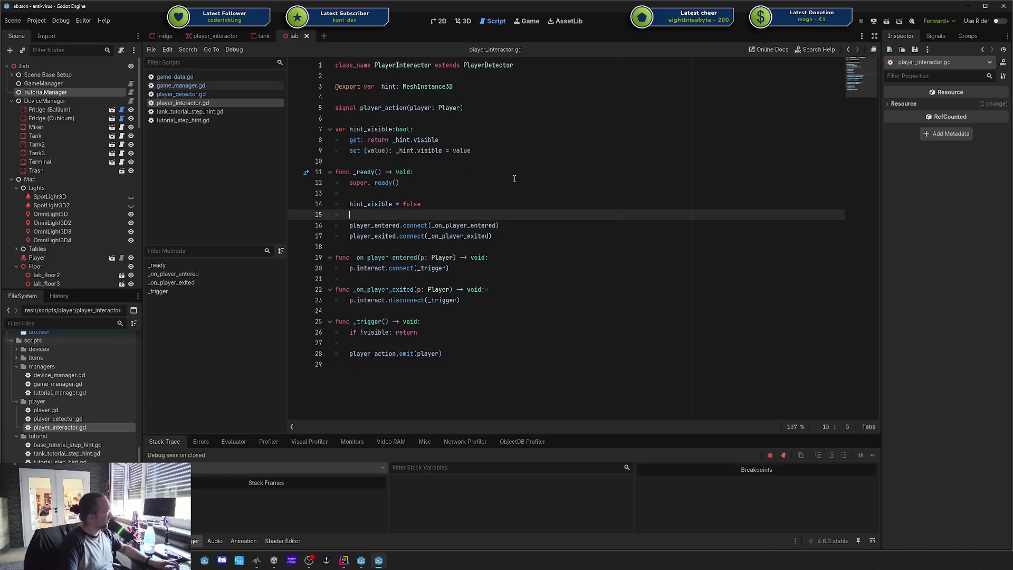